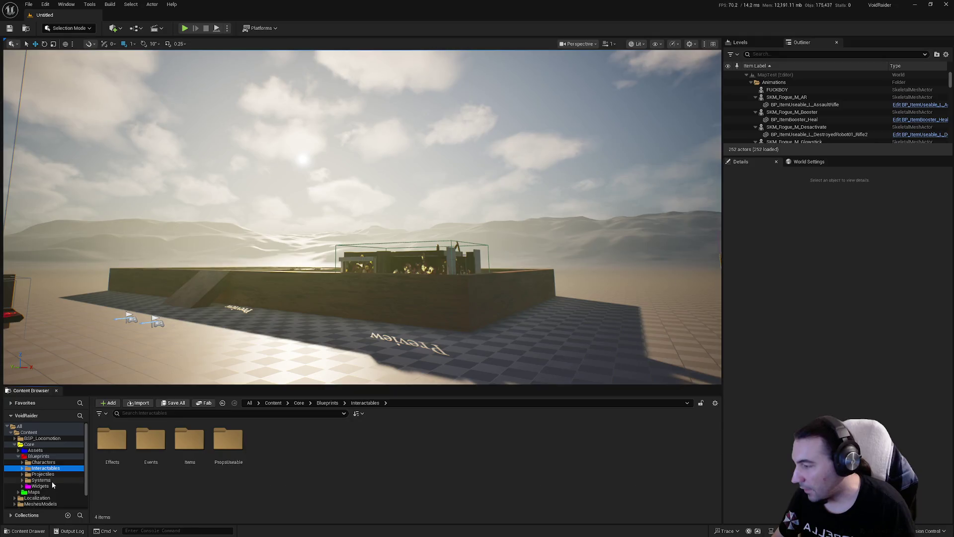
Browse the Content Browser to Core > Assets > LevelDesign
left_click(47, 462)
left_click(46, 468)
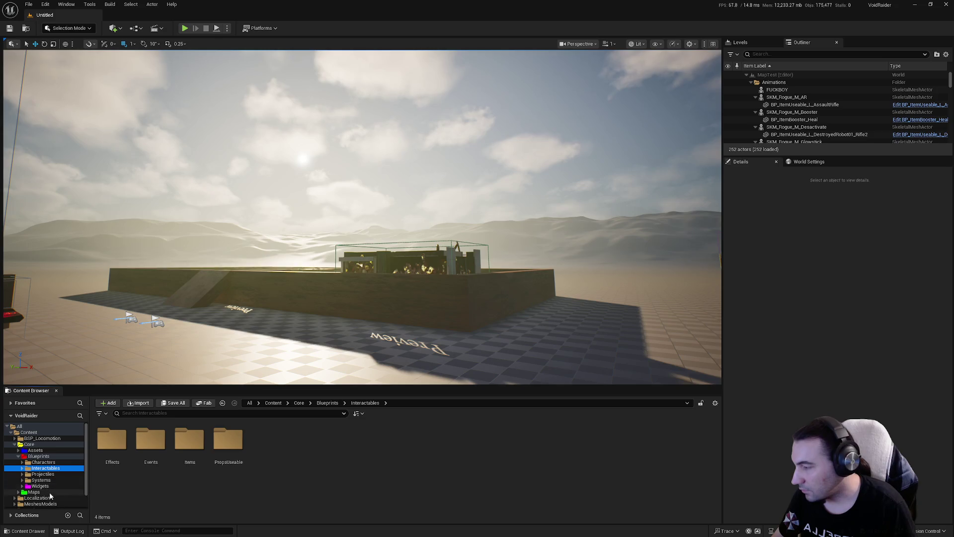
left_click(35, 450)
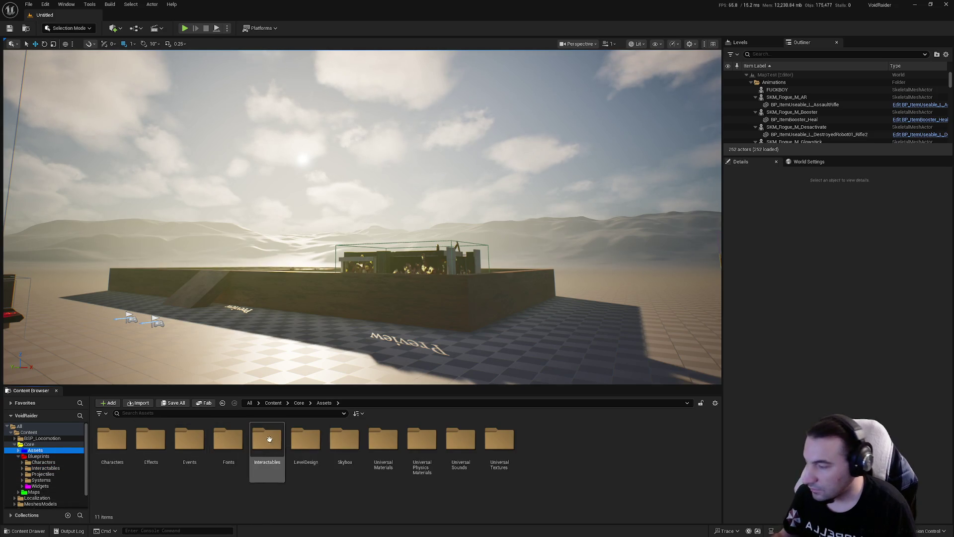
double_click(306, 445)
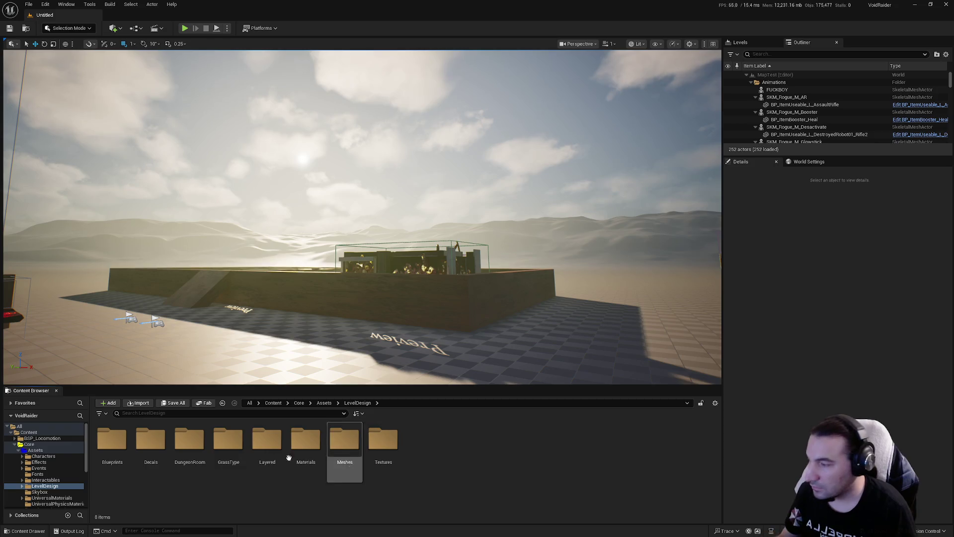
Filter the Output Log to show only warnings and errors by unchecking Messages
left_click(79, 530)
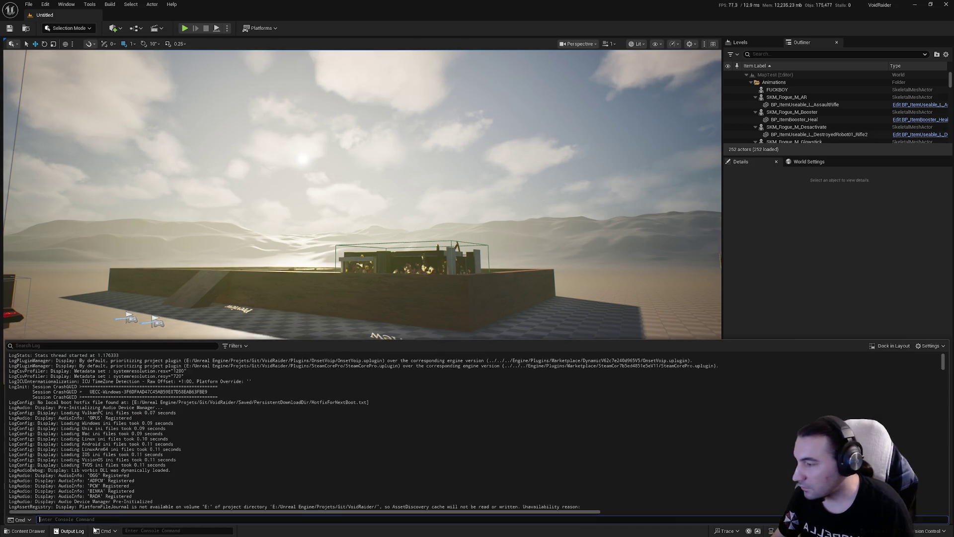
left_click(244, 346)
left_click(261, 368)
left_click(185, 413)
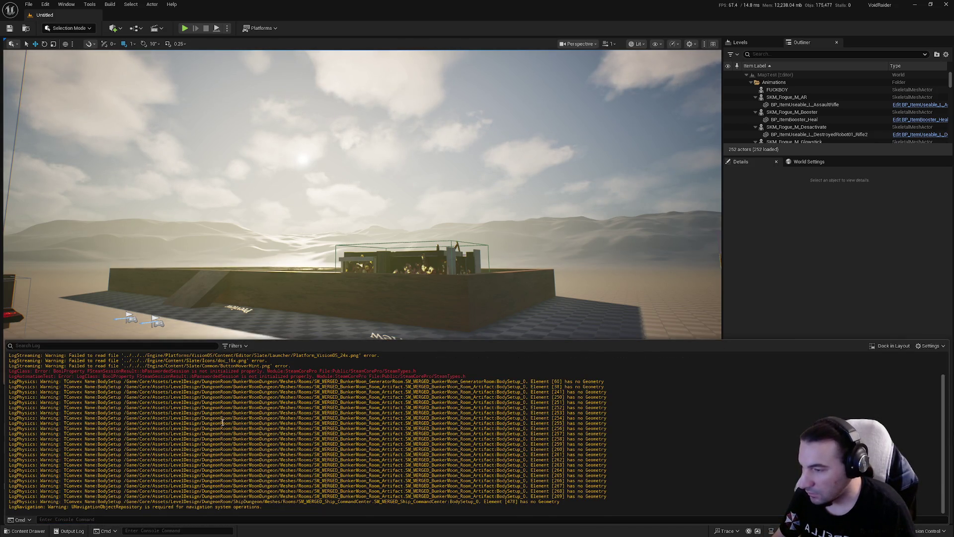
scroll(327, 429, "up", 2)
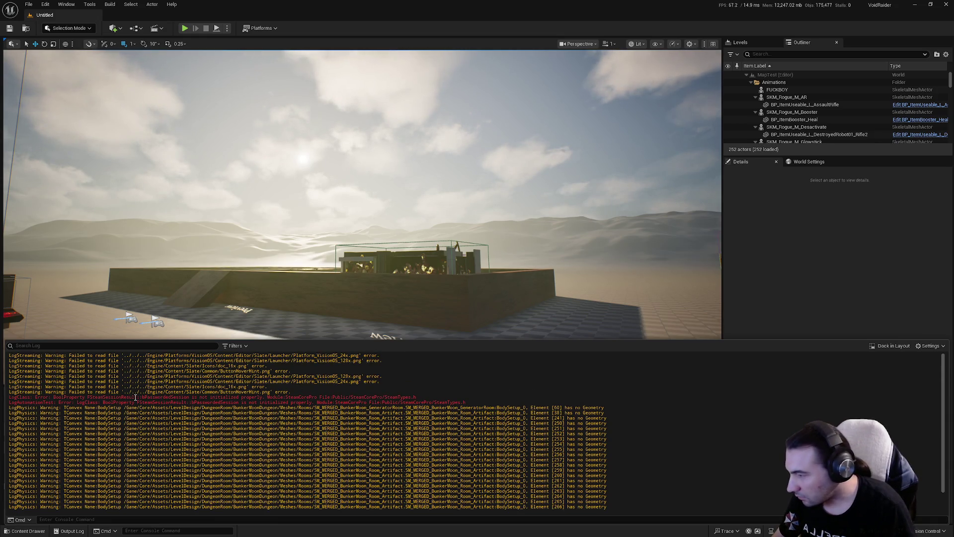
Select and read through the warning lines in the log, then fly the viewport camera
mouse_move(473, 403)
left_mouse_down()
mouse_move(15, 367)
mouse_move(10, 354)
left_mouse_up()
left_click(352, 422)
scroll(351, 422, "down", 2)
left_click_drag(470, 385, 497, 506)
left_click_drag(348, 199, 408, 214)
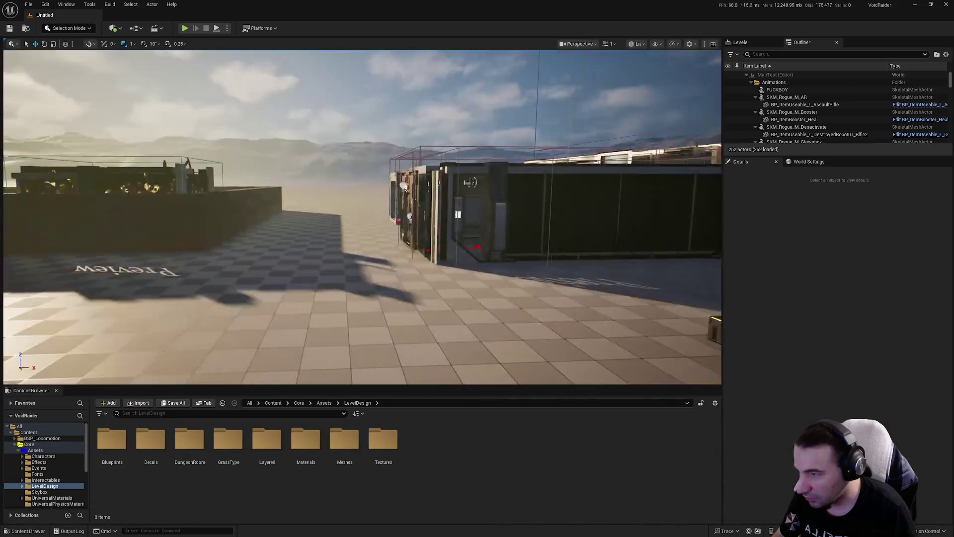
key("super")
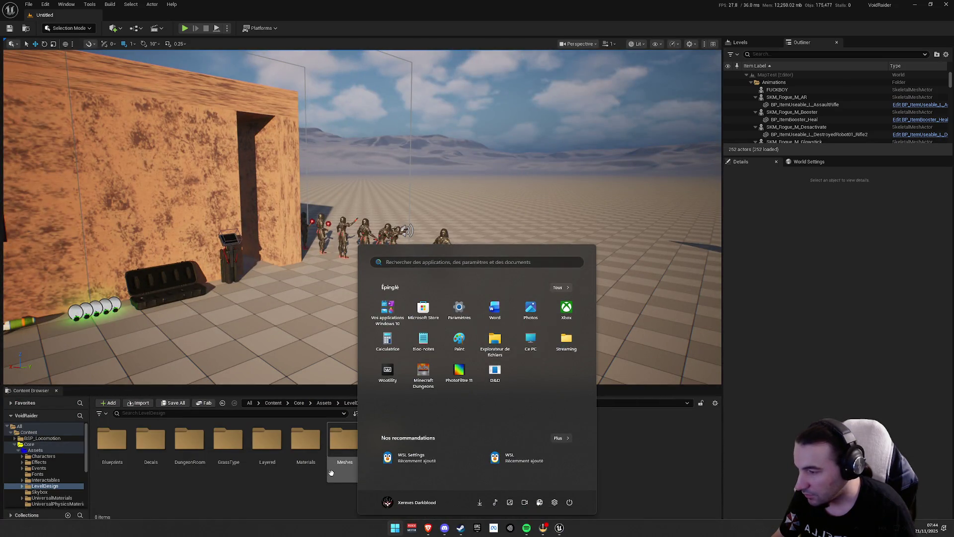
Navigate to LevelDesign > DungeonRoom > ShipDungeon > Meshes
left_click(331, 472)
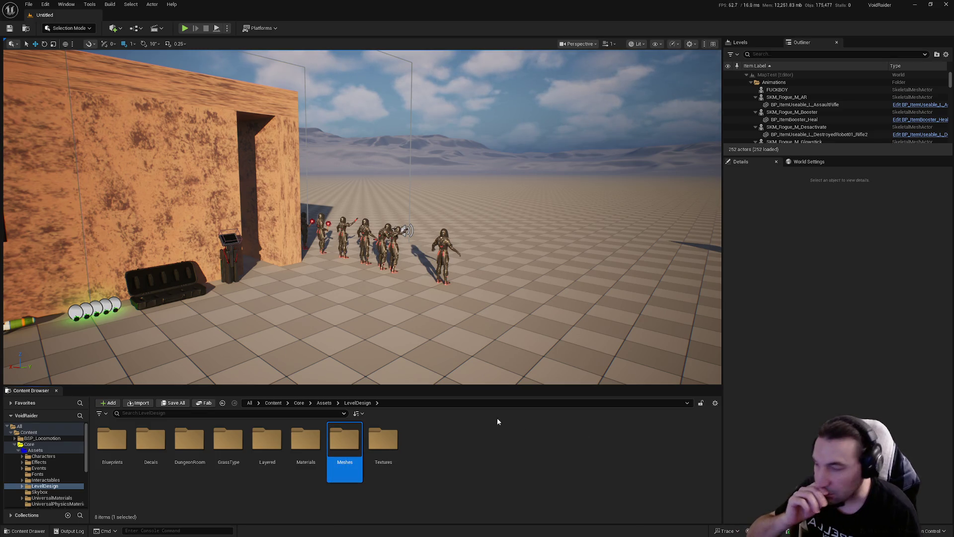
double_click(335, 447)
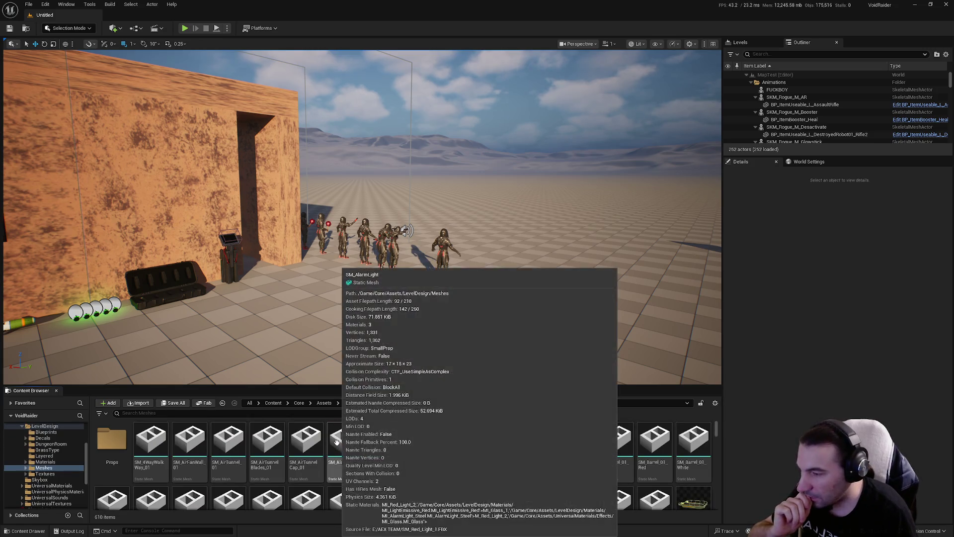
left_click(35, 438)
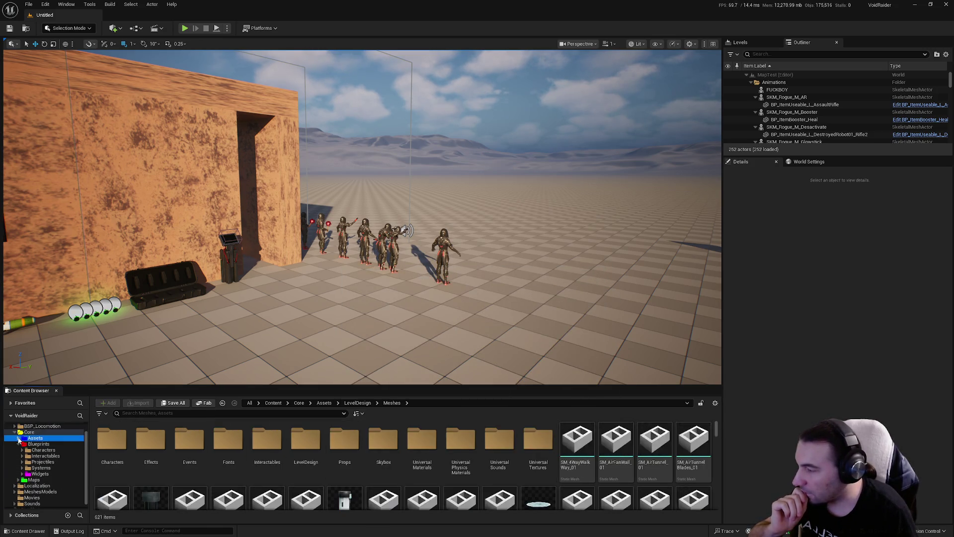
left_click(17, 447)
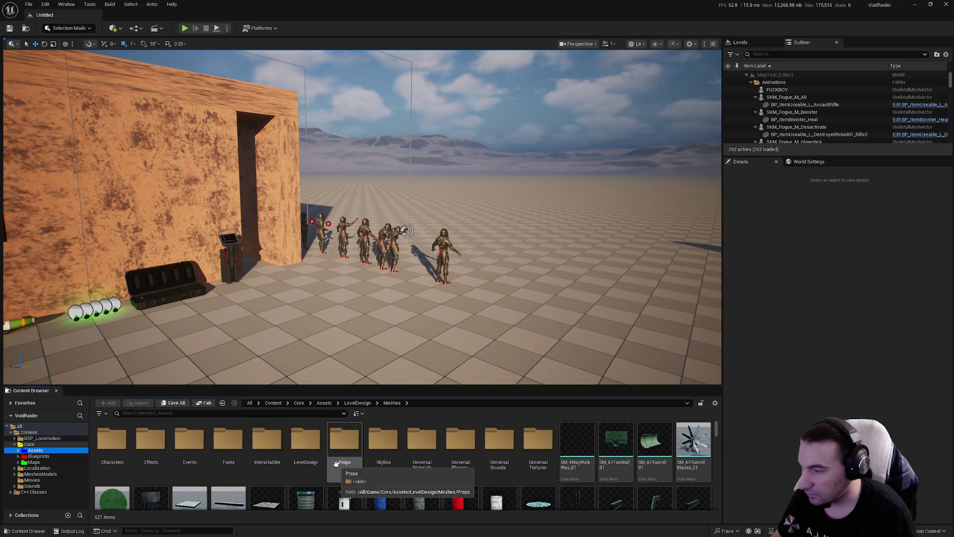
double_click(289, 455)
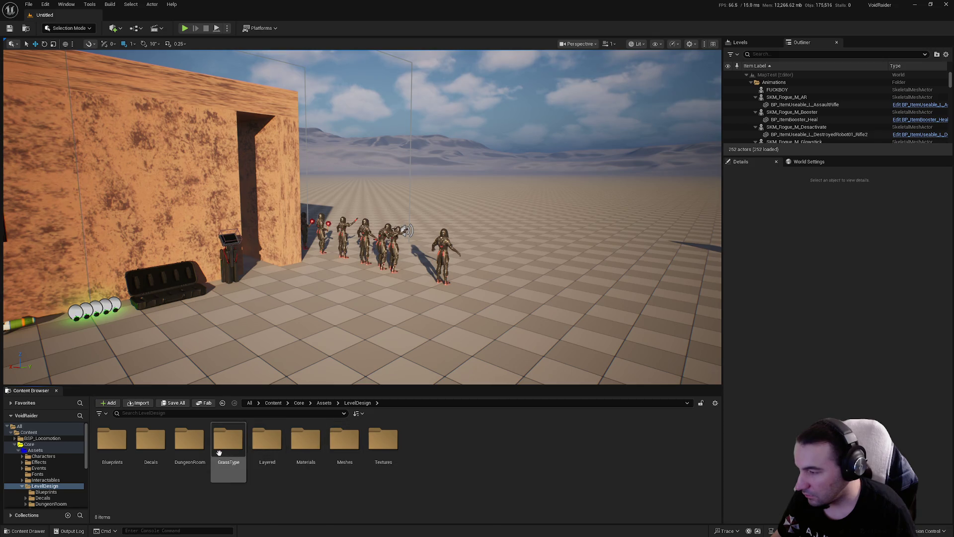
double_click(201, 453)
double_click(200, 454)
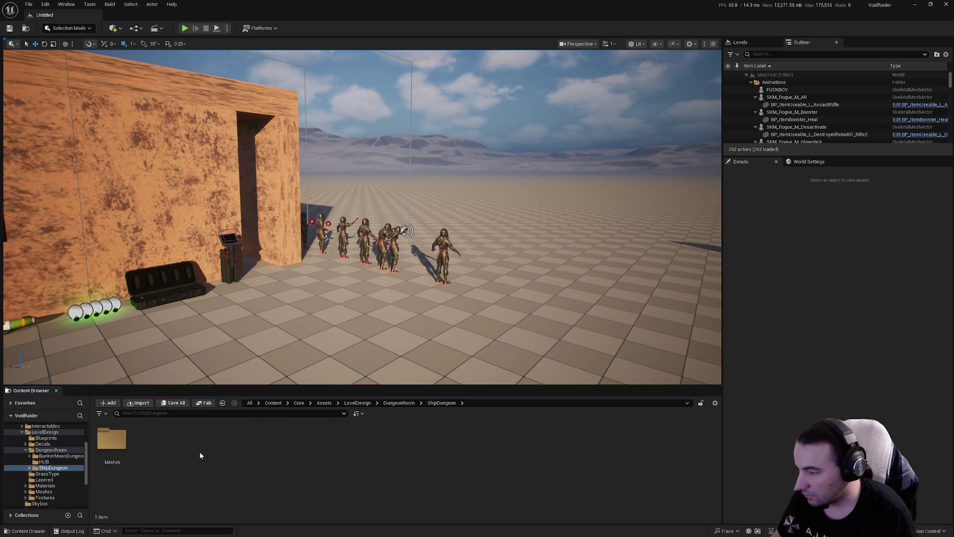
double_click(166, 454)
key("alt+Left")
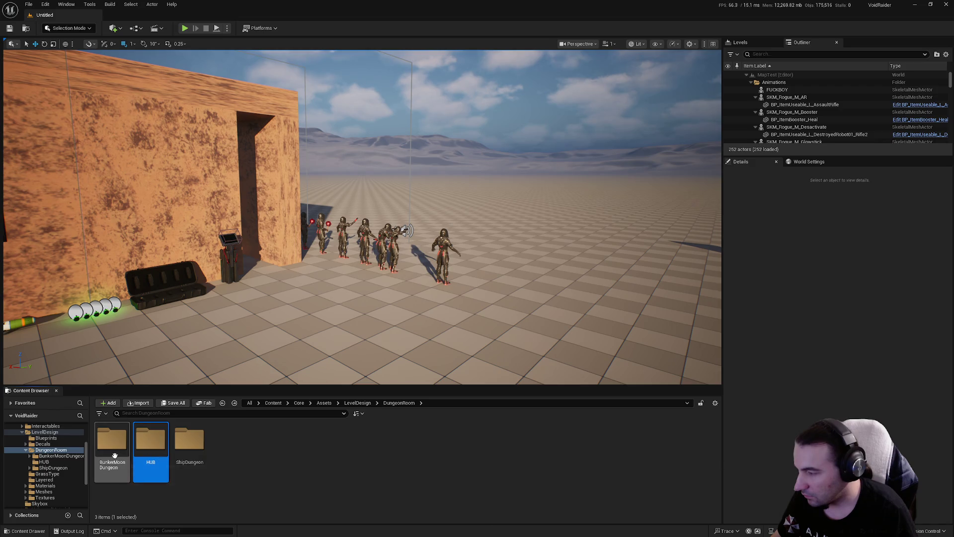
double_click(121, 448)
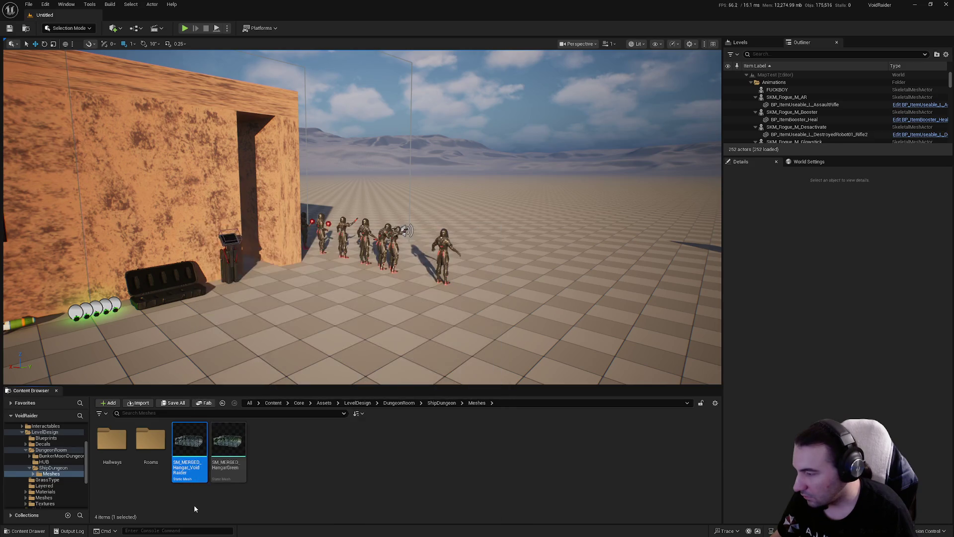
Move SM_MERGED_Hangar_VoidRaider elsewhere and open SM_MERGED_HangarGreen in a maximized mesh editor
left_click(185, 463)
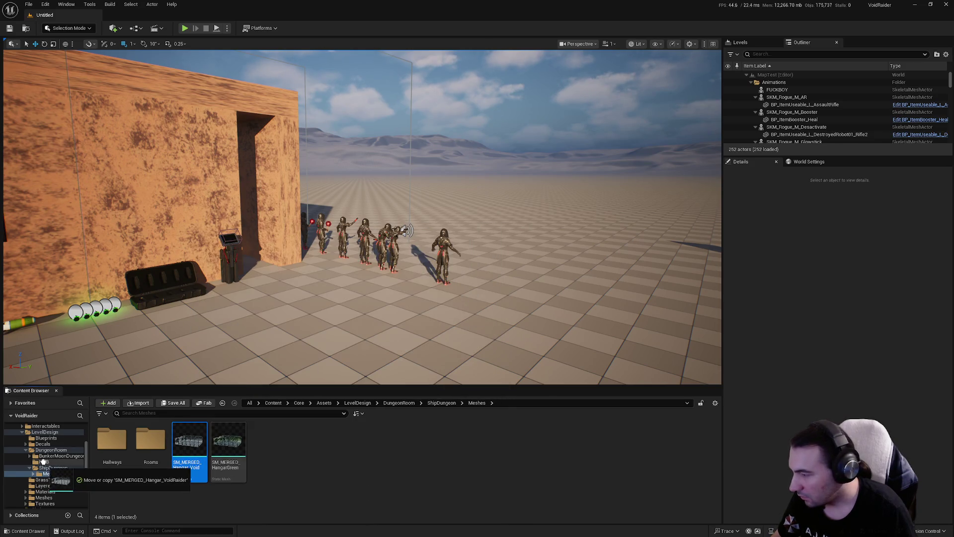
left_click(80, 478)
double_click(189, 453)
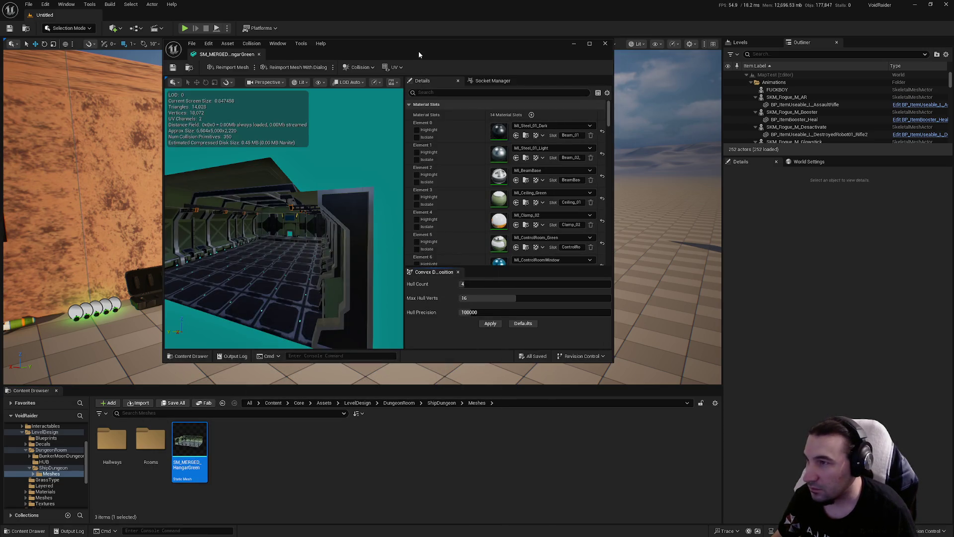
double_click(419, 51)
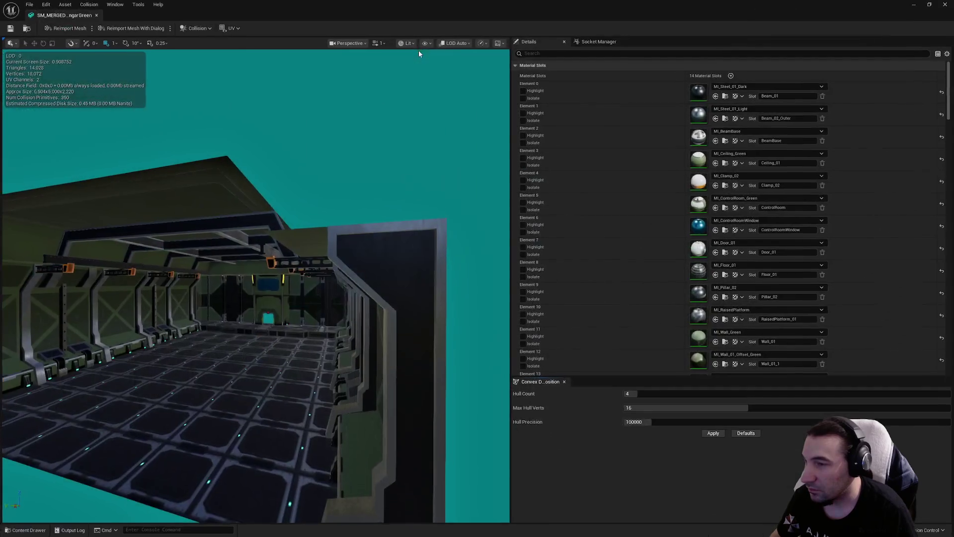
Enable collision for Sections 0, 2, 4 and 5
scroll(702, 155, "down", 10)
scroll(702, 154, "down", 3)
left_click(749, 195)
scroll(751, 222, "down", 2)
left_click(750, 222)
scroll(751, 223, "down", 2)
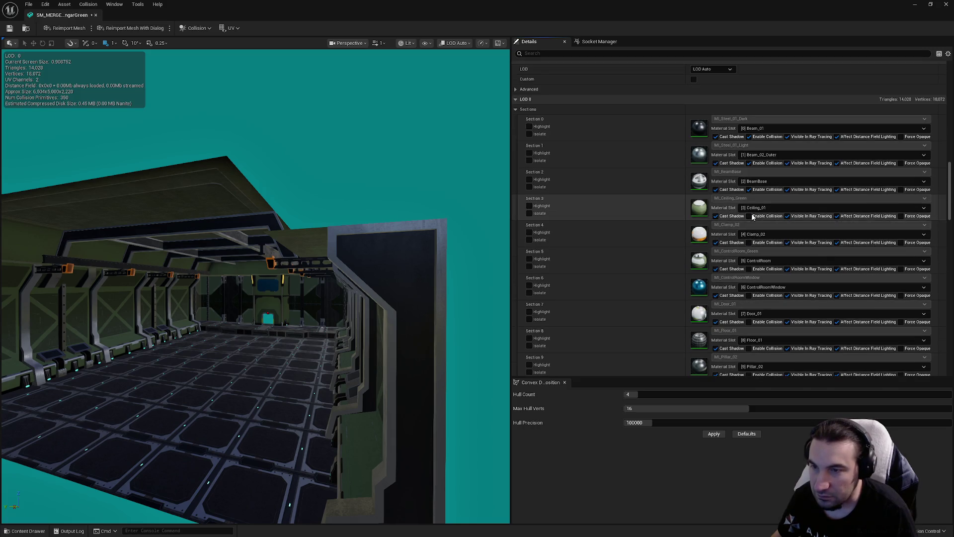
left_click(749, 243)
left_click(749, 269)
scroll(750, 269, "down", 2)
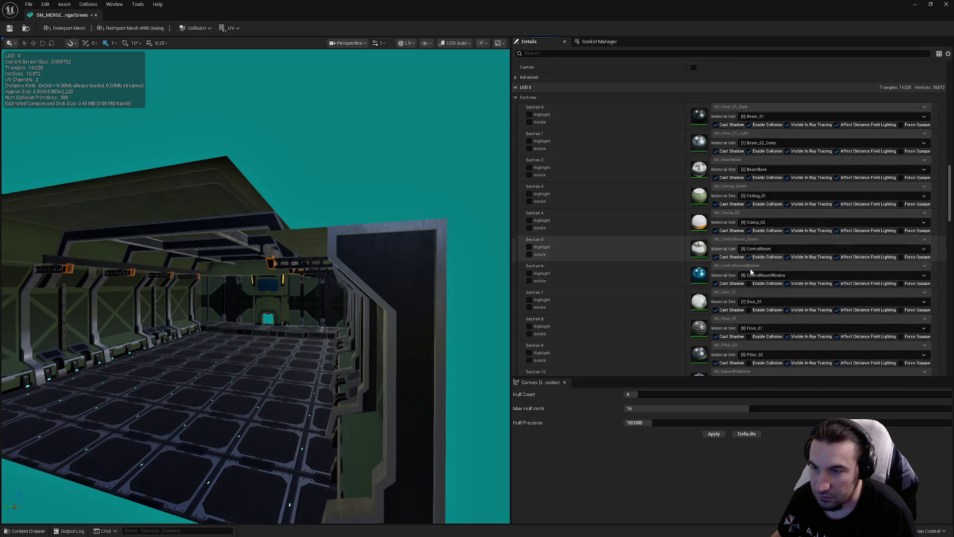
Enable collision for Sections 6 through 13
left_click(752, 240)
left_click(750, 241)
left_click(749, 248)
left_click(749, 274)
left_click(749, 300)
left_click(749, 327)
left_click(749, 353)
scroll(751, 353, "down", 5)
left_click(749, 260)
left_click(749, 287)
left_click(749, 314)
scroll(751, 315, "down", 4)
scroll(751, 318, "down", 3)
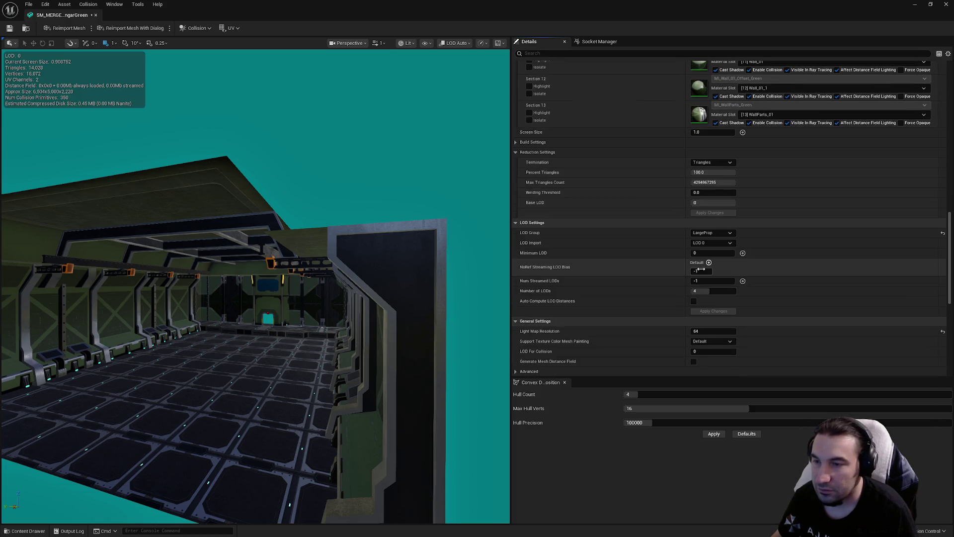
scroll(711, 271, "down", 7)
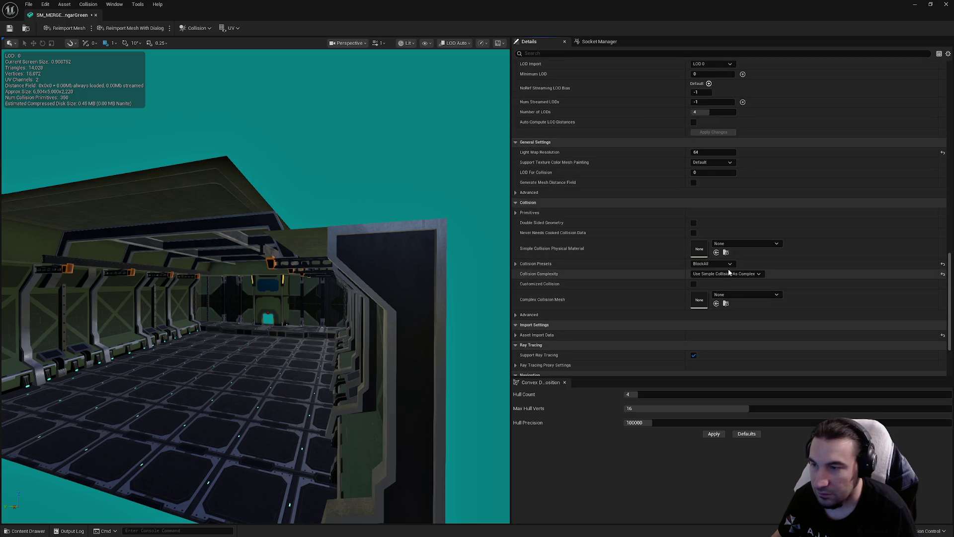
Set Collision Complexity to Project Default
left_click(731, 274)
left_click(731, 283)
scroll(731, 281, "up", 15)
scroll(715, 239, "down", 5)
scroll(944, 266, "down", 10)
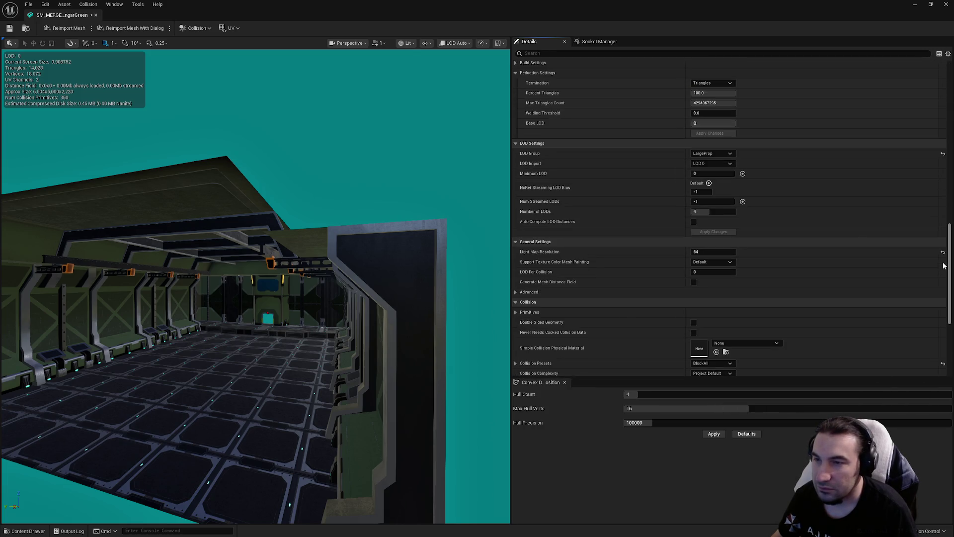
Move the view inside the hangar corridor and preview the mesh at LOD 1
mouse_move(155, 70)
left_mouse_down()
mouse_move(179, 80)
mouse_move(164, 77)
mouse_move(160, 61)
left_mouse_up()
scroll(694, 211, "up", 5)
scroll(686, 198, "up", 10)
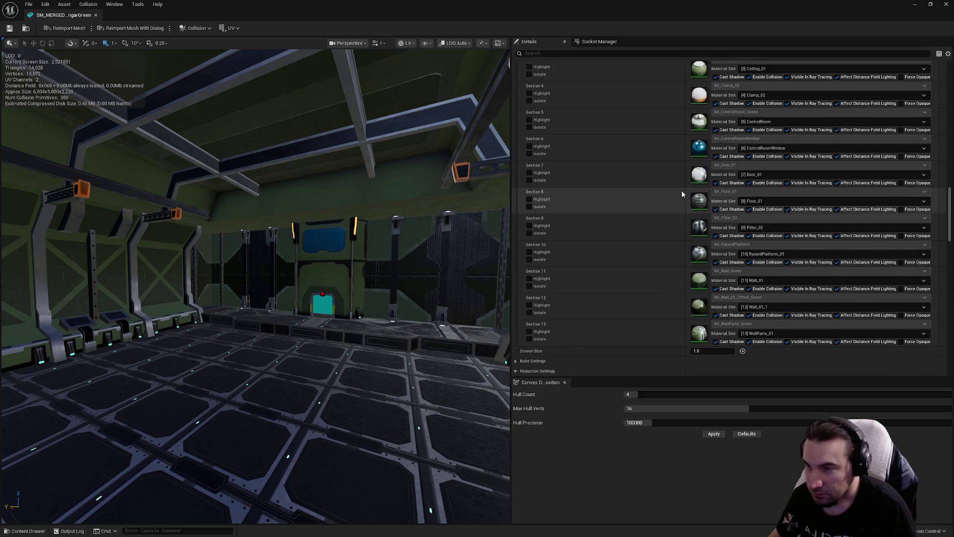
left_click(713, 169)
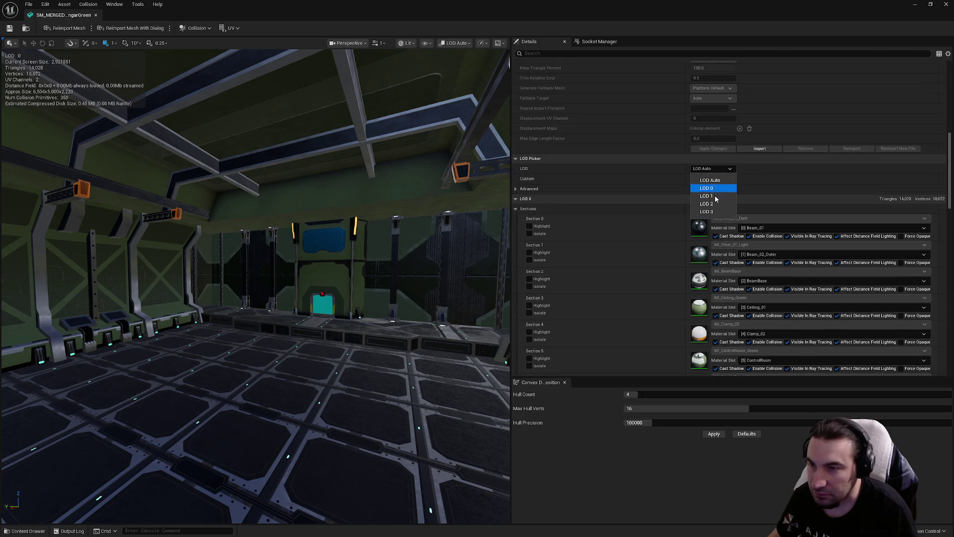
left_click(707, 196)
Preview LOD 2, apply LOD 3 at 1.0 percent triangles (141 triangles), then return to LOD Auto
mouse_move(254, 279)
left_mouse_down()
mouse_move(199, 283)
mouse_move(199, 341)
mouse_move(199, 258)
mouse_move(199, 358)
mouse_move(199, 333)
left_mouse_up()
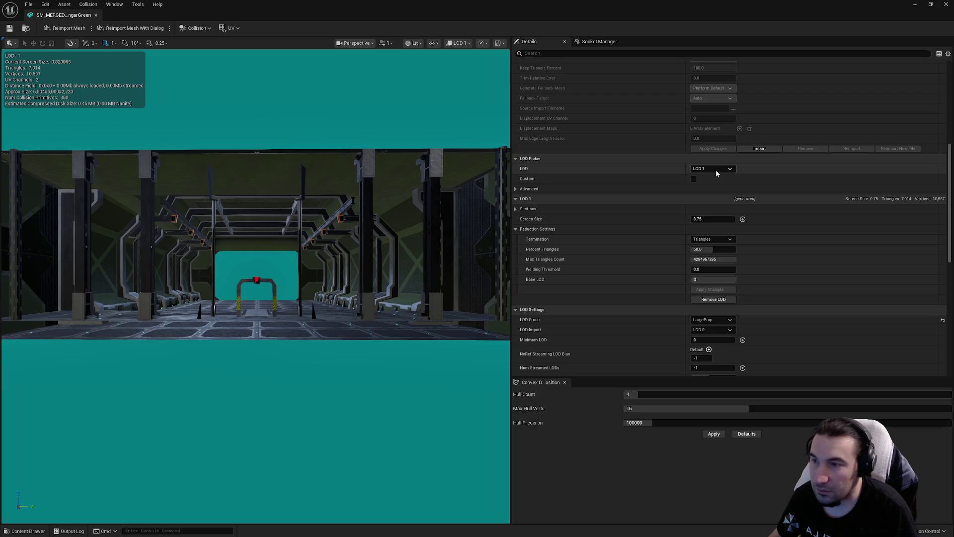
left_click(716, 171)
left_click(720, 204)
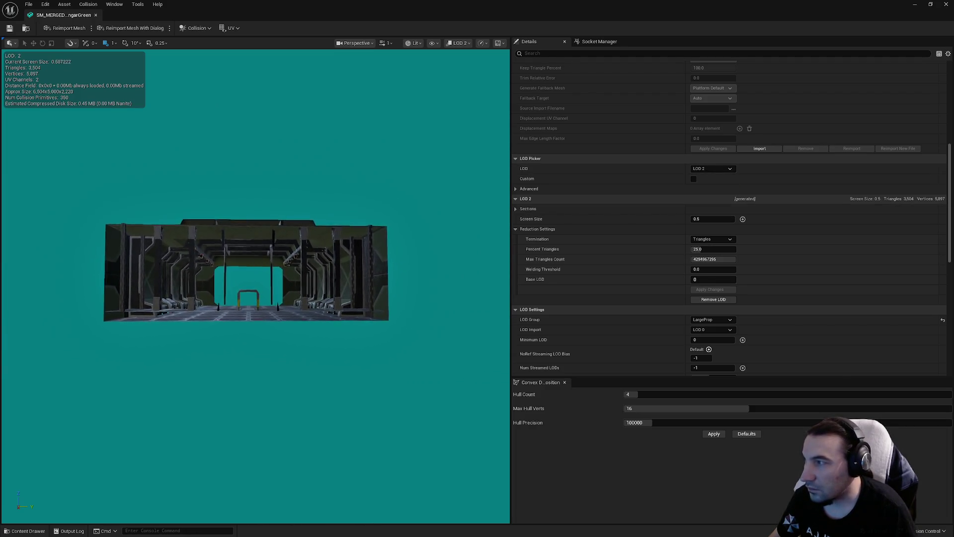
left_click(730, 170)
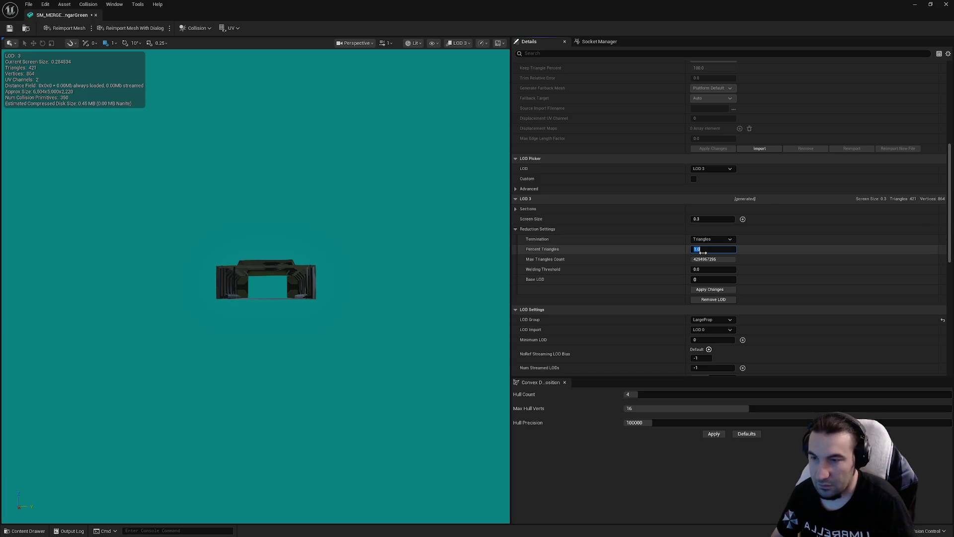
left_click(712, 292)
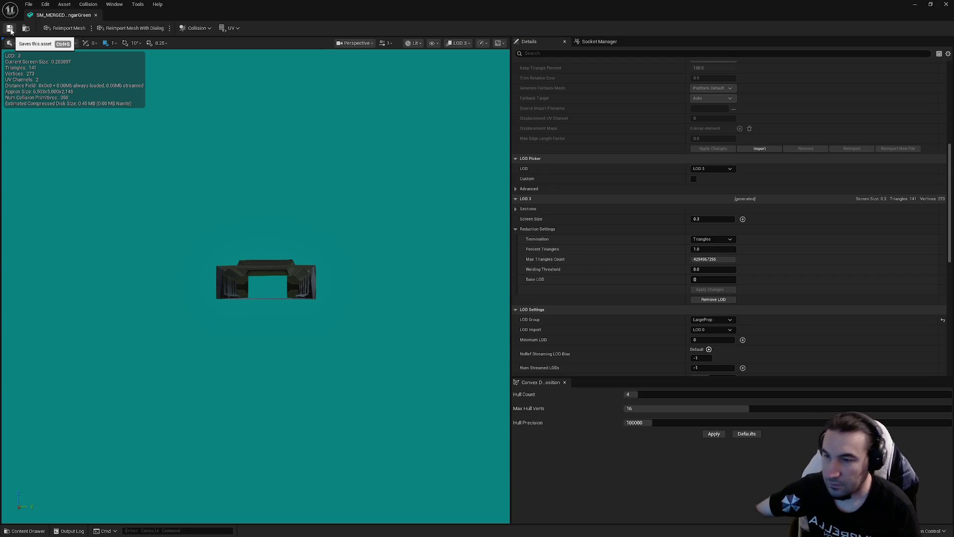
left_click(712, 168)
left_click(706, 177)
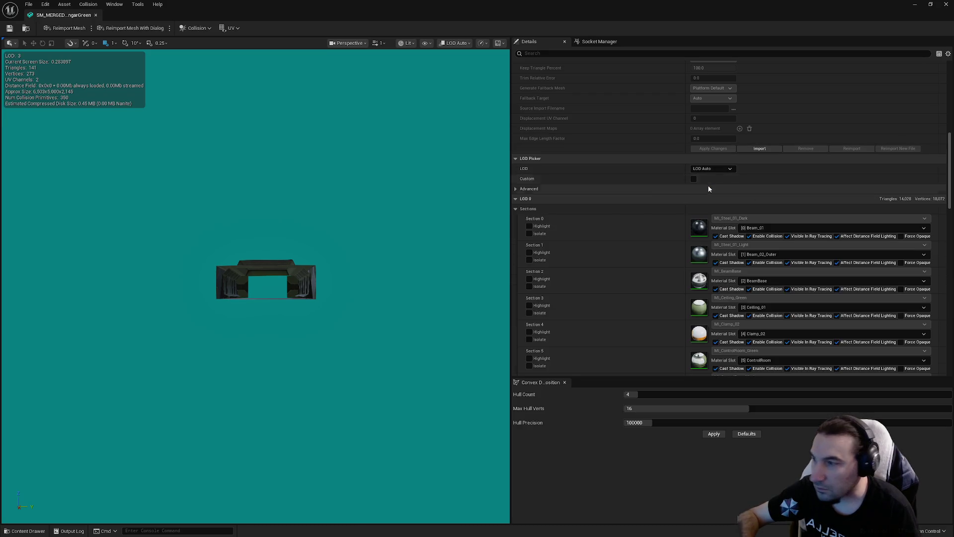
Zoom into the hangar toward the side wall, then close the HangarGreen mesh editor
scroll(639, 183, "up", 10)
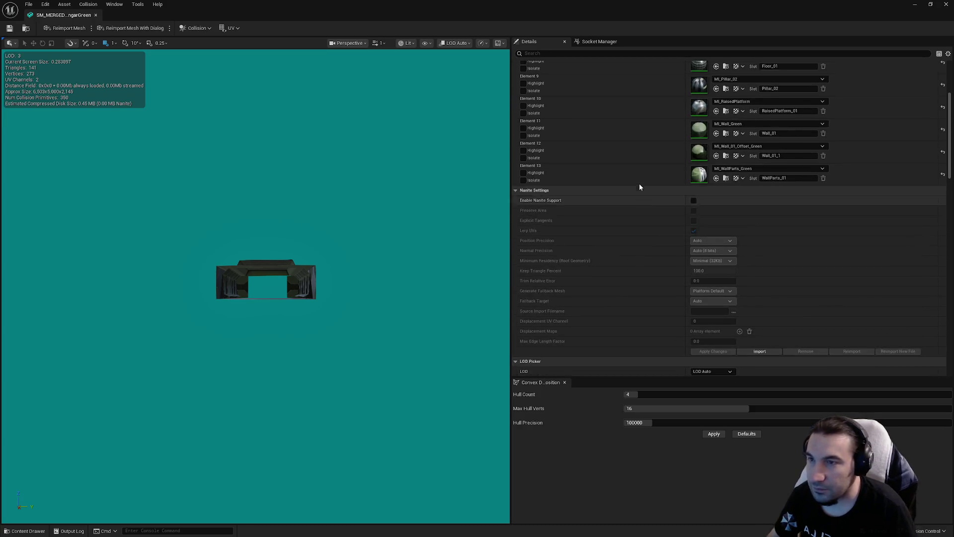
scroll(269, 293, "up", 5)
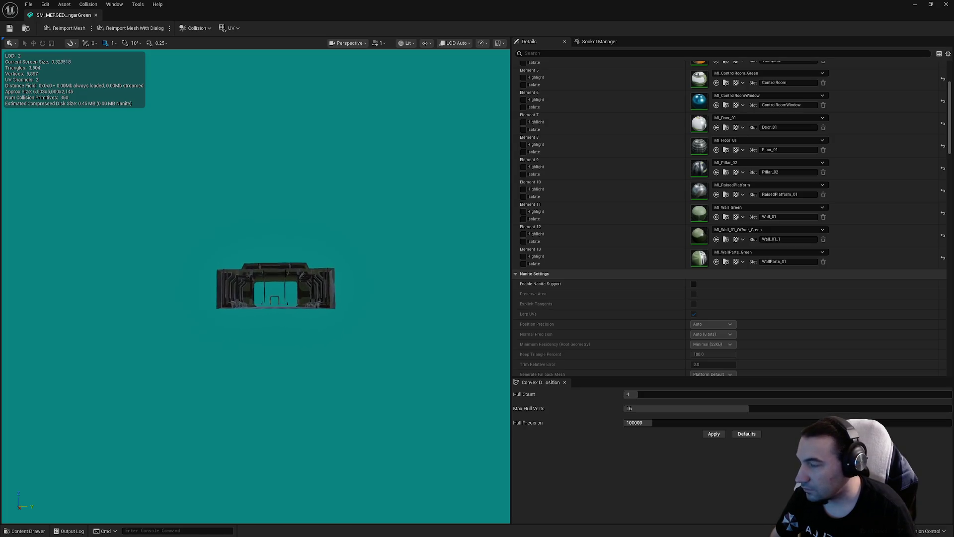
scroll(269, 278, "up", 5)
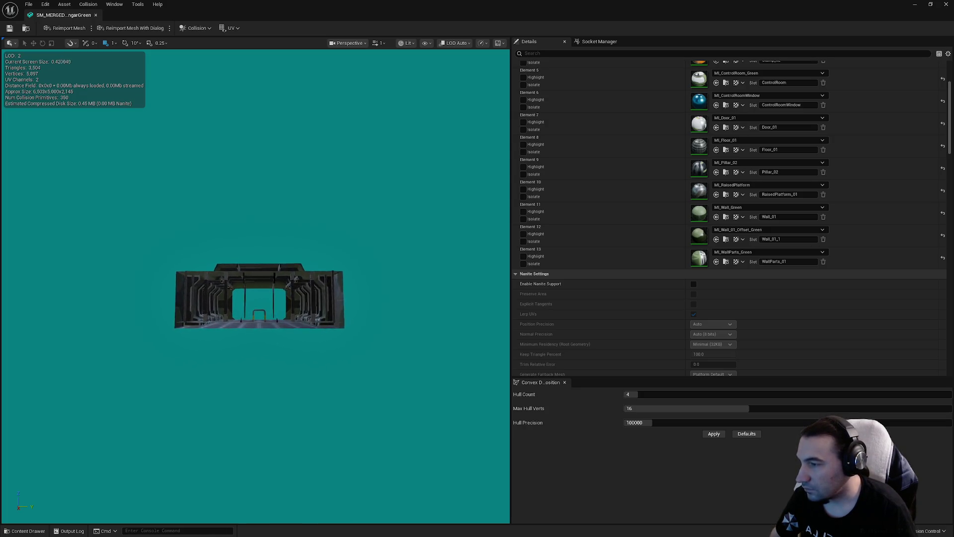
scroll(266, 288, "up", 5)
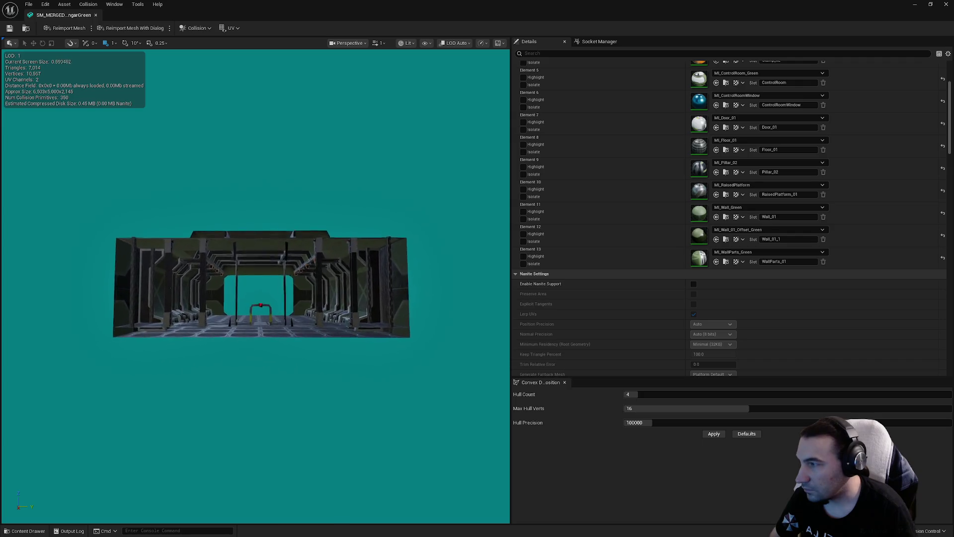
scroll(255, 286, "up", 8)
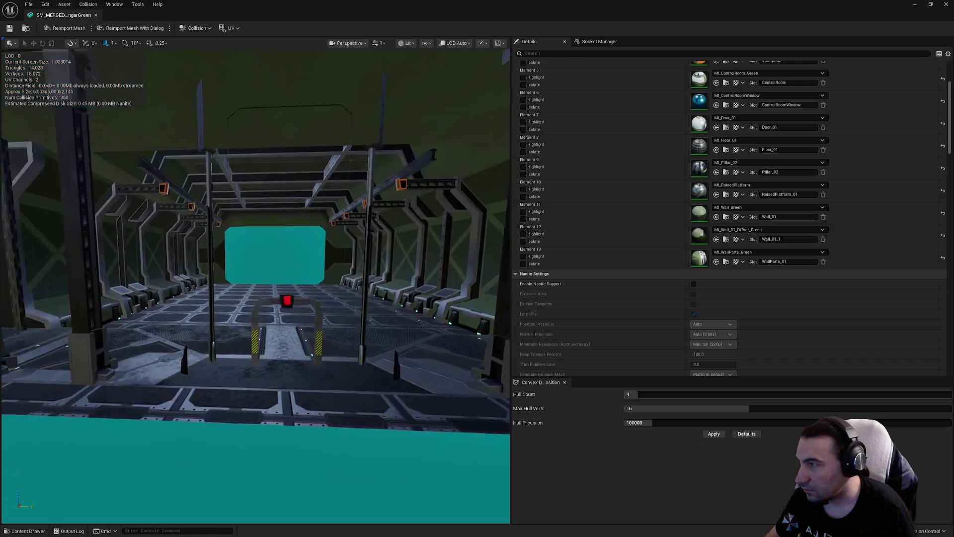
left_click_drag(278, 199, 319, 189)
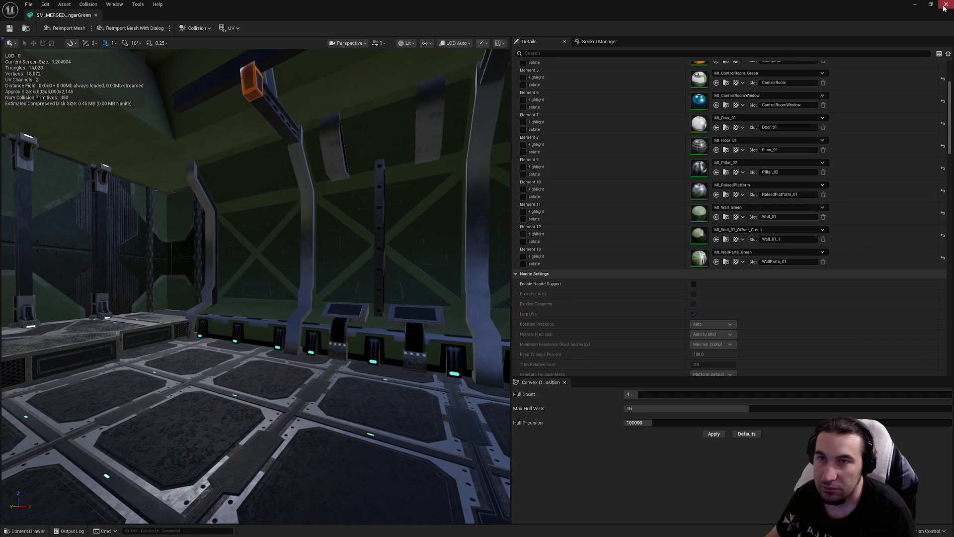
left_click(945, 5)
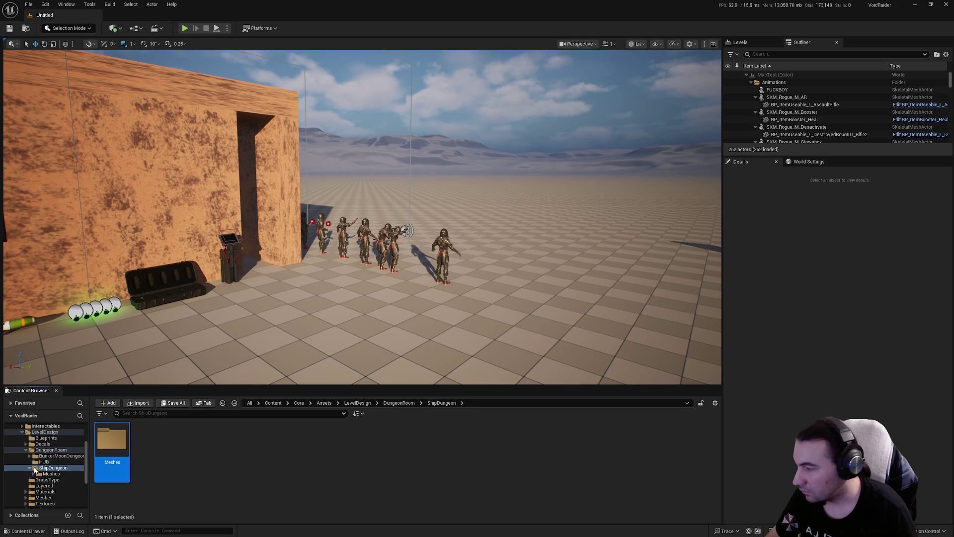
Open SM_MERGED_Hangar_VoidRaider from the DungeonRoom > HUB folder
double_click(47, 450)
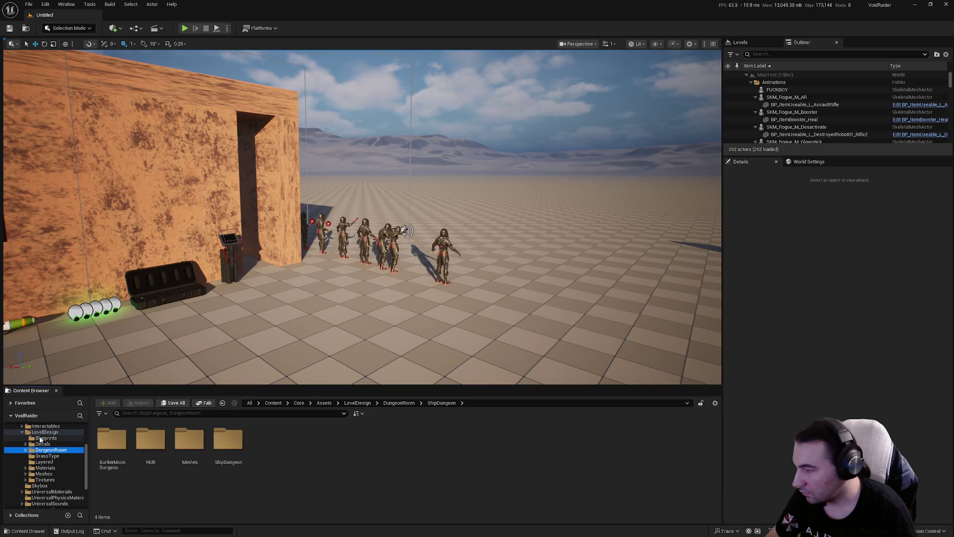
double_click(140, 464)
left_click(141, 462)
double_click(115, 449)
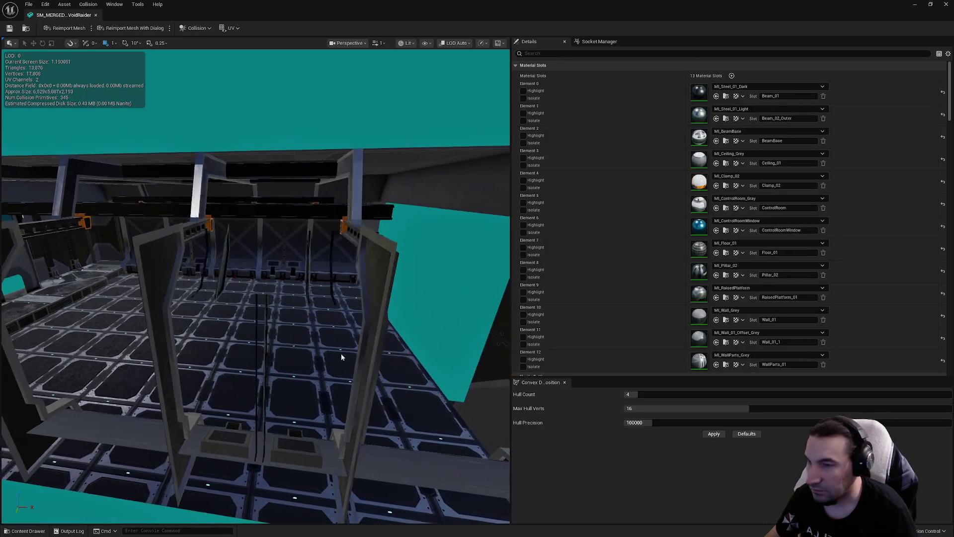
Enable collision on Sections 0–3 and 5–10
scroll(724, 201, "down", 15)
scroll(723, 202, "down", 2)
left_click(749, 160)
left_click(749, 187)
left_click(749, 214)
left_click(749, 240)
left_click(749, 293)
left_click(749, 319)
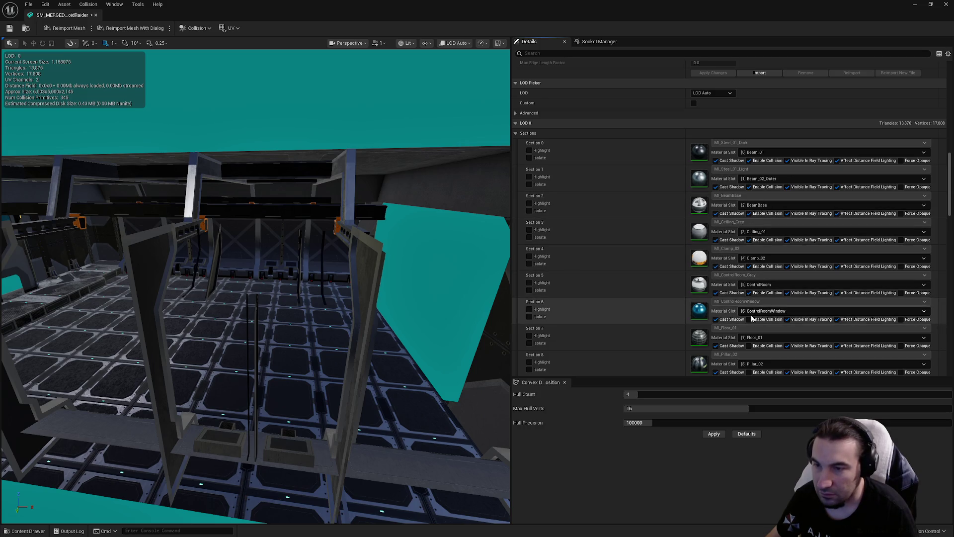
left_click(749, 345)
left_click(749, 372)
scroll(750, 298, "down", 5)
left_click(749, 260)
left_click(749, 287)
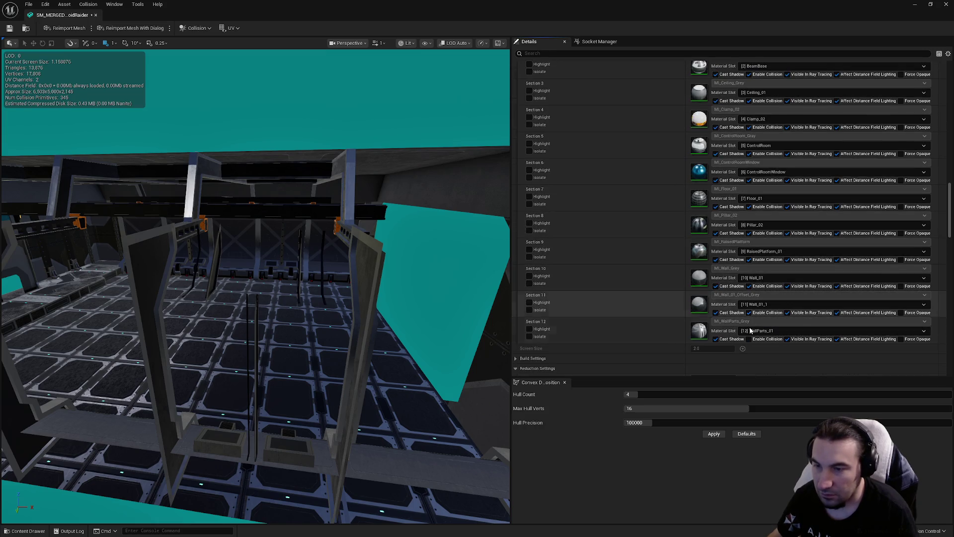
Set Collision Complexity to Project Default, review the Details, and close the editor
scroll(765, 298, "down", 10)
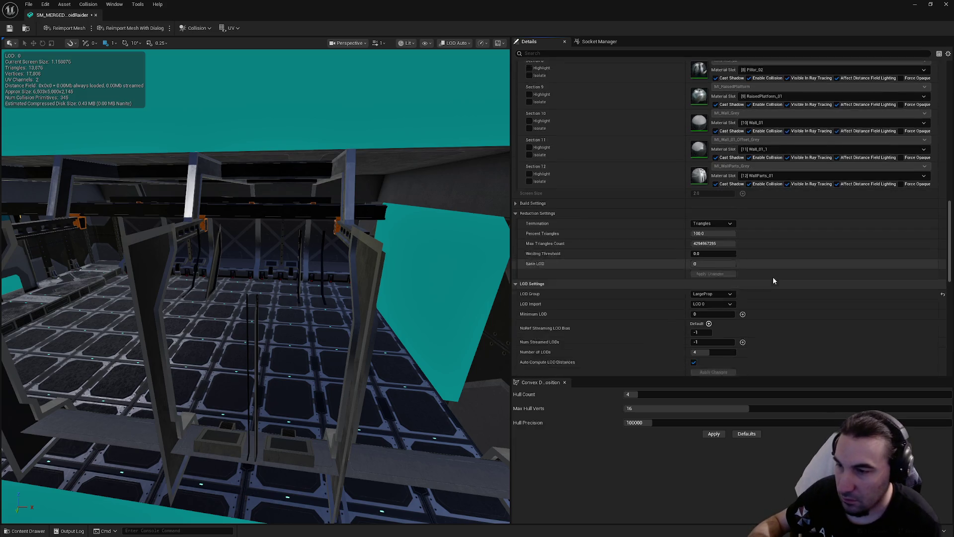
scroll(744, 271, "down", 5)
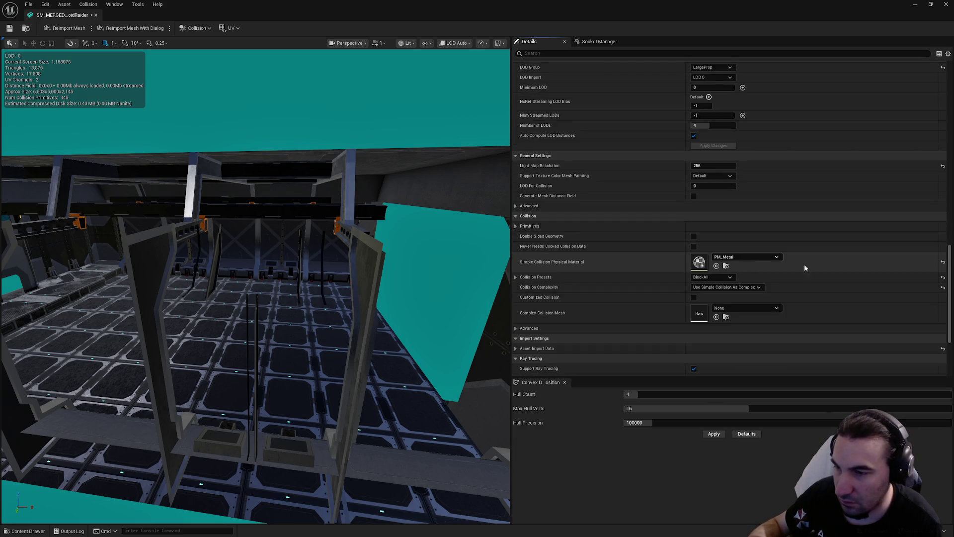
left_click(726, 286)
left_click(721, 297)
scroll(760, 272, "up", 4)
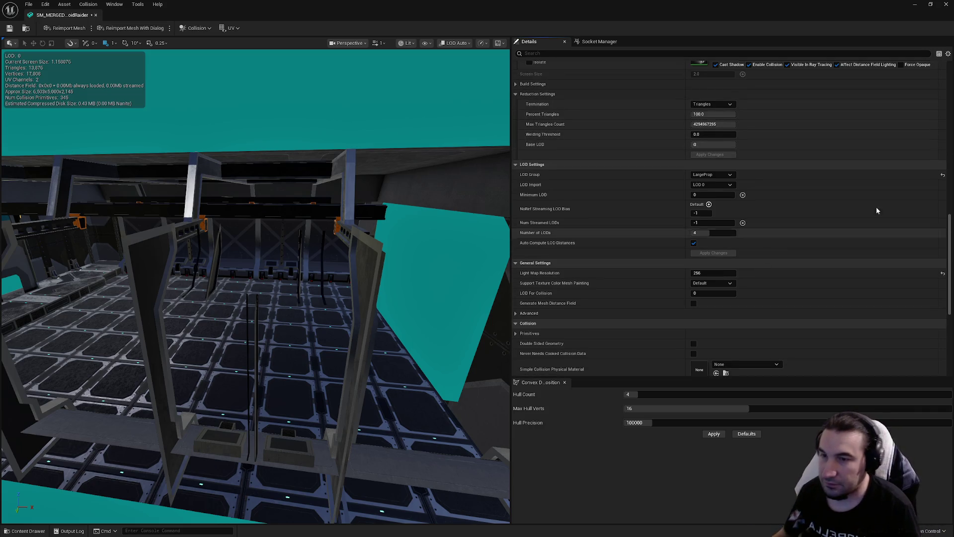
left_click_drag(950, 232, 950, 97)
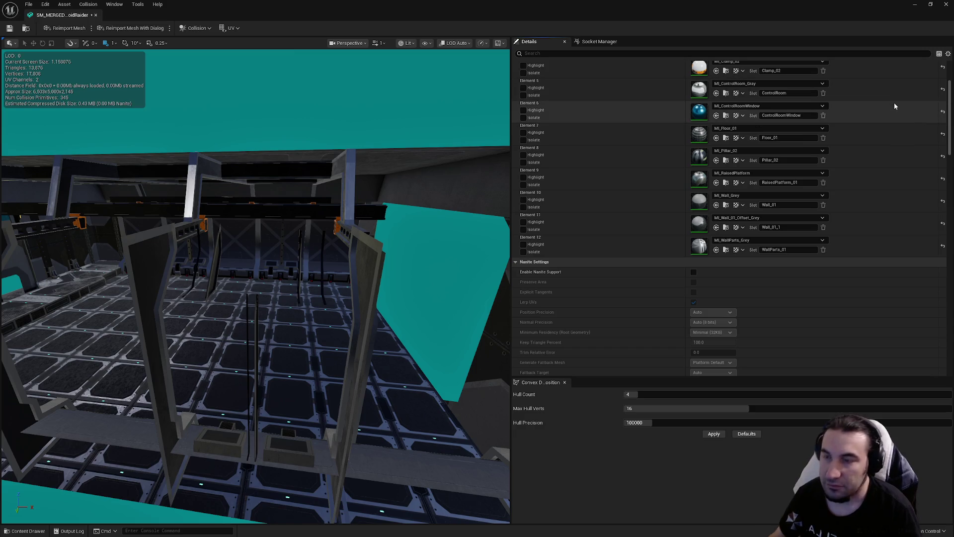
scroll(786, 209, "down", 8)
scroll(772, 209, "down", 4)
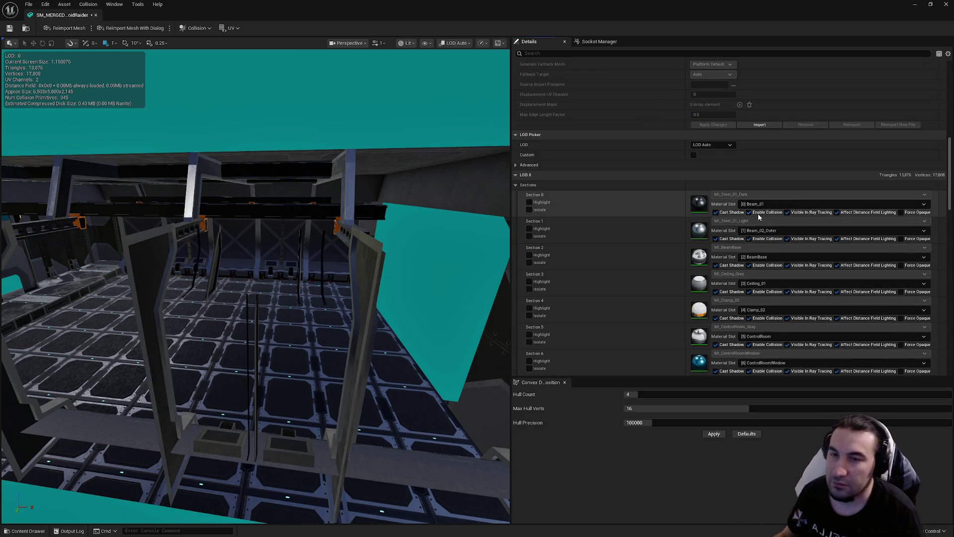
left_click_drag(951, 171, 938, 352)
scroll(937, 351, "up", 6)
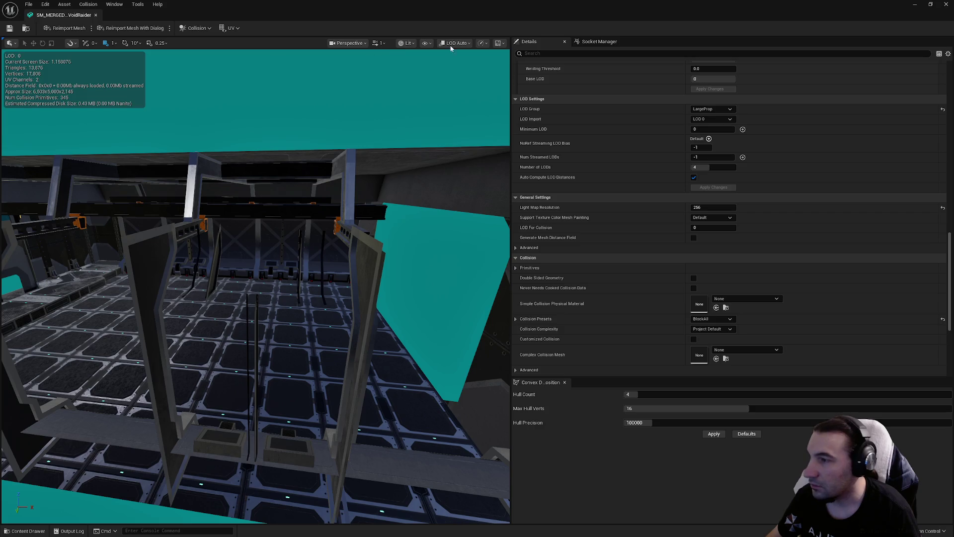
left_click(944, 5)
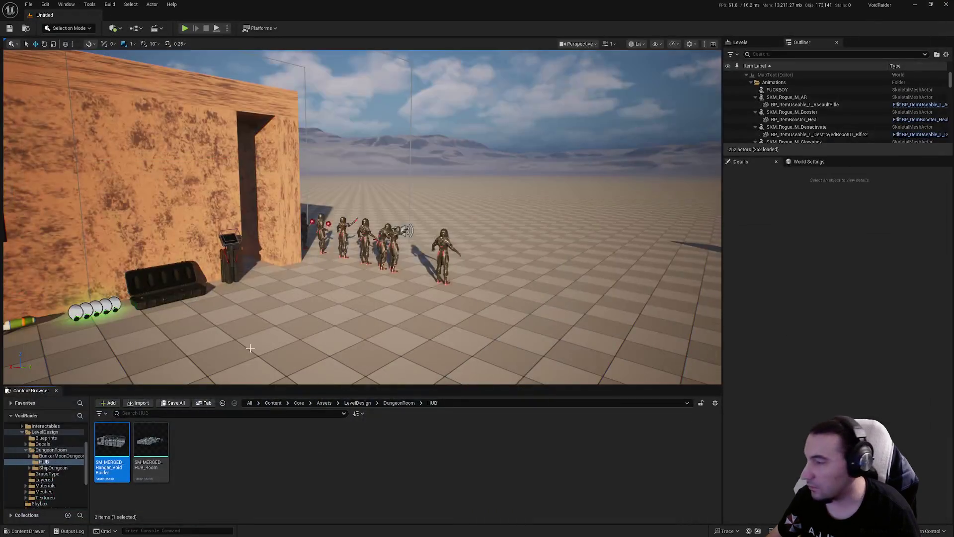
Fly the camera to the doorway and scroll the Output Log to its top warnings
mouse_move(348, 248)
left_mouse_down()
mouse_move(328, 253)
mouse_move(350, 249)
left_mouse_up()
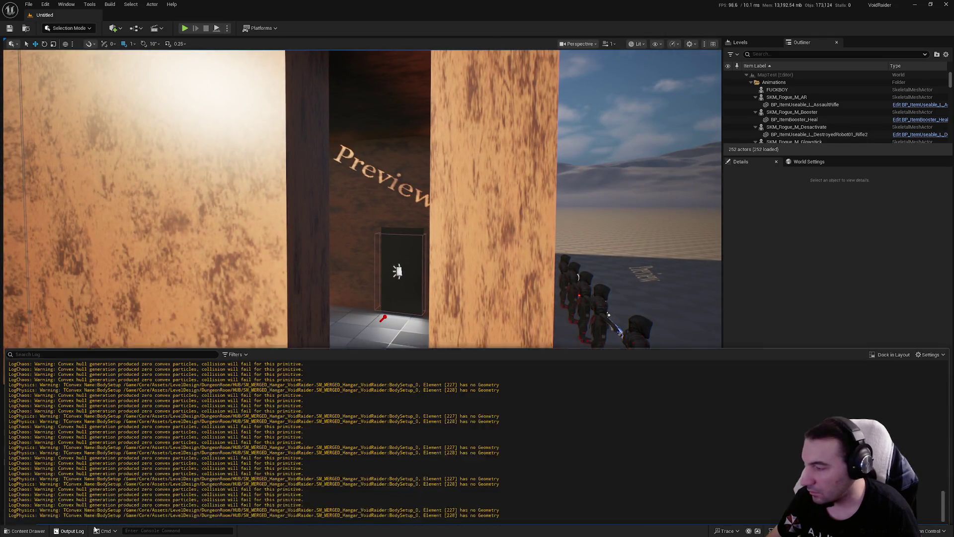
left_click(70, 530)
scroll(276, 468, "up", 5)
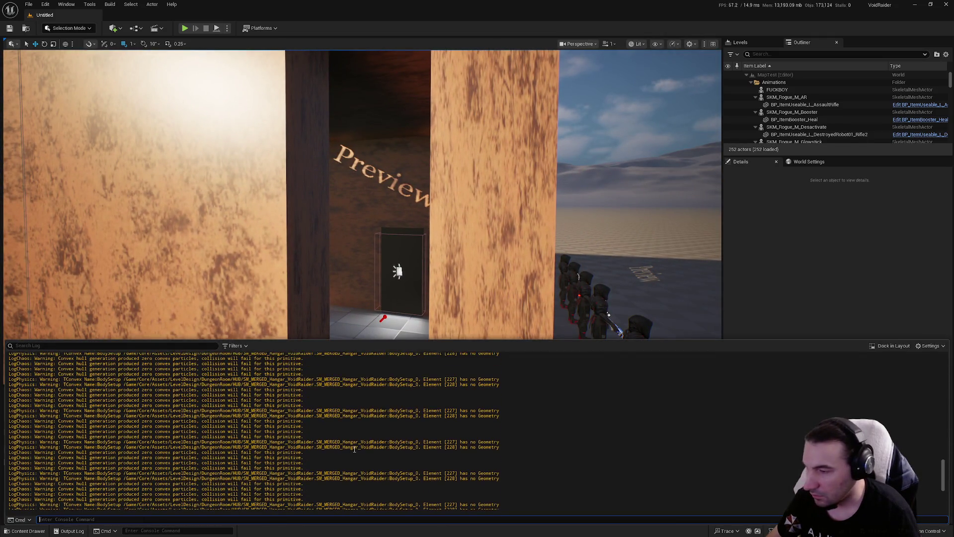
scroll(357, 446, "up", 2)
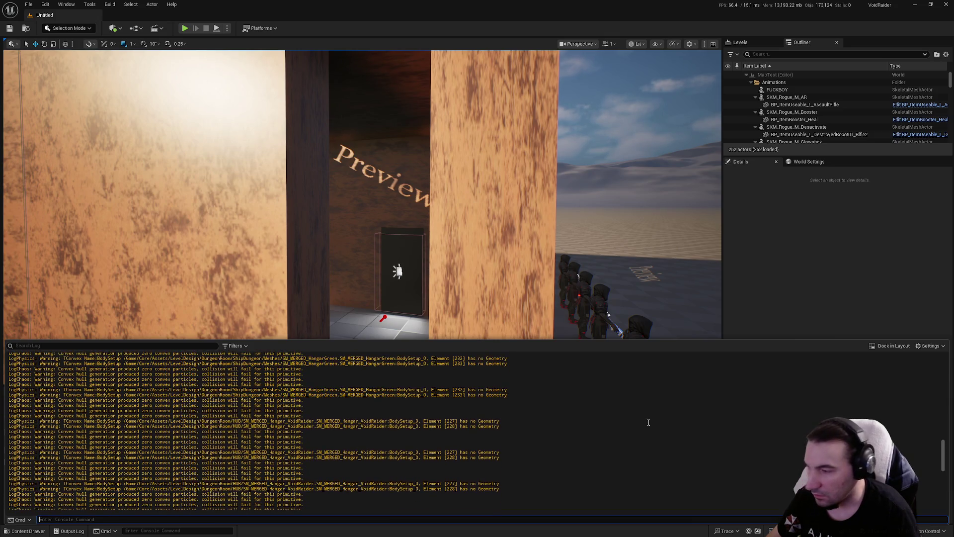
left_click_drag(945, 450, 950, 341)
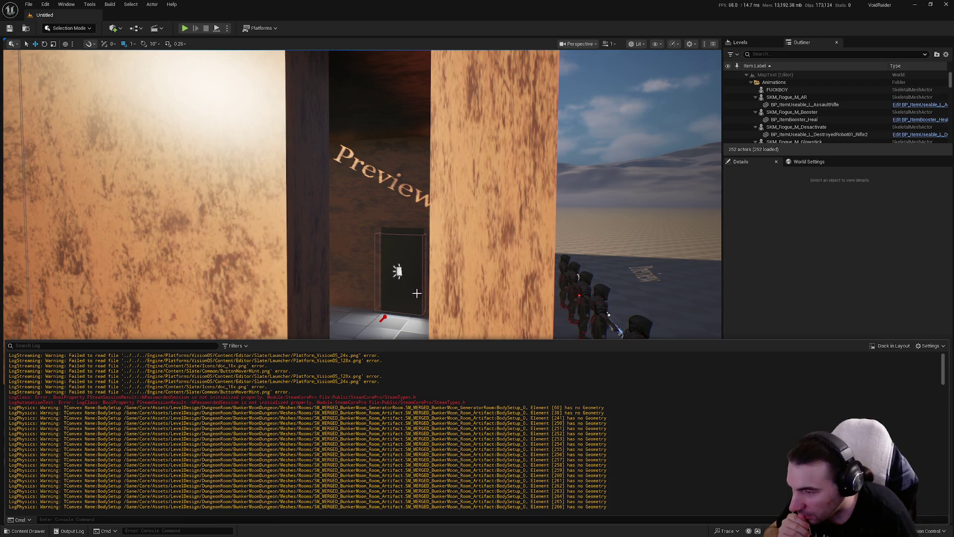
left_click_drag(409, 294, 408, 328)
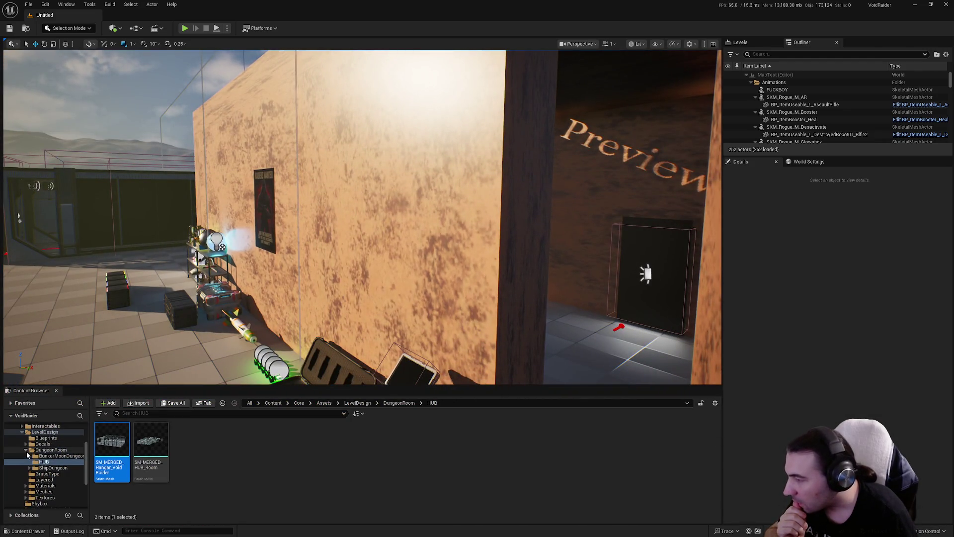
Drag SM_MERGED_BunkerMoon_GeneratorRoom from BunkerMoonDungeon Meshes > Rooms into the level and open it
double_click(111, 438)
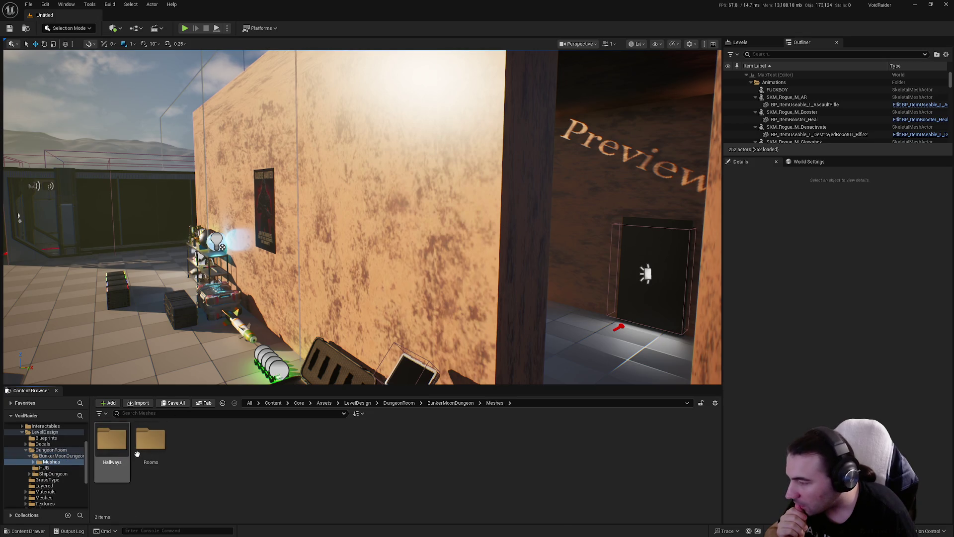
double_click(162, 454)
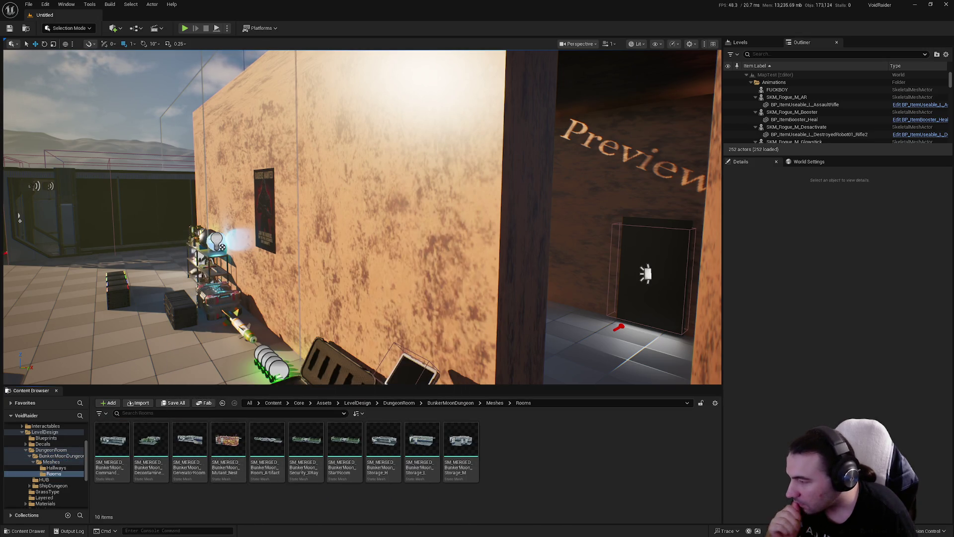
left_click_drag(223, 247, 298, 234)
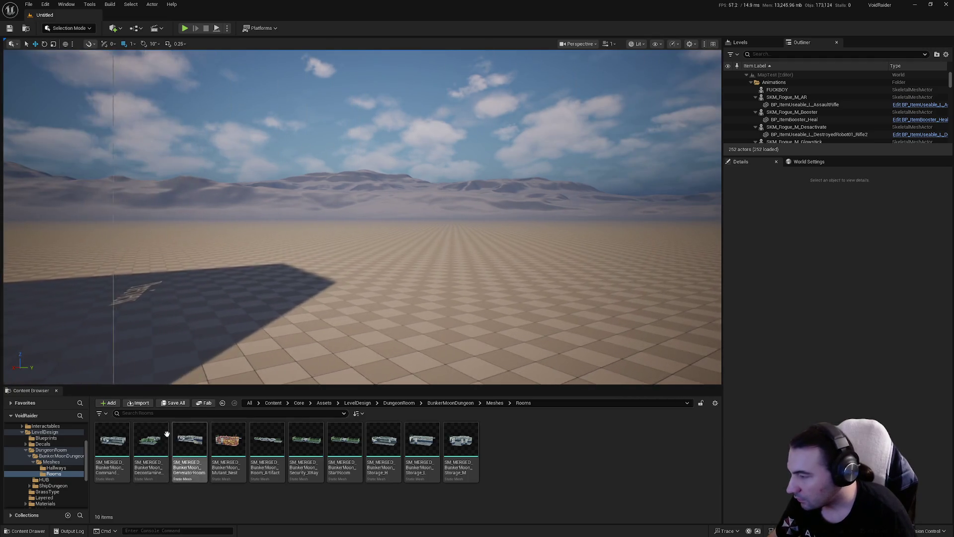
mouse_move(200, 450)
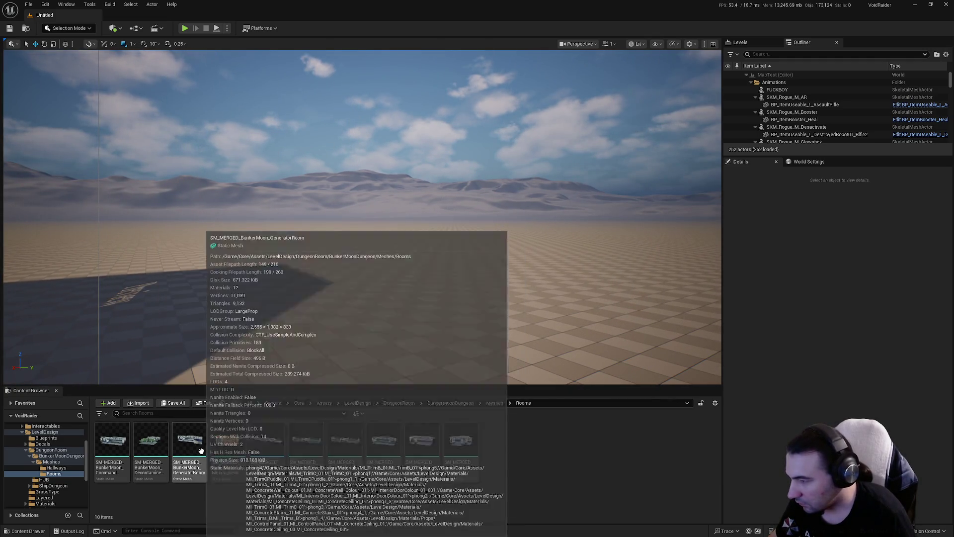
mouse_move(201, 450)
left_mouse_down()
mouse_move(378, 343)
mouse_move(413, 309)
left_mouse_up()
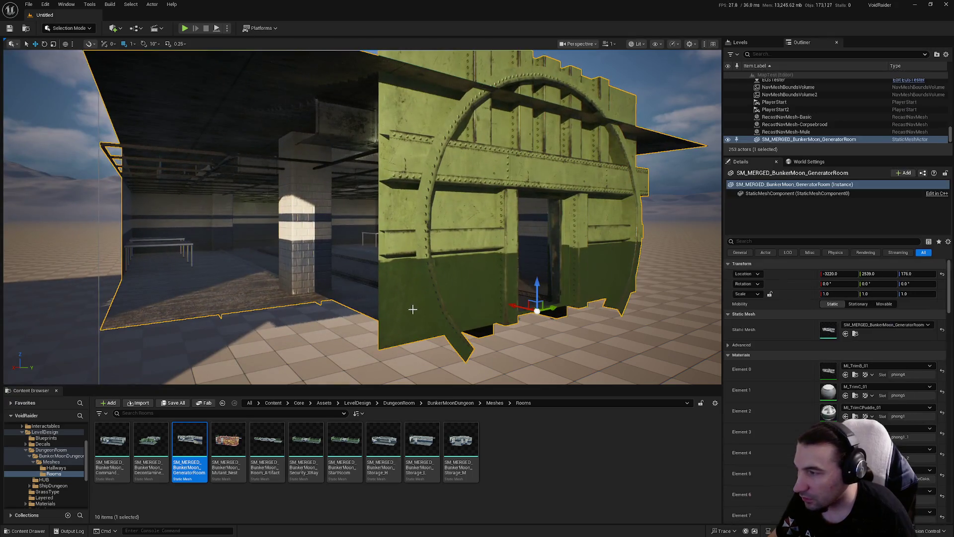
double_click(198, 440)
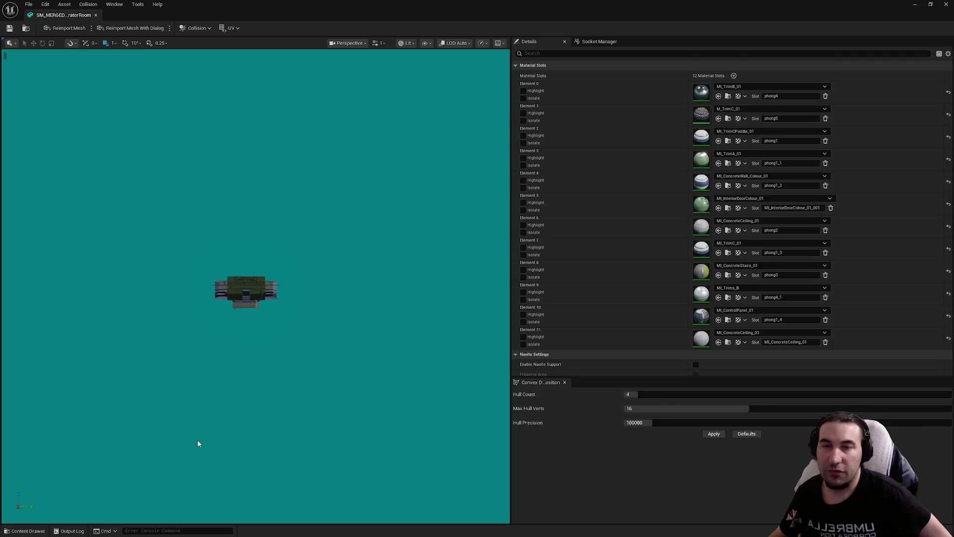
Fly into the GeneratorRoom preview and check its LargeProp LOD group in Details
left_click_drag(207, 441, 219, 441)
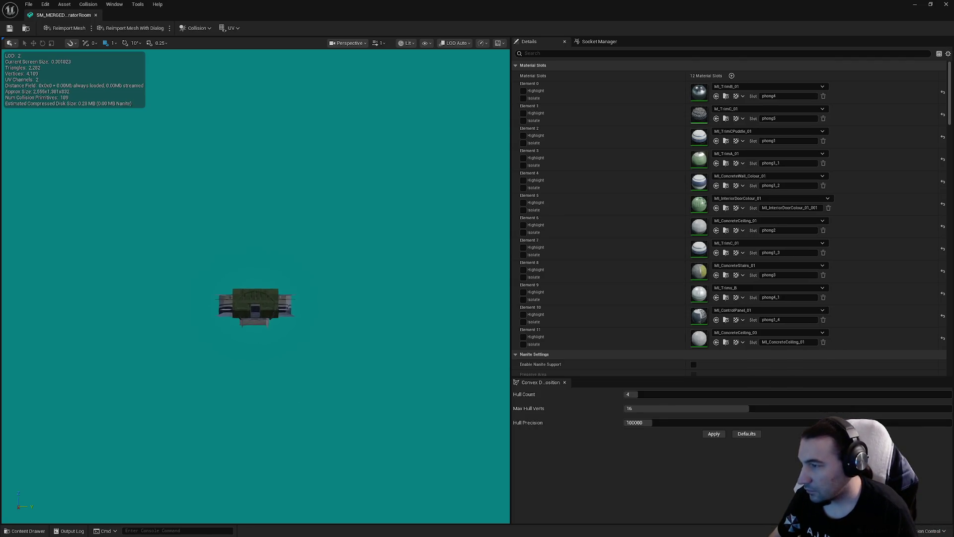
scroll(255, 286, "up", 10)
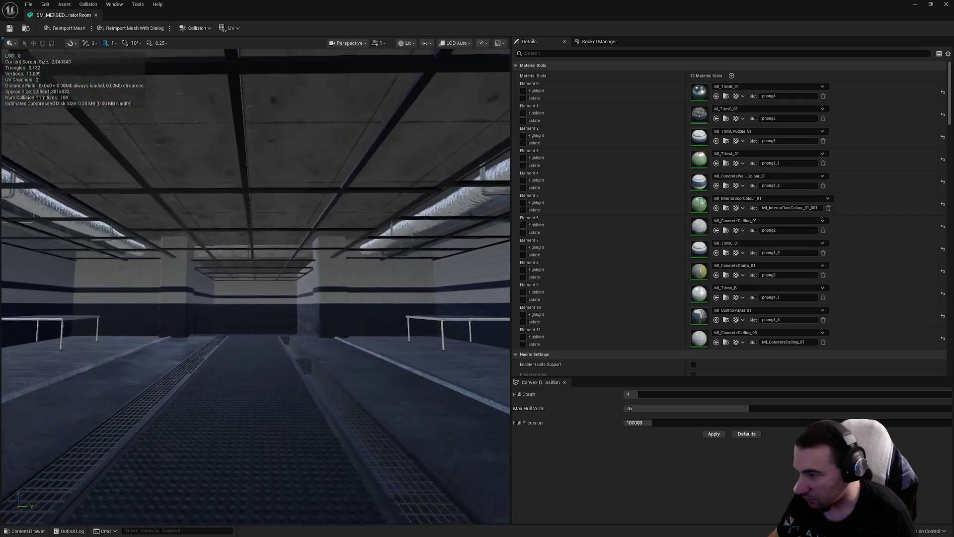
mouse_move(255, 287)
left_mouse_down()
mouse_move(243, 251)
mouse_move(218, 236)
mouse_move(380, 305)
left_mouse_up()
scroll(833, 107, "down", 10)
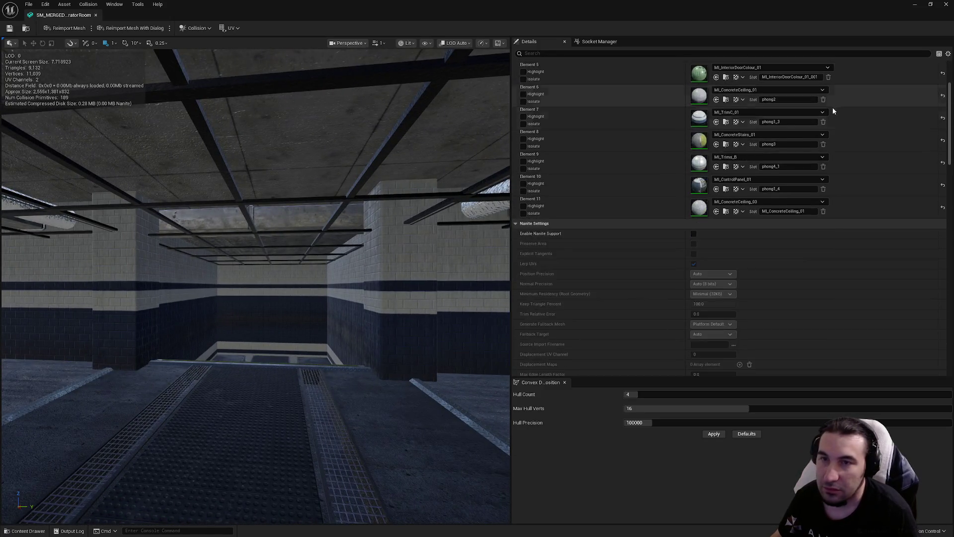
scroll(787, 144, "down", 10)
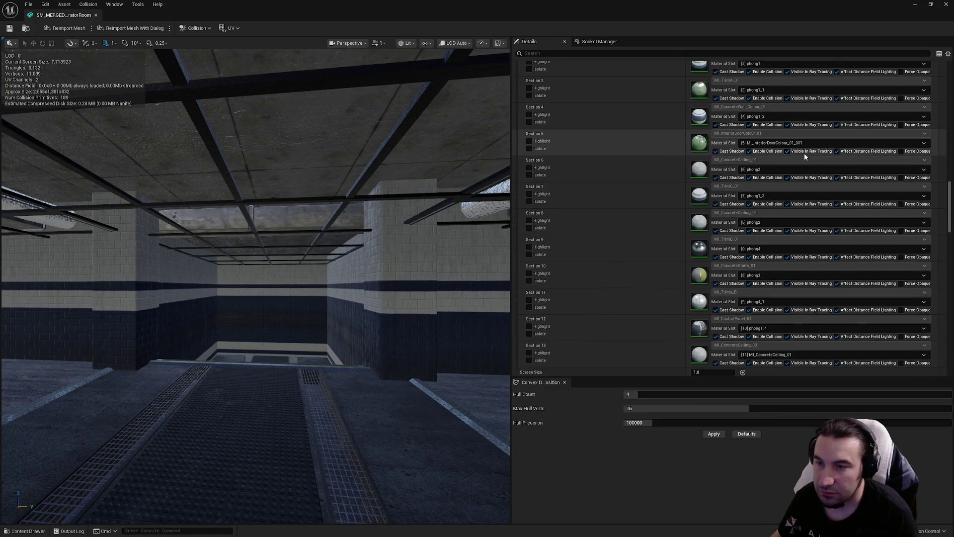
scroll(803, 163, "down", 5)
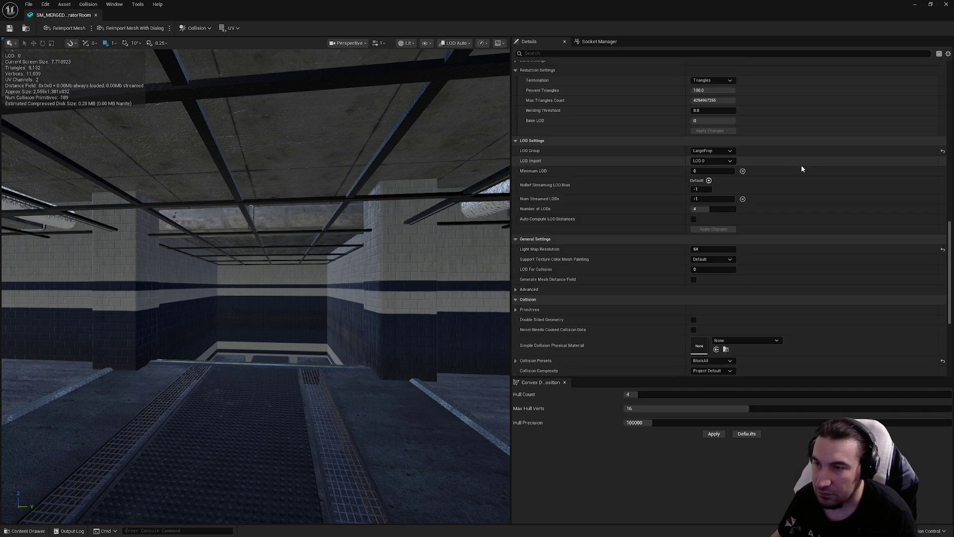
scroll(801, 174, "up", 5)
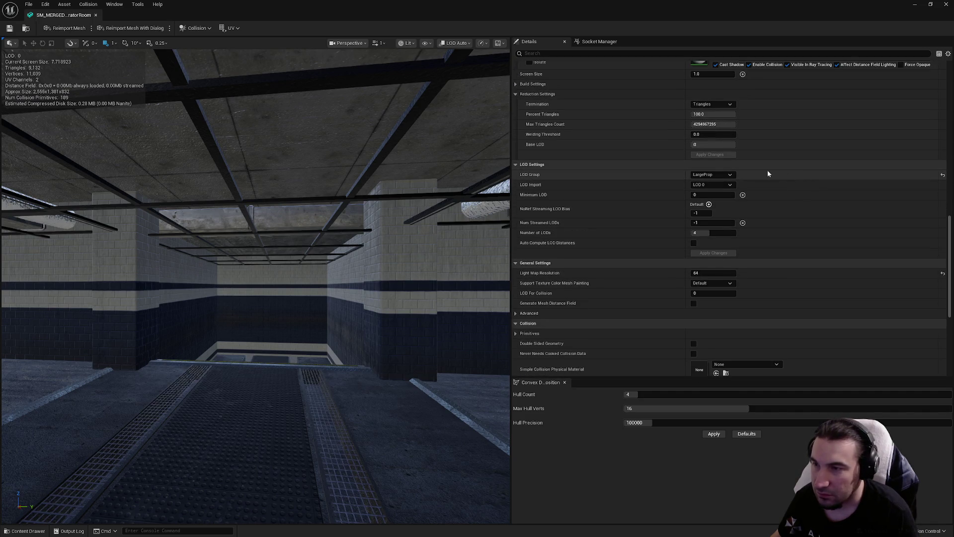
scroll(552, 177, "up", 3)
scroll(554, 183, "down", 4)
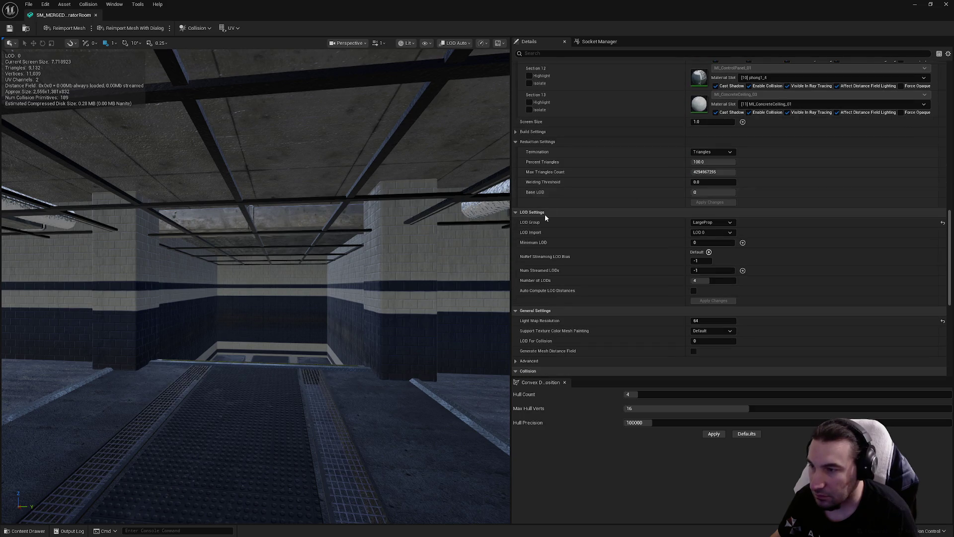
scroll(544, 223, "down", 4)
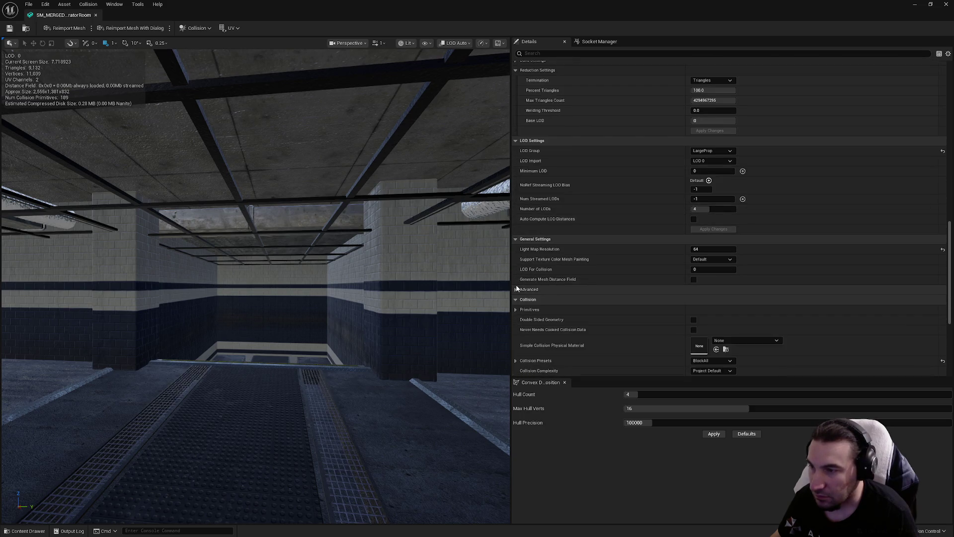
Expand Primitives > Convex Elements and inspect Index [60] among the 189 elements
left_click(518, 309)
scroll(520, 293, "down", 4)
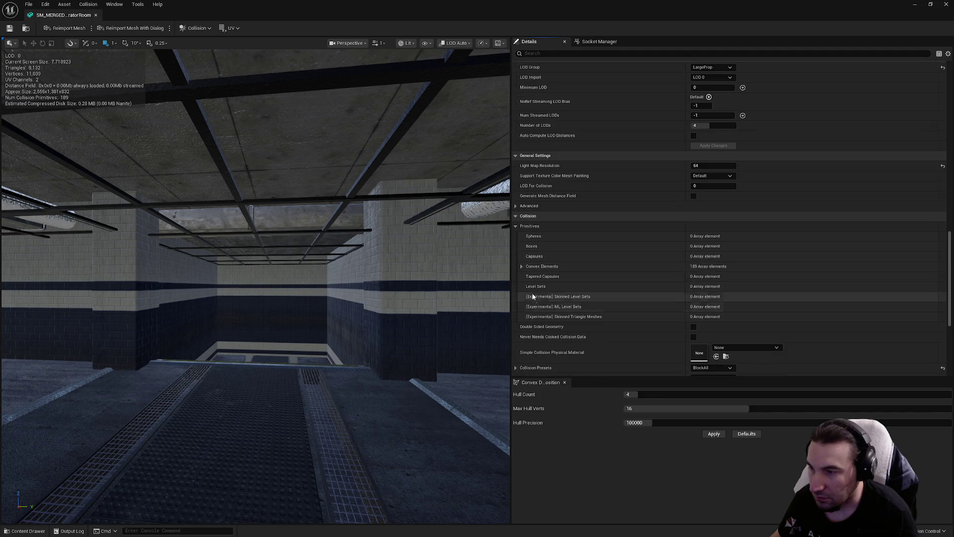
left_click(522, 267)
scroll(521, 271, "down", 15)
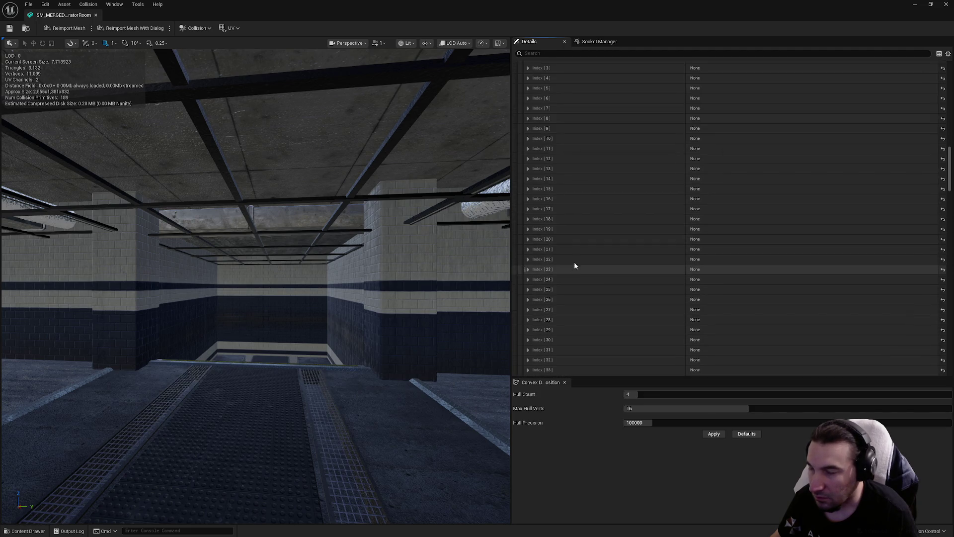
scroll(566, 268, "down", 12)
left_click(527, 260)
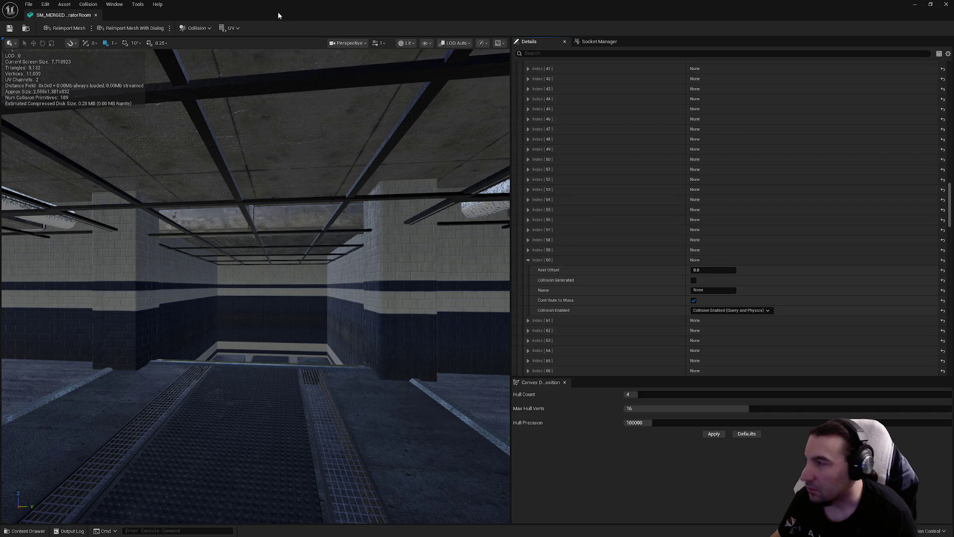
left_click_drag(386, 179, 348, 185)
left_click(528, 260)
mouse_move(298, 249)
left_mouse_down()
mouse_move(238, 308)
mouse_move(223, 298)
mouse_move(269, 279)
mouse_move(224, 283)
mouse_move(224, 263)
mouse_move(208, 259)
mouse_move(228, 249)
mouse_move(384, 253)
left_mouse_up()
Turn on Simple Collision in the mesh preview's Show options to display the green wireframes
left_click(198, 28)
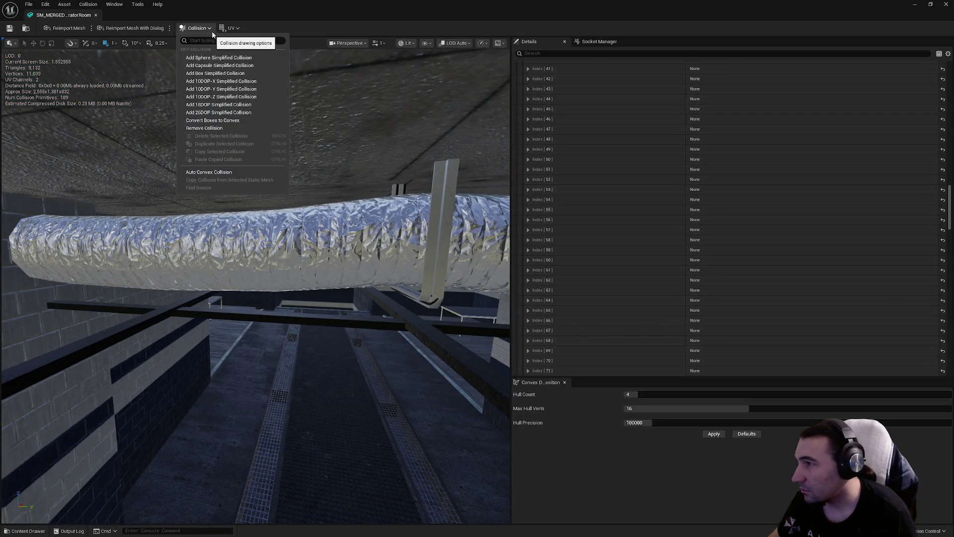
left_click(228, 28)
left_click(192, 28)
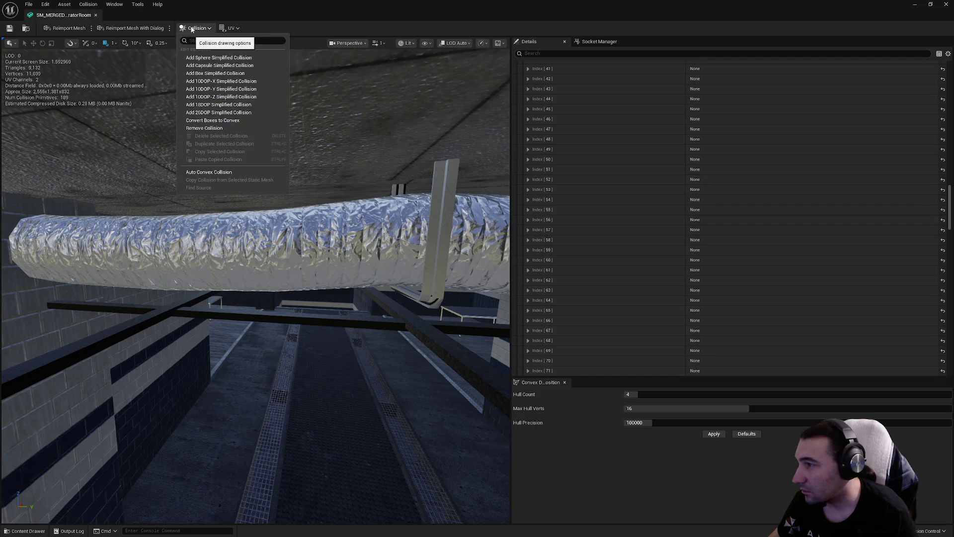
left_click(406, 43)
left_click(427, 44)
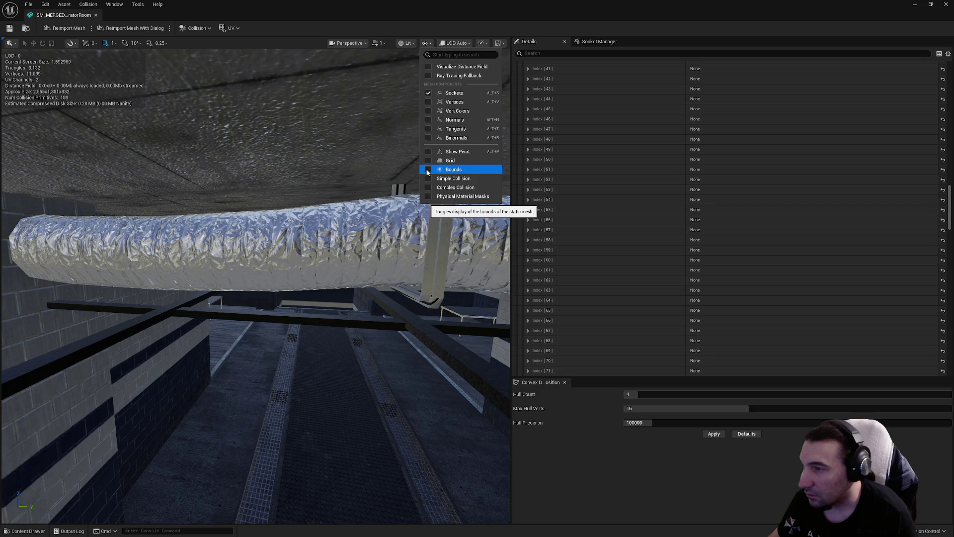
left_click(430, 179)
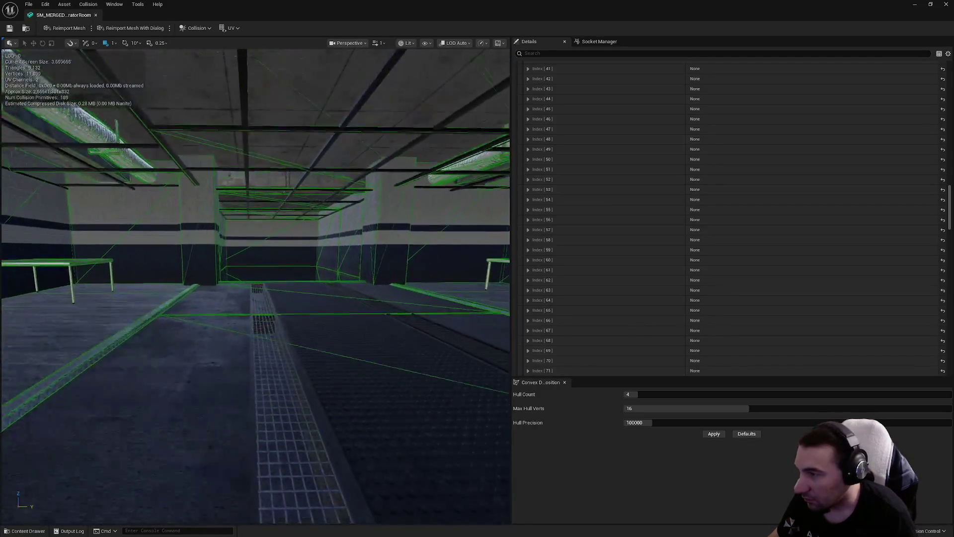
Fly through the cyan doorway and corridor, inspecting convex elements 57 and 60 along the way
key("w")
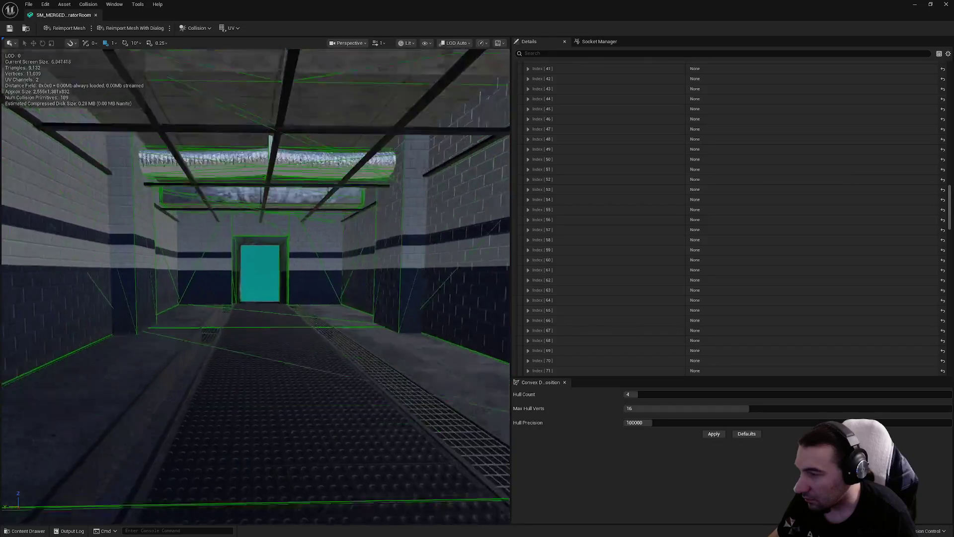
mouse_move(271, 243)
left_mouse_down()
mouse_move(271, 219)
mouse_move(248, 198)
mouse_move(271, 243)
mouse_move(249, 189)
left_mouse_up()
mouse_move(298, 253)
left_mouse_down()
mouse_move(298, 234)
mouse_move(298, 252)
left_mouse_up()
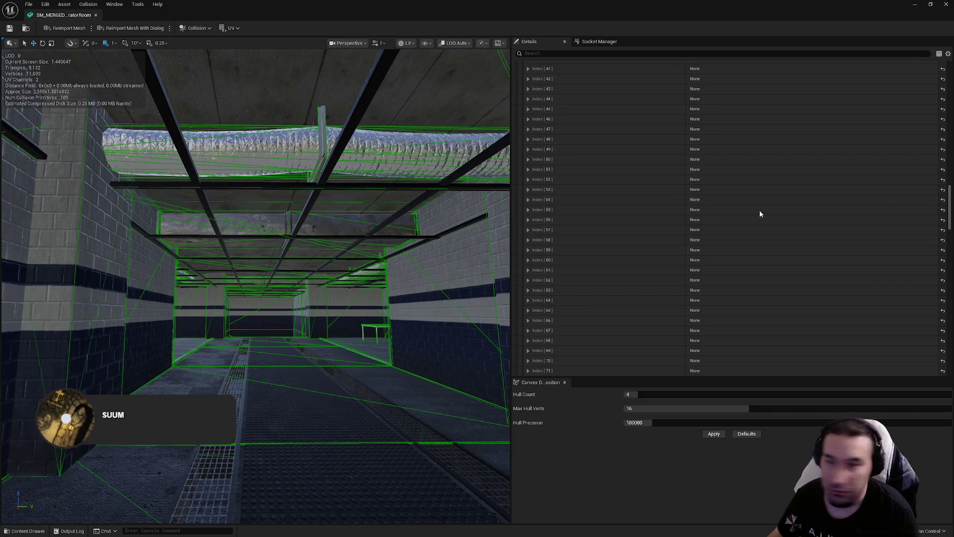
mouse_move(298, 249)
left_mouse_down()
mouse_move(269, 219)
mouse_move(224, 218)
left_mouse_up()
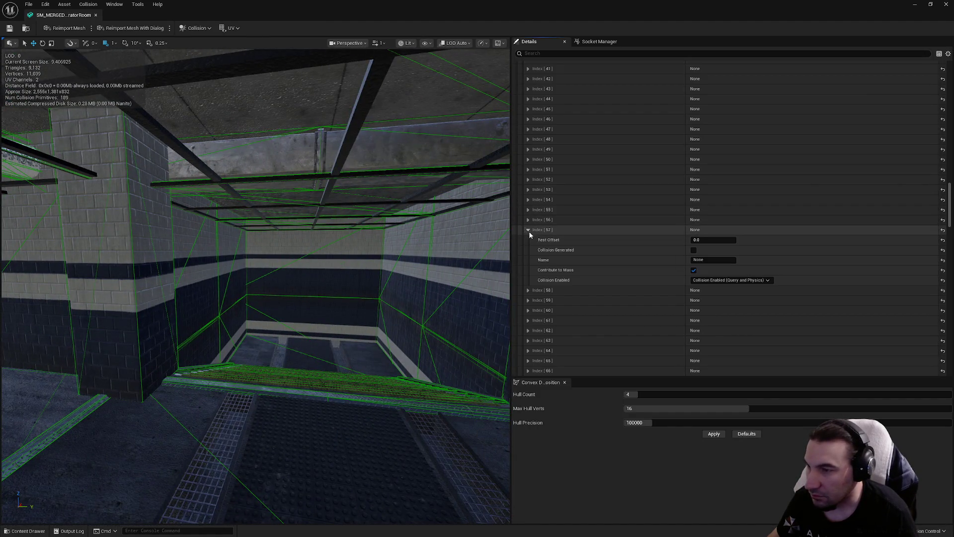
left_click(529, 230)
left_click(528, 260)
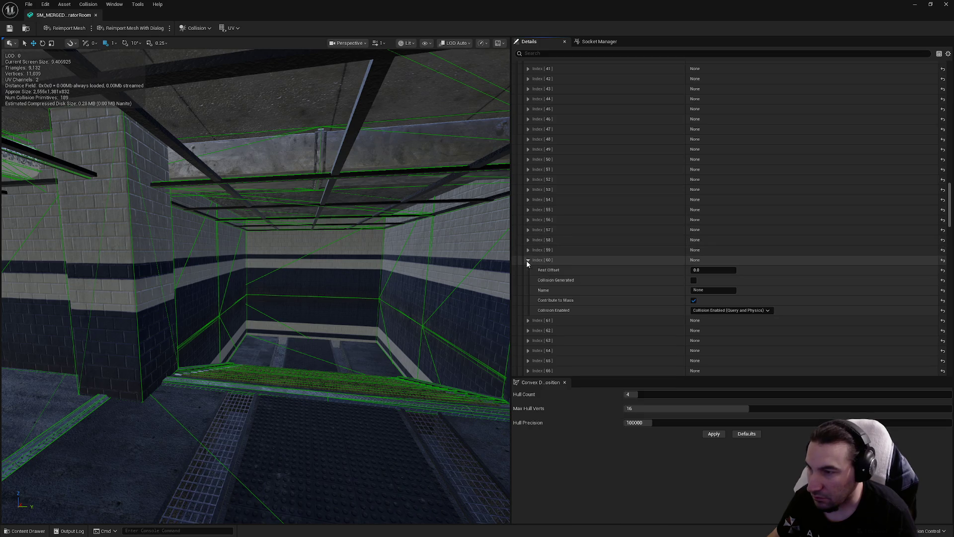
right_click(558, 282)
left_click(554, 288)
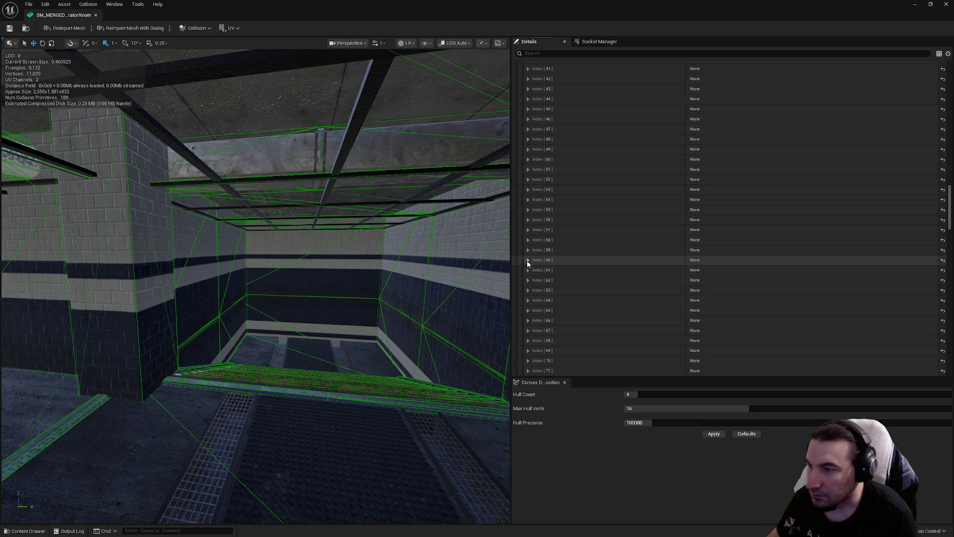
mouse_move(298, 249)
left_mouse_down()
mouse_move(207, 275)
mouse_move(488, 159)
left_mouse_up()
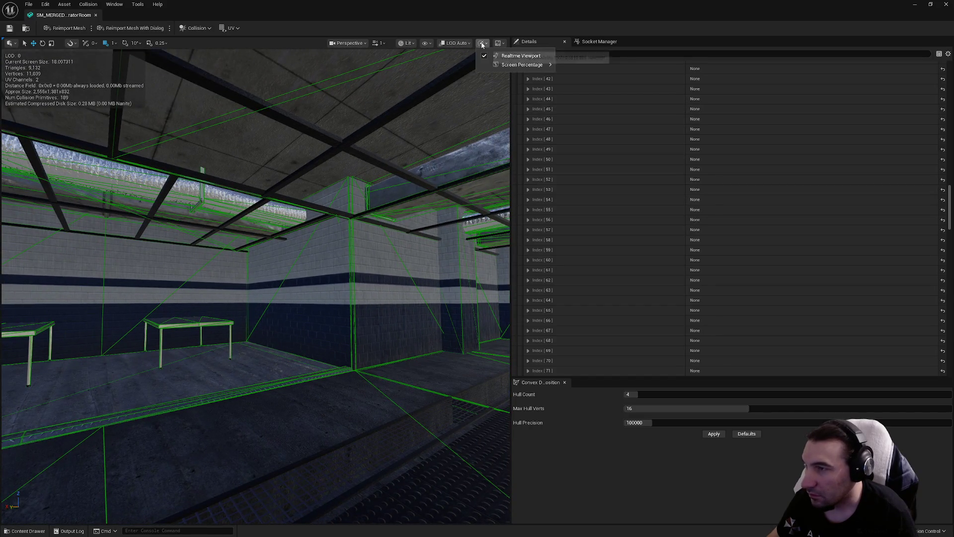
left_click(431, 44)
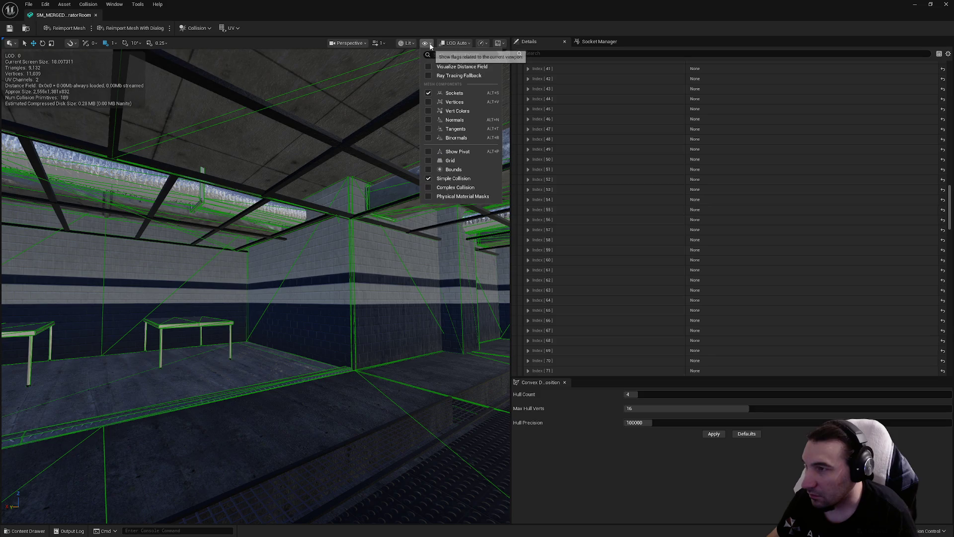
left_click(430, 44)
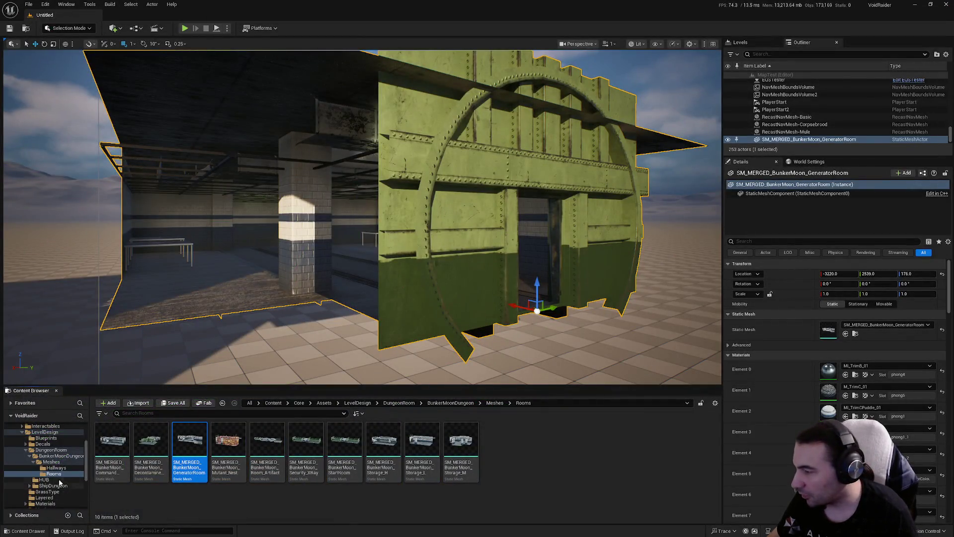
Browse the Content Browser into Blueprints > Systems > GameModes > Dungeon > BunkerMoon > BunkerRooms > Rooms
key("Left")
key("Left")
key("Left")
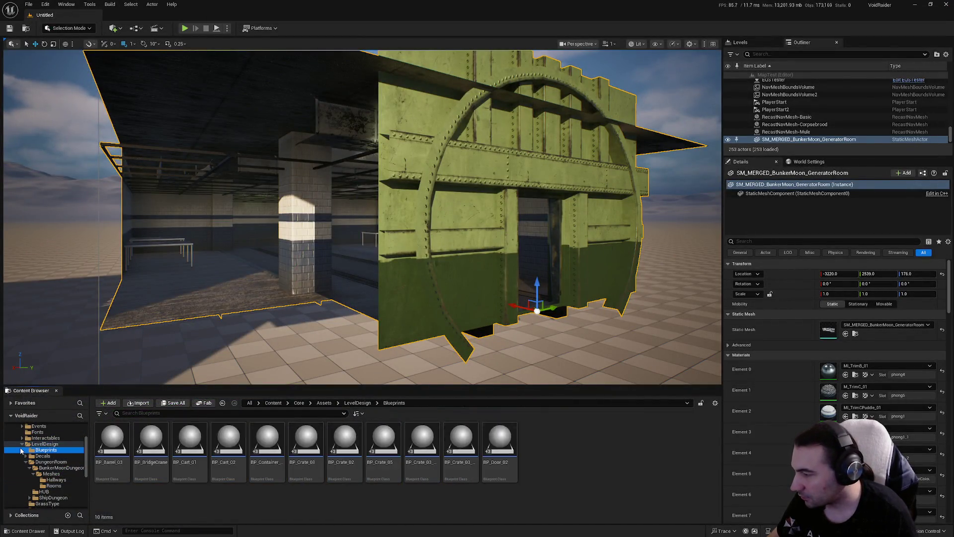
left_click(39, 479)
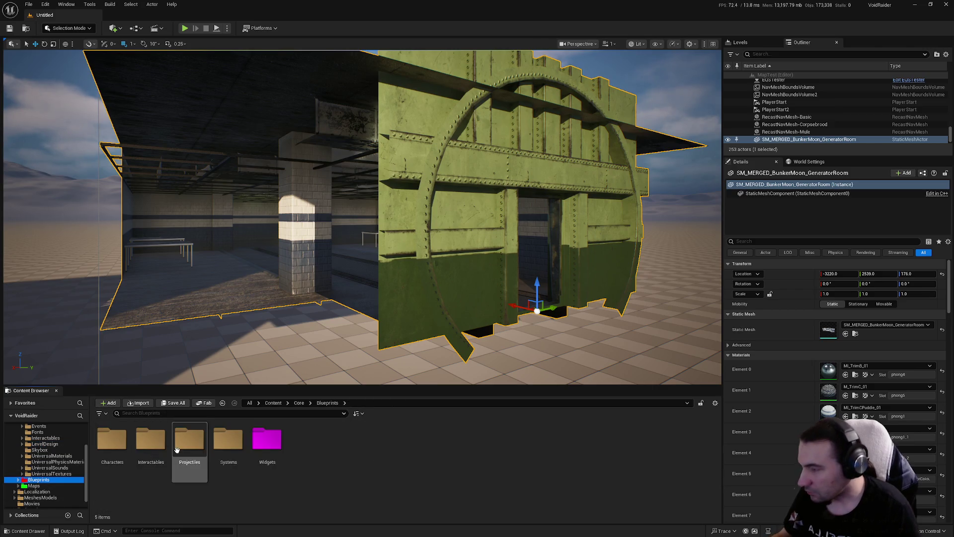
left_click(127, 447)
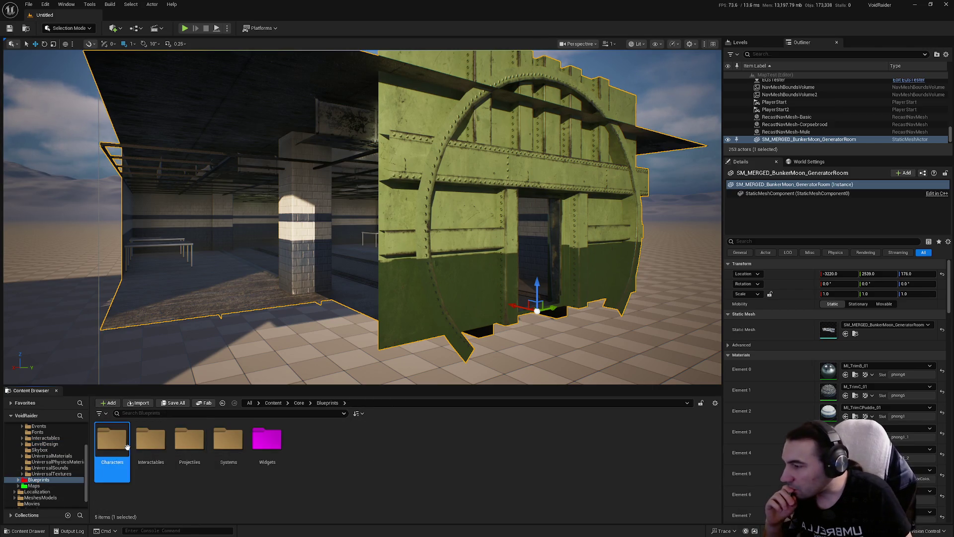
left_click(232, 455)
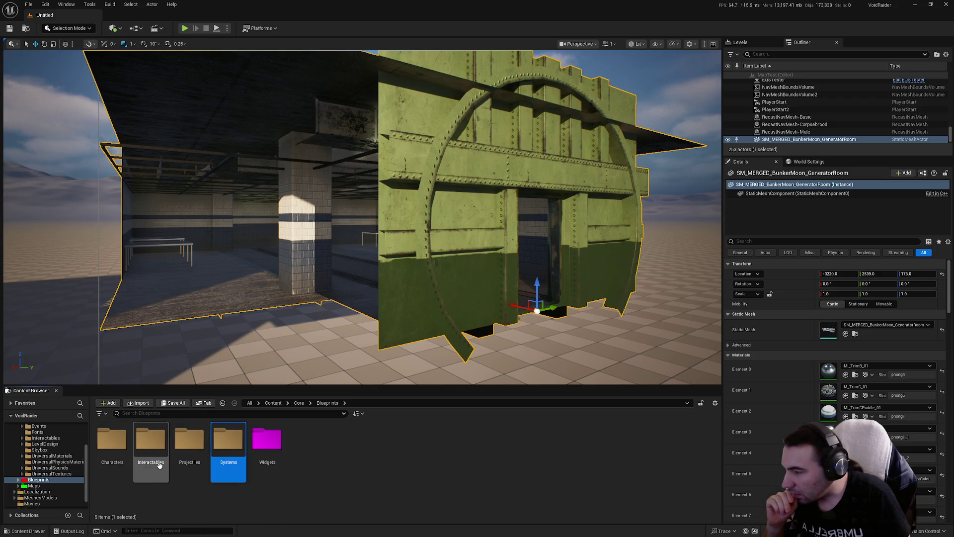
double_click(238, 458)
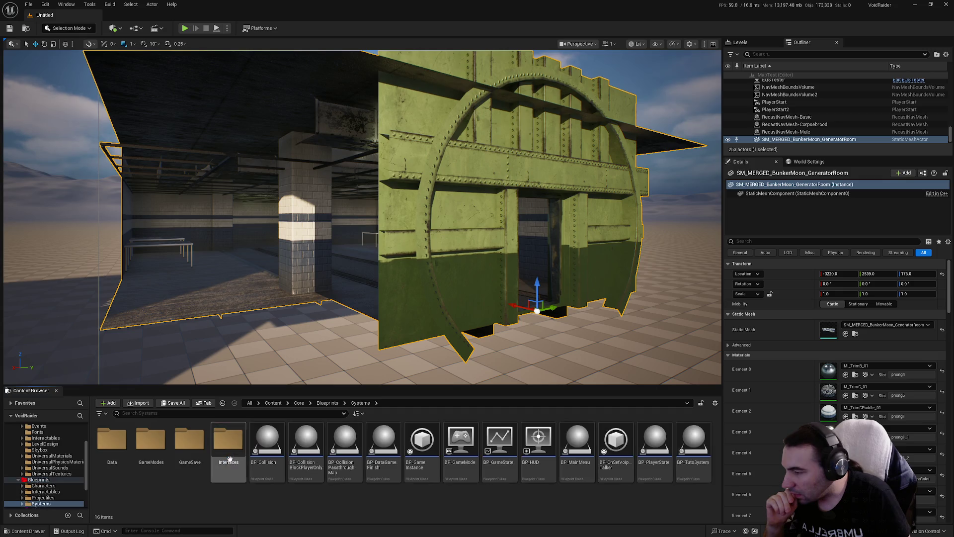
double_click(165, 453)
double_click(186, 455)
double_click(112, 450)
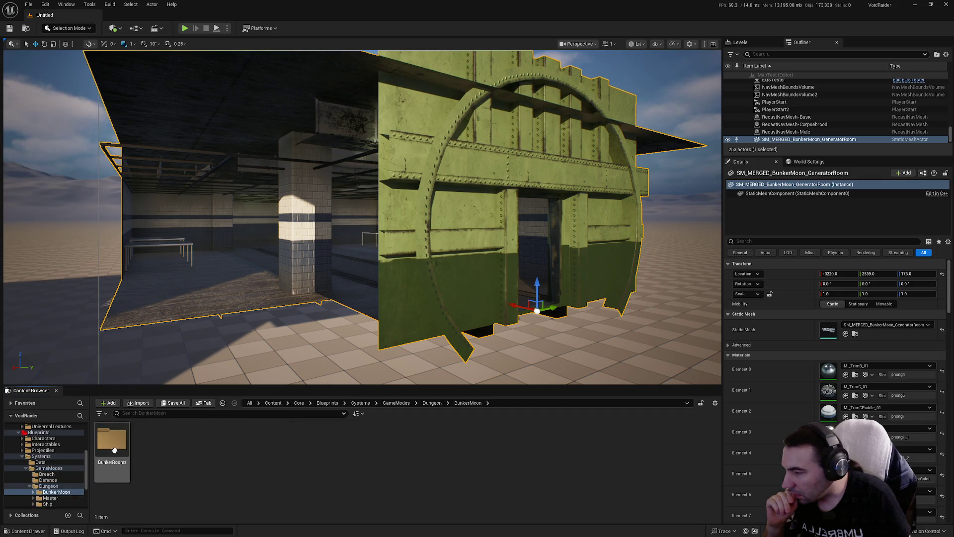
double_click(122, 449)
double_click(150, 444)
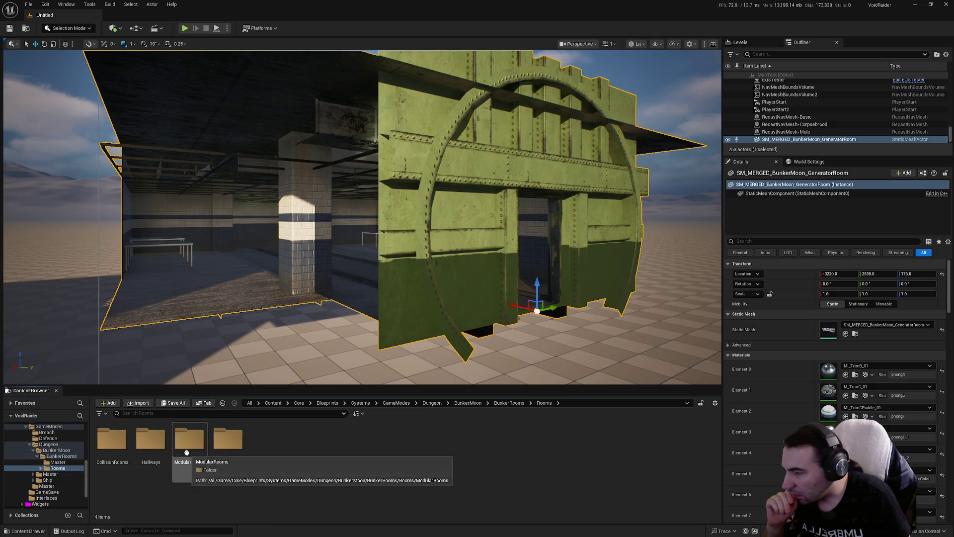
Open BP_Construct_BunkerMoon_GeneratorRoom from ModularRooms and show its Viewport
double_click(190, 453)
double_click(145, 451)
double_click(193, 458)
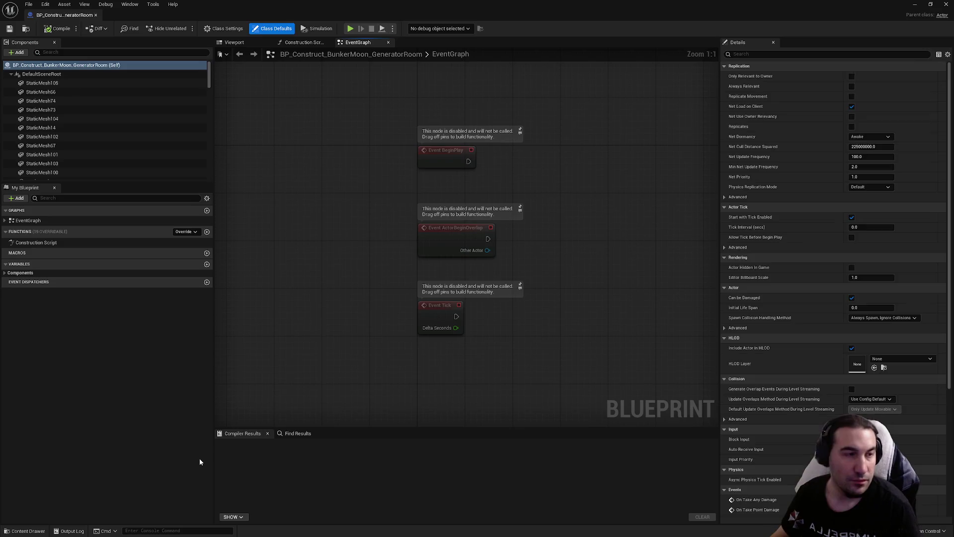
left_click(234, 42)
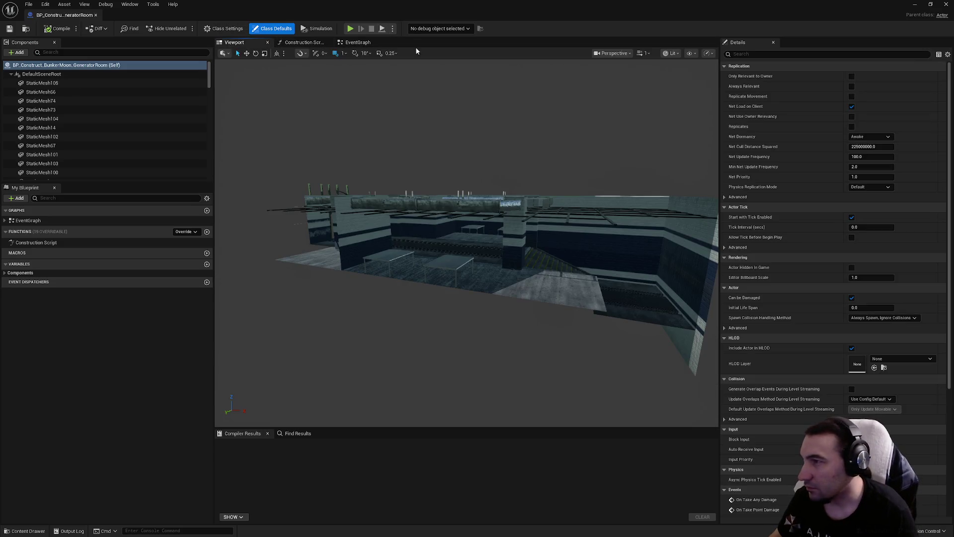
left_click(673, 53)
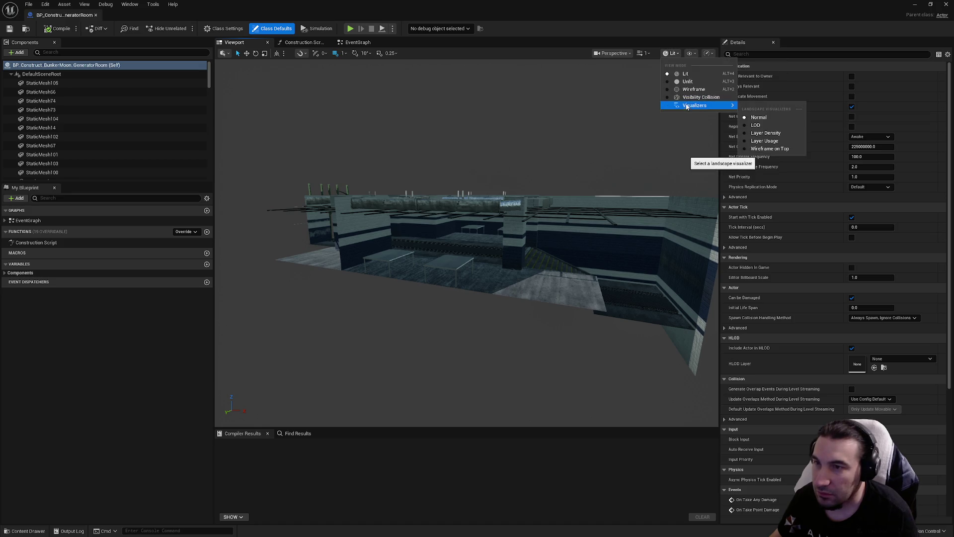
left_click(696, 97)
mouse_move(467, 243)
left_mouse_down()
mouse_move(462, 199)
mouse_move(437, 179)
mouse_move(462, 174)
mouse_move(462, 154)
mouse_move(422, 144)
mouse_move(418, 129)
mouse_move(448, 172)
left_mouse_up()
key("alt+4")
left_click_drag(635, 123, 544, 144)
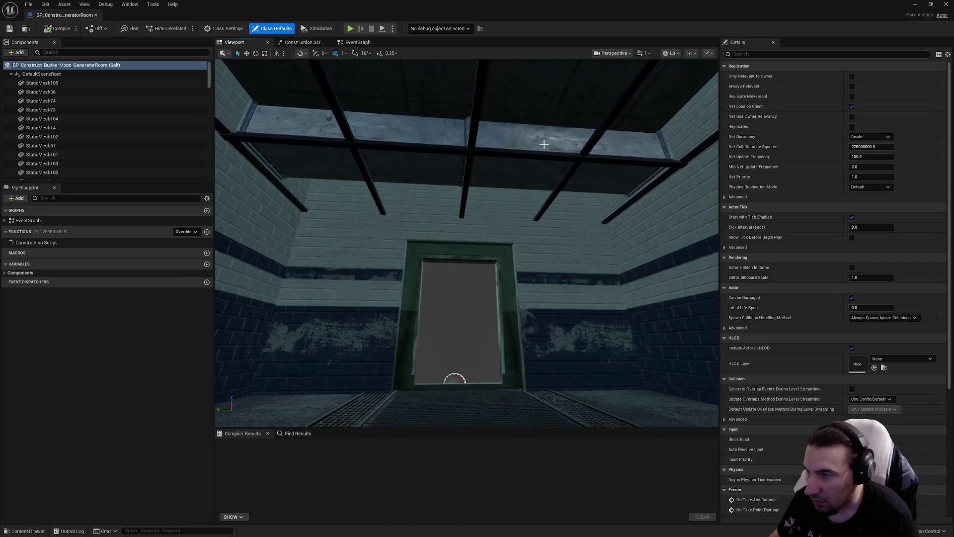
Delete the right ceiling vent StaticMesh29
left_click(544, 144)
left_click(546, 141)
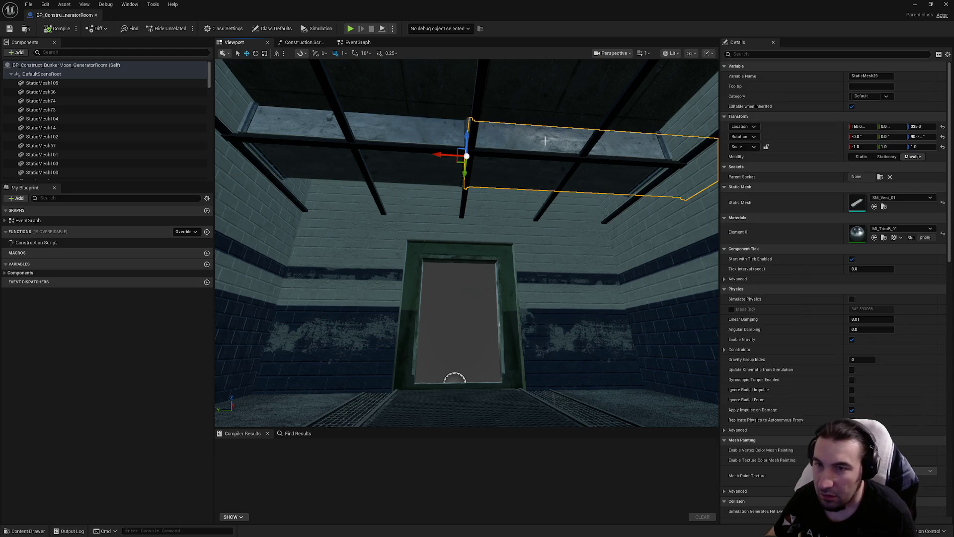
key("Delete")
Mirror vent StaticMesh75 with Scale X -1.0 and switch to the Visibility Collision view
left_click(401, 150)
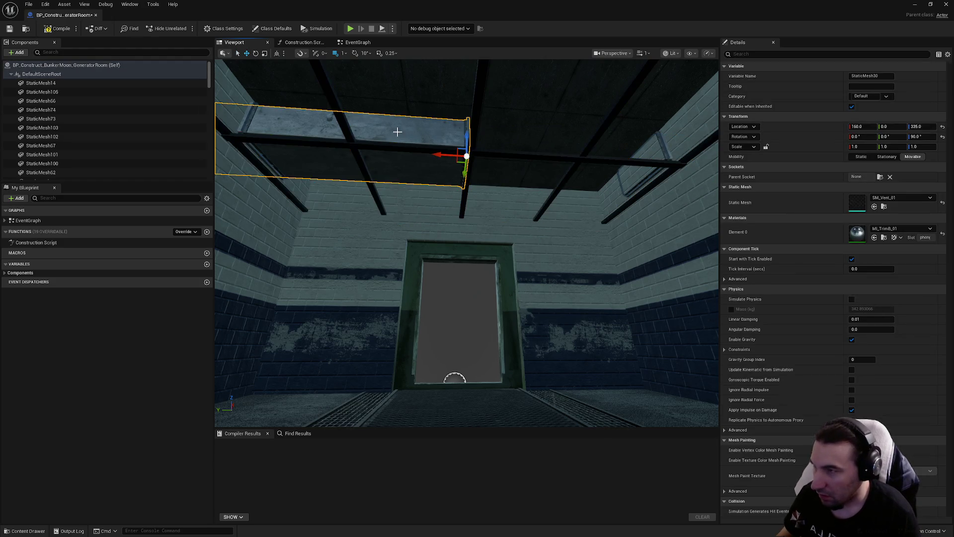
left_click(407, 132)
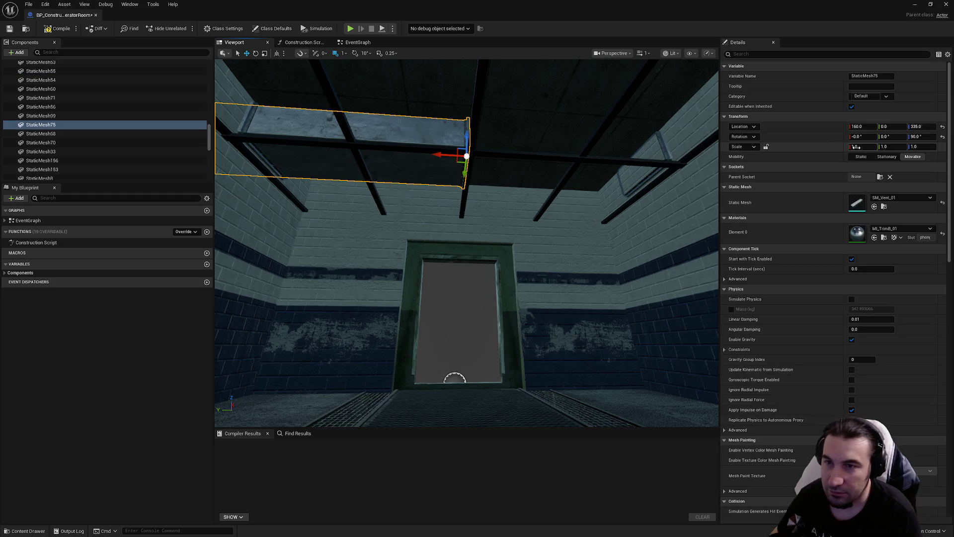
type("-1")
key("Return")
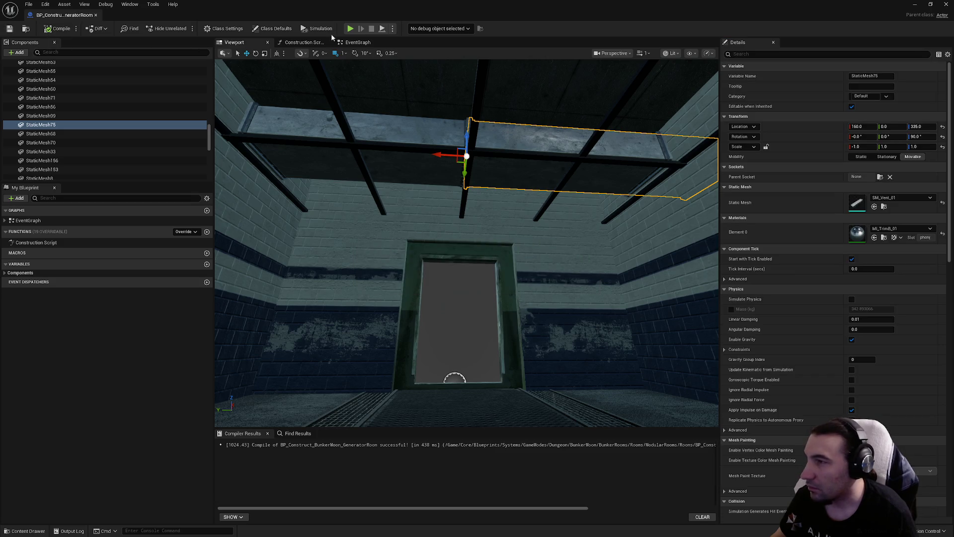
left_click(672, 53)
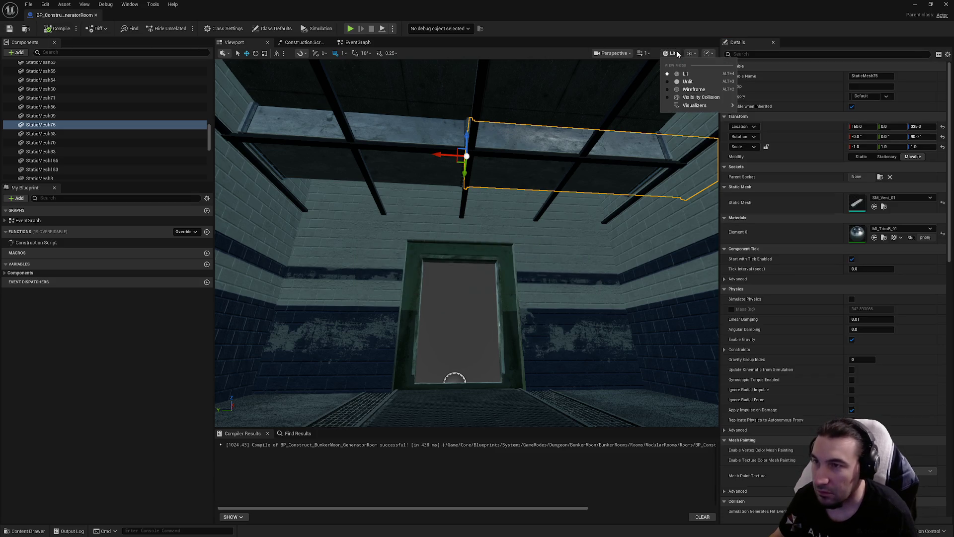
left_click(685, 98)
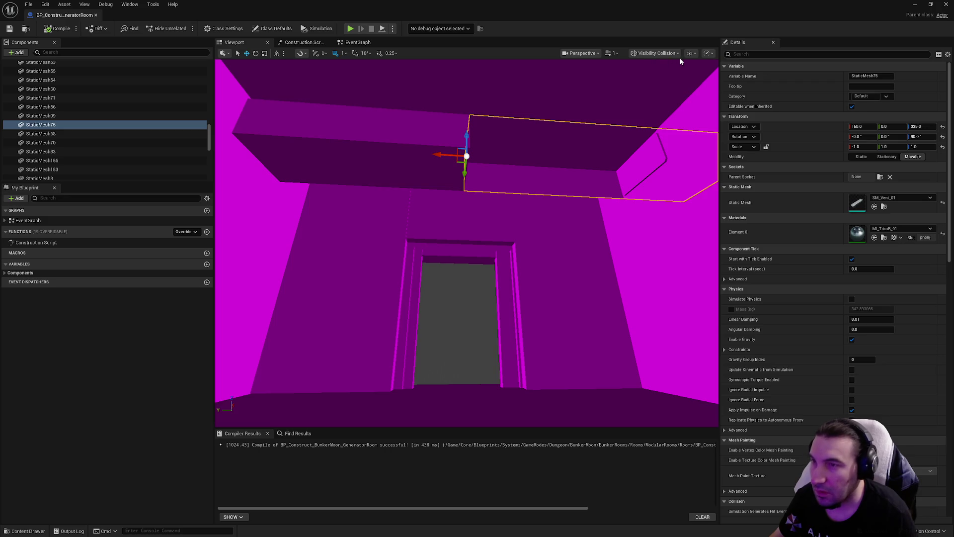
Return to Lit view, undo the accidental StaticMesh75 deletion, and frame the vent
left_click(644, 54)
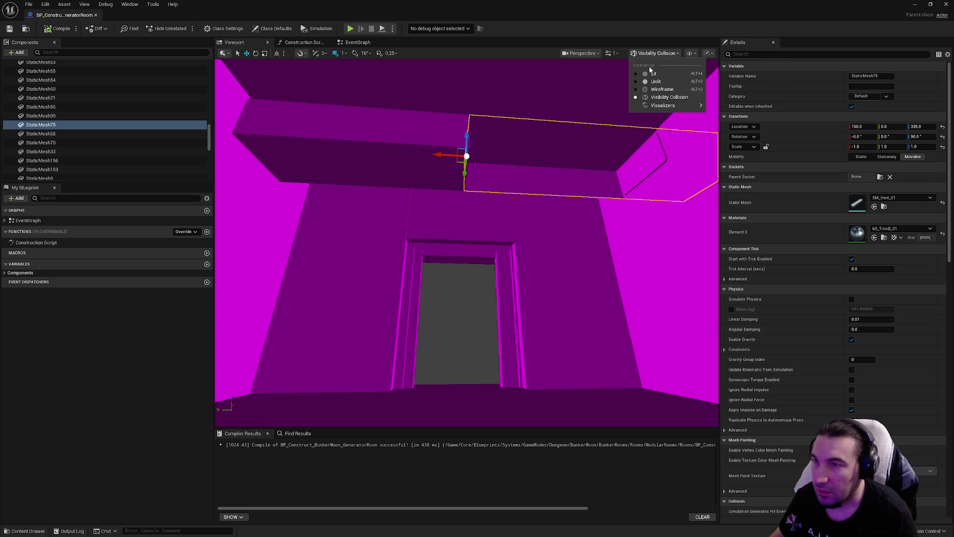
left_click(656, 68)
scroll(592, 111, "up", 5)
key("Delete")
left_click(388, 150)
key("ctrl+z")
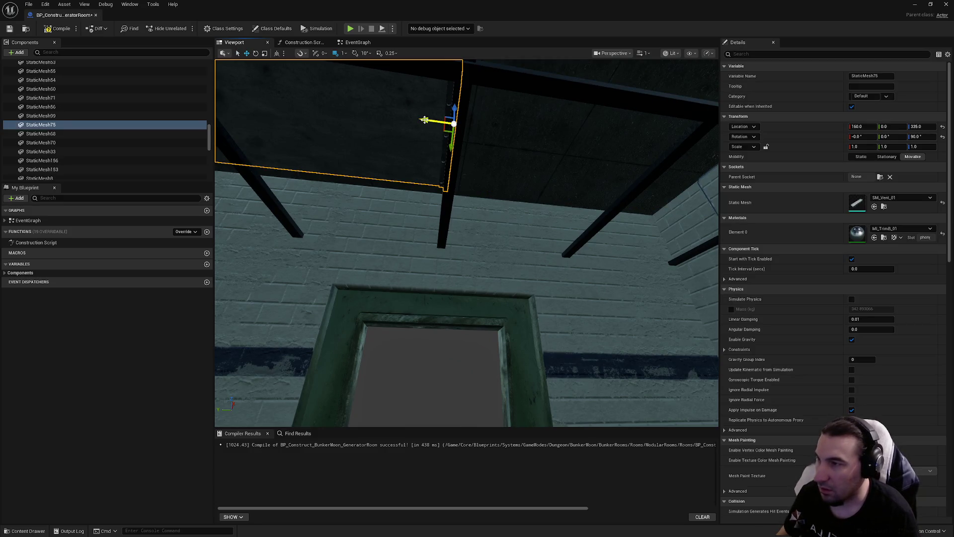
key("f")
left_click_drag(593, 179, 593, 180)
Move StaticMesh75 along the ceiling to Location X 160, Y -400
left_click_drag(567, 216, 641, 212)
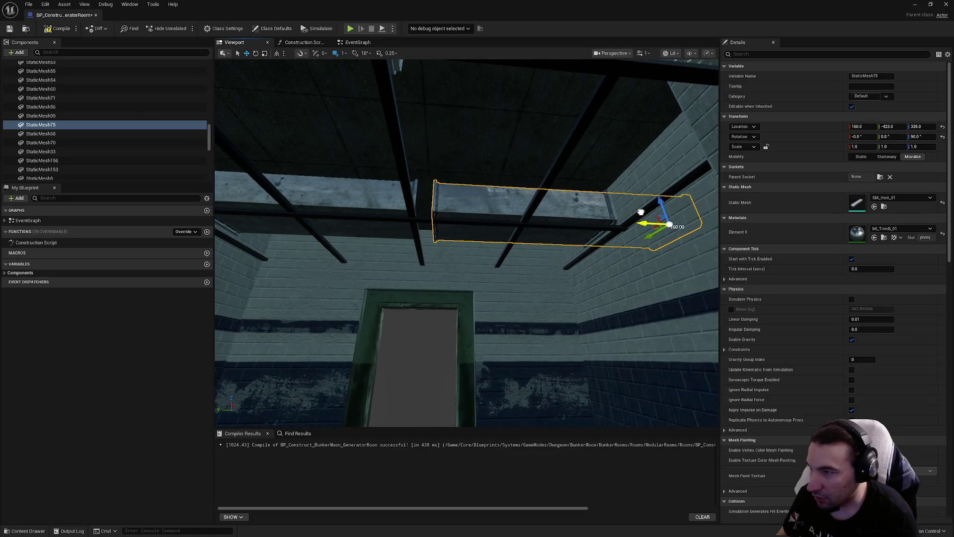
mouse_move(629, 213)
left_mouse_down()
mouse_move(630, 173)
mouse_move(592, 221)
mouse_move(603, 218)
left_mouse_up()
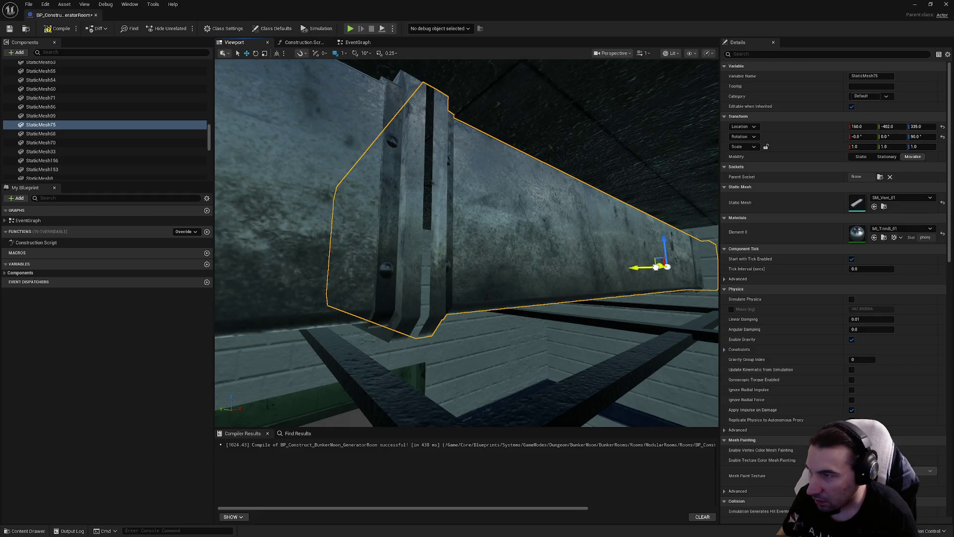
left_click_drag(656, 267, 655, 267)
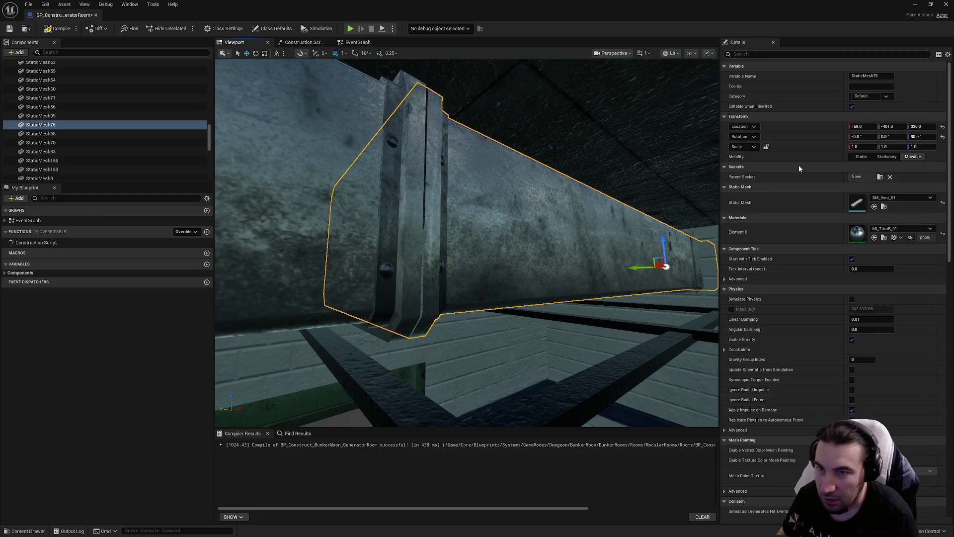
left_click_drag(851, 126, 849, 126)
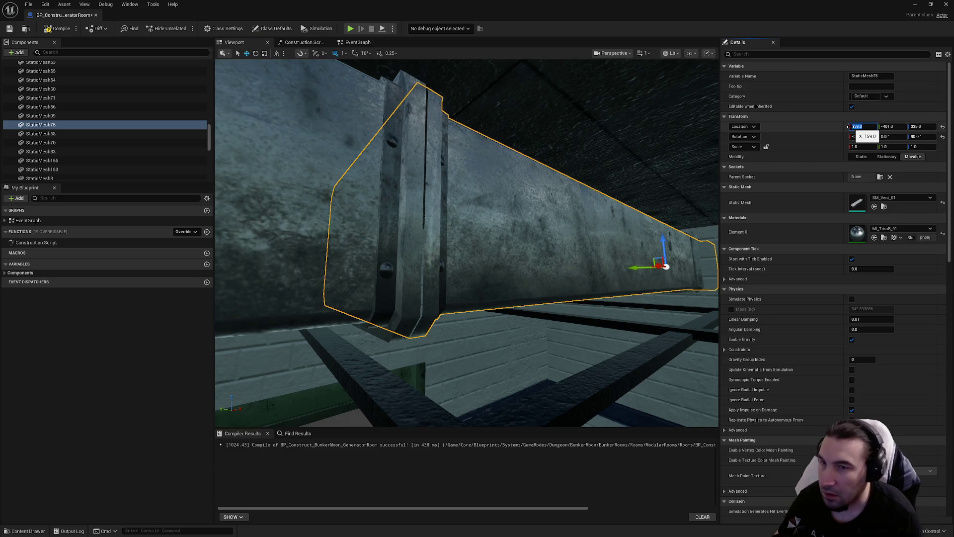
type("0")
key("Return")
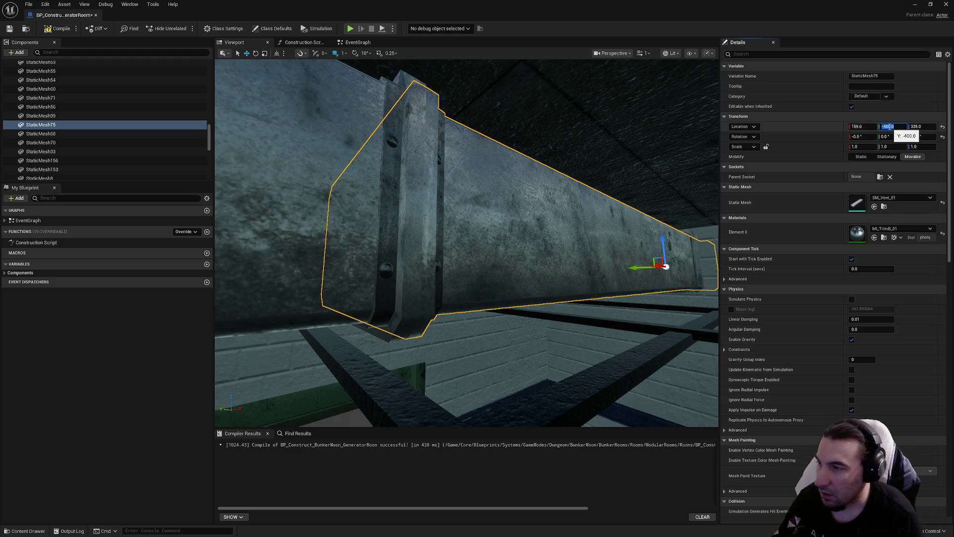
mouse_move(522, 160)
left_mouse_down()
mouse_move(522, 129)
mouse_move(536, 126)
left_mouse_up()
mouse_move(582, 162)
left_mouse_down()
mouse_move(571, 154)
mouse_move(582, 162)
left_mouse_up()
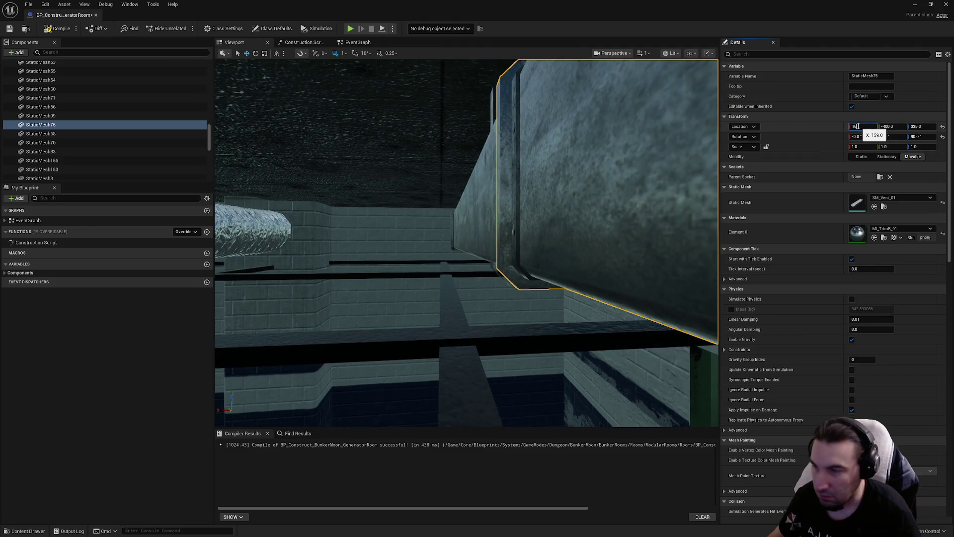
type("0")
key("Return")
Select and frame the steel ceiling beams, viewing them from below
left_click(455, 325)
key("f")
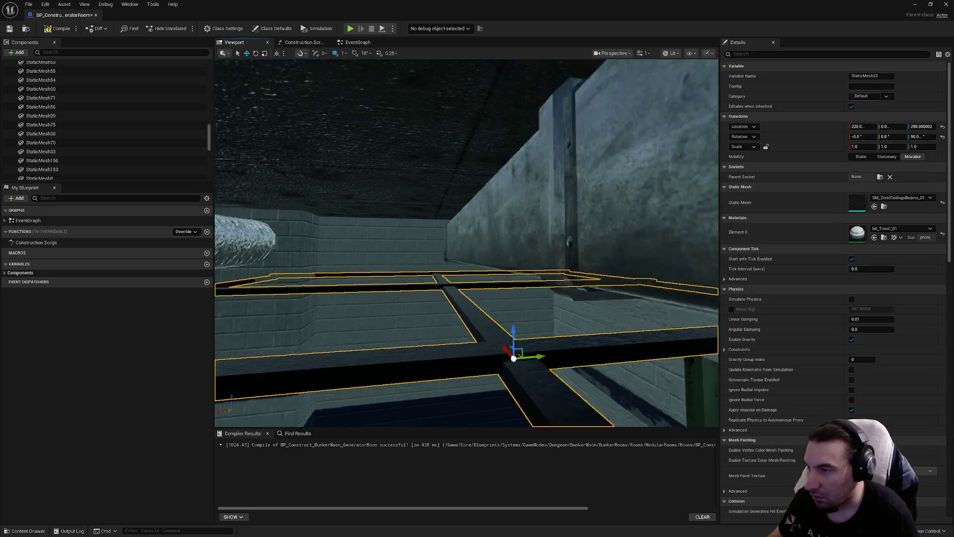
mouse_move(454, 324)
left_mouse_down()
mouse_move(515, 277)
mouse_move(511, 268)
left_mouse_up()
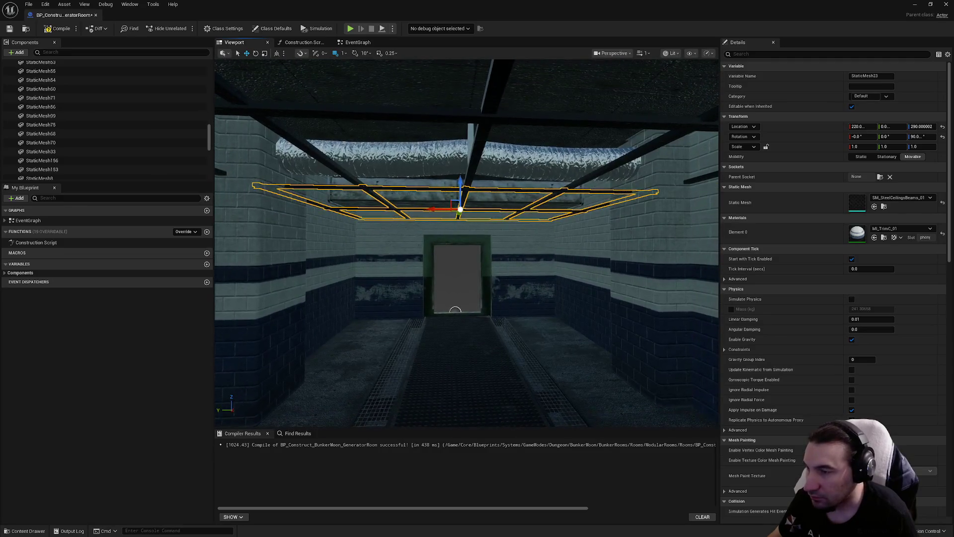
left_click(512, 268)
left_click(671, 53)
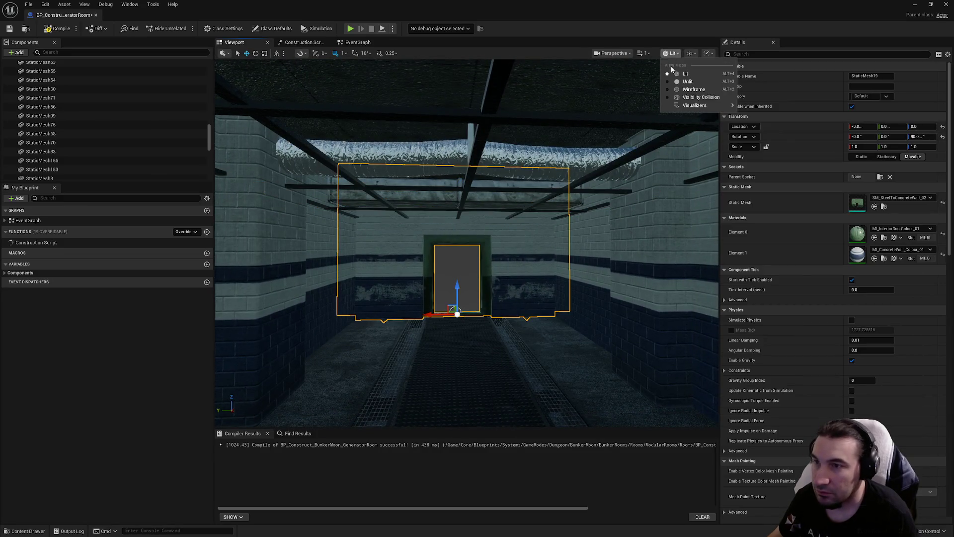
left_click(676, 100)
left_click_drag(600, 157, 527, 167)
key("f")
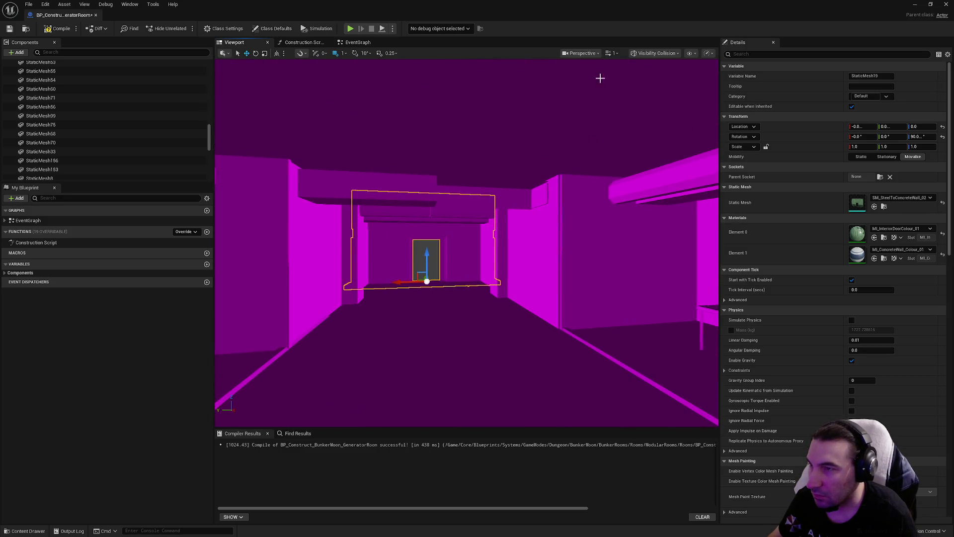
left_click(656, 53)
left_click(583, 53)
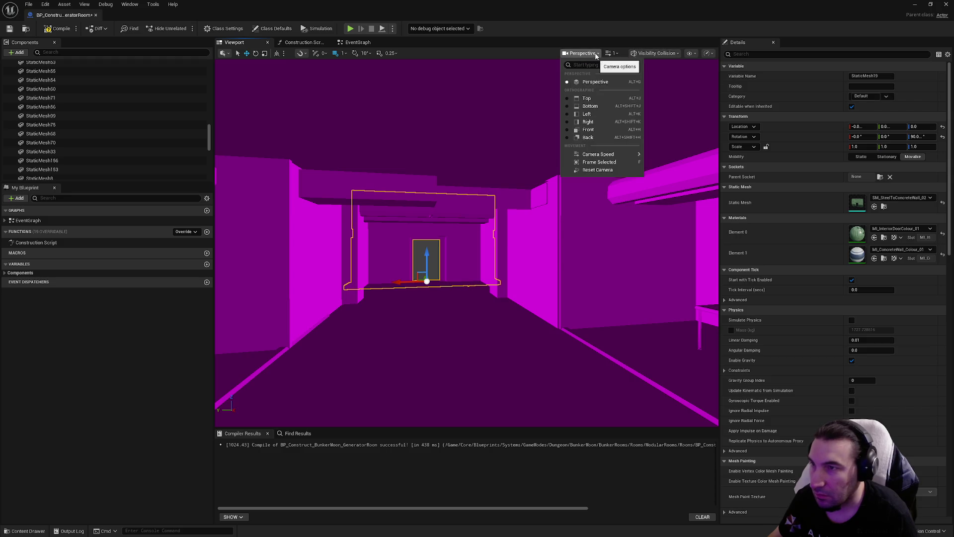
left_click(661, 54)
left_click(654, 74)
key("f")
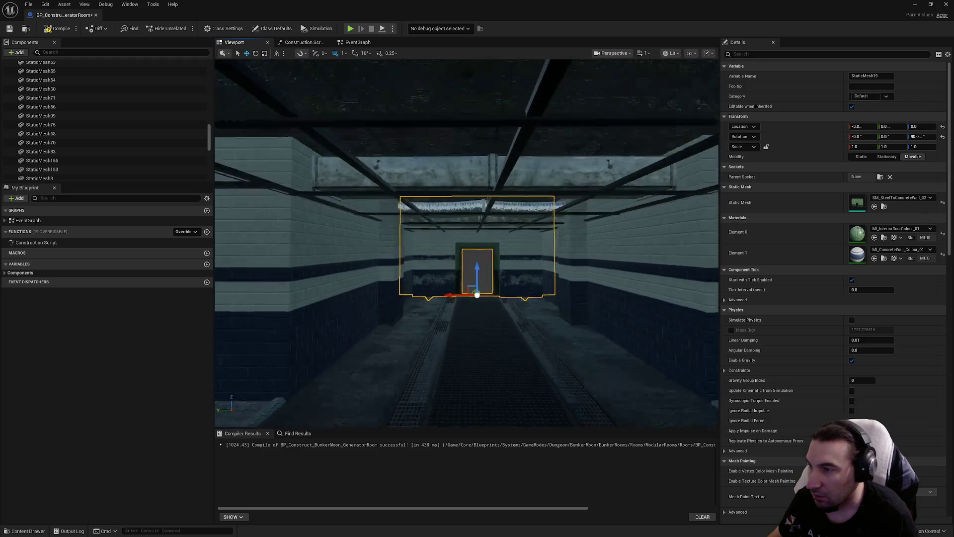
key("Escape")
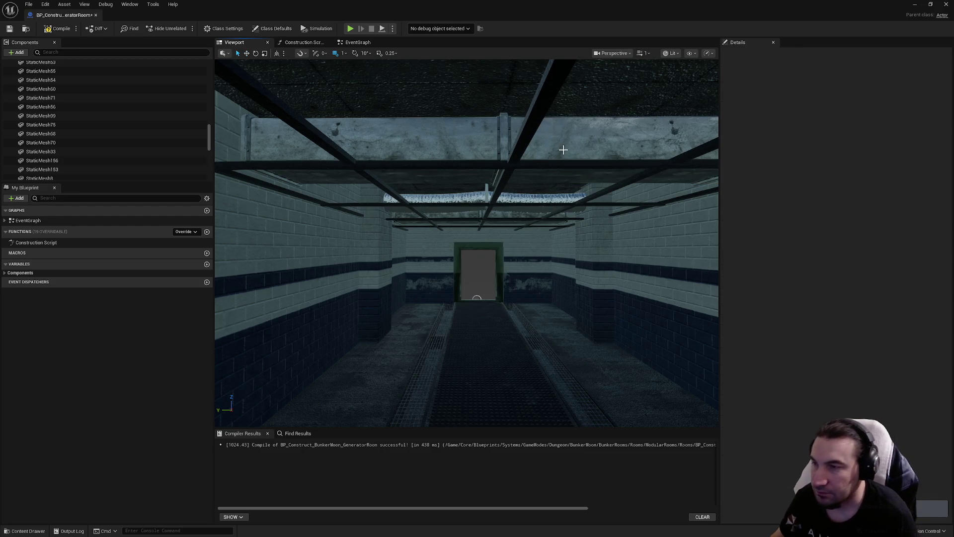
Duplicate vent StaticMesh75, move the copy along X to 543, and set location snapping to 10
left_click(564, 150)
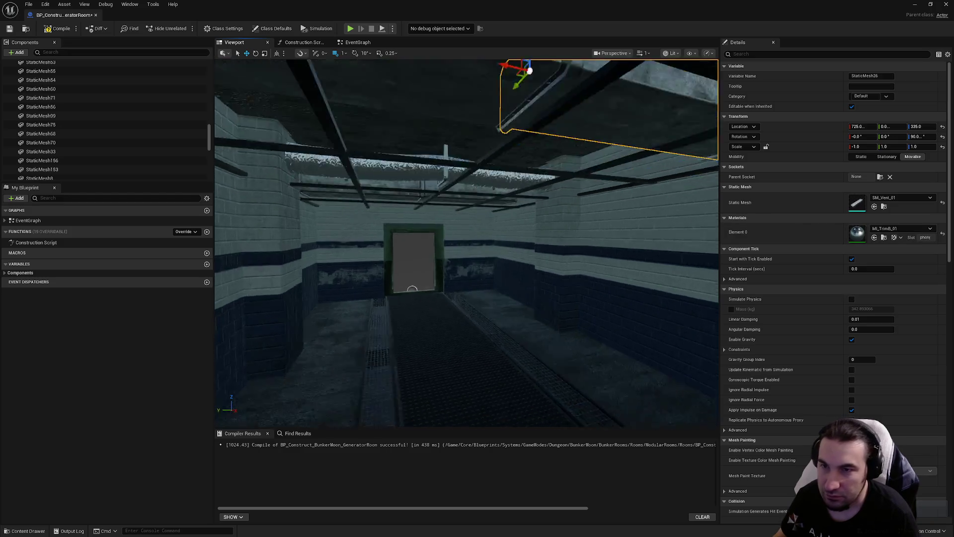
left_click(464, 254)
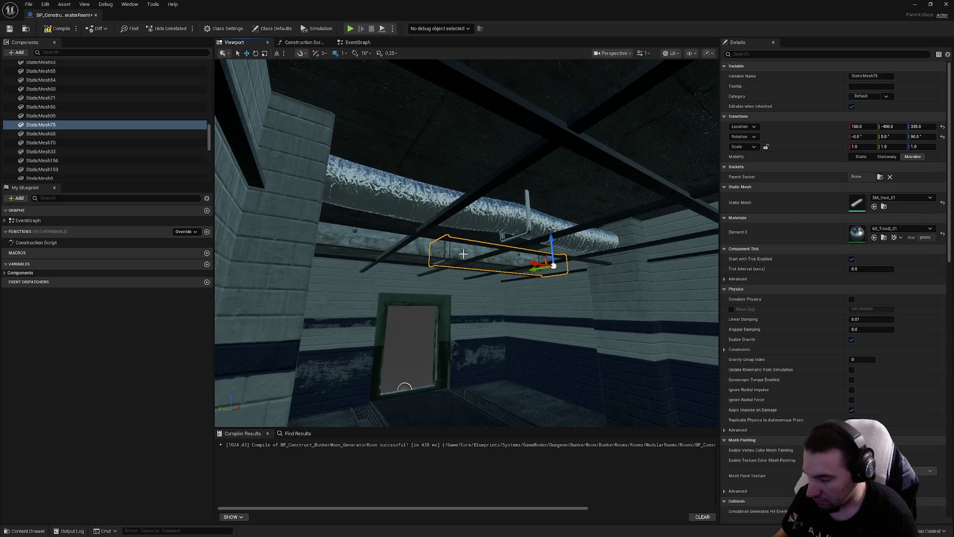
key("ctrl+d")
mouse_move(532, 273)
left_mouse_down()
mouse_move(629, 266)
mouse_move(708, 234)
left_mouse_up()
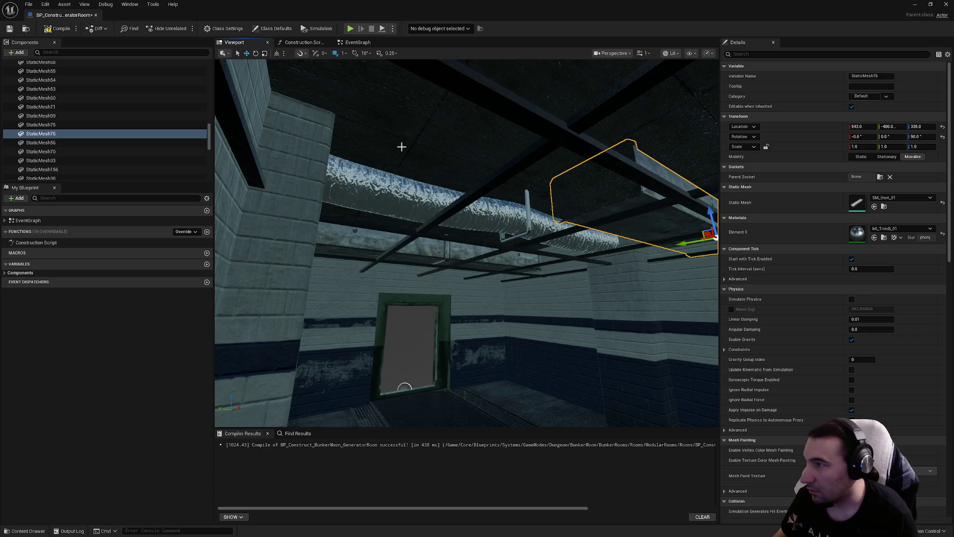
left_click(344, 53)
left_click(356, 82)
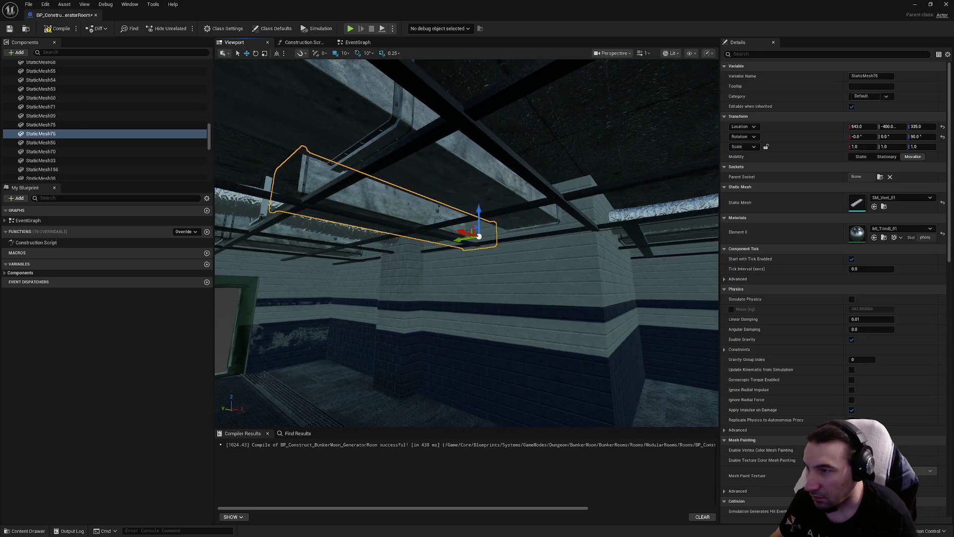
Paste the copied location onto the new StaticMesh76 vent copy
left_click(447, 149)
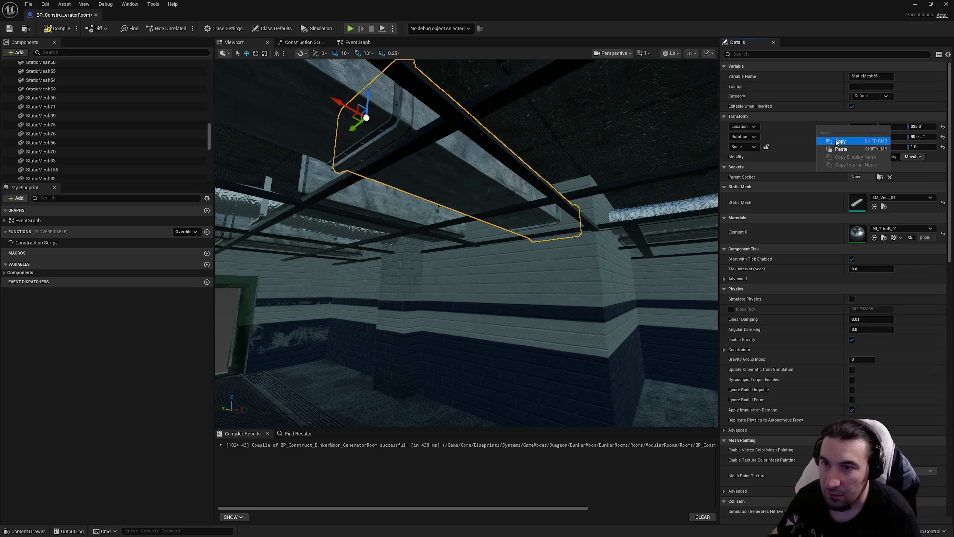
left_click_drag(430, 215, 390, 212)
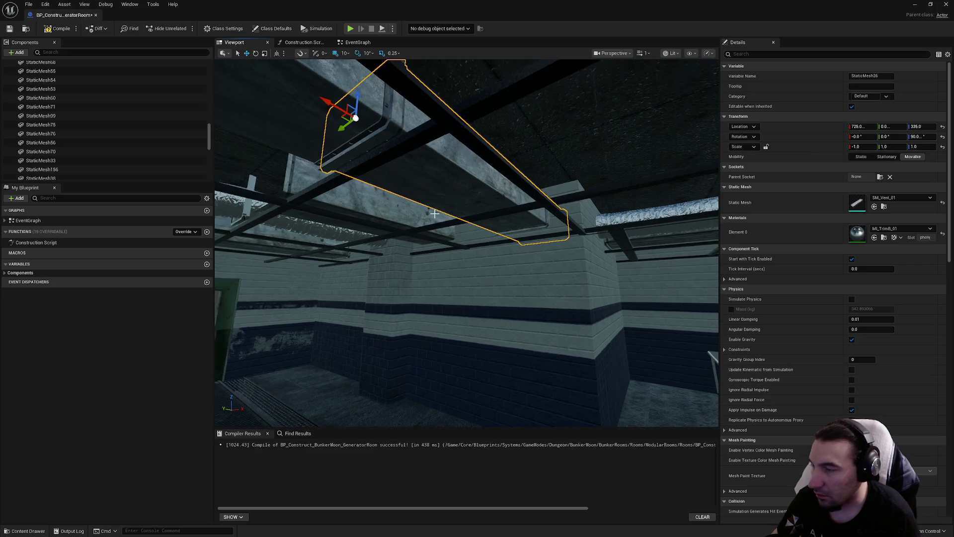
left_click(411, 214)
right_click(832, 130)
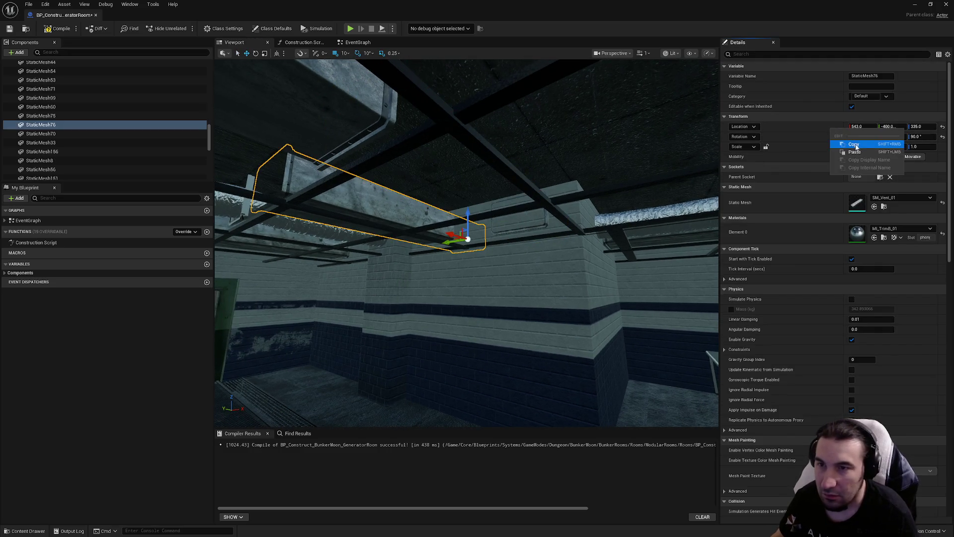
left_click(848, 151)
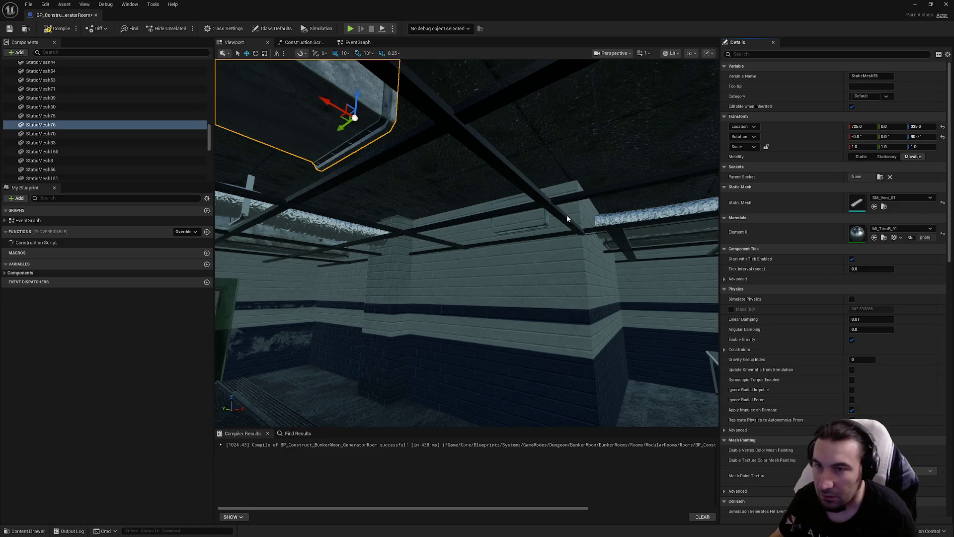
Give vent segment StaticMesh76 a yaw of 270°
left_click_drag(537, 214, 492, 205)
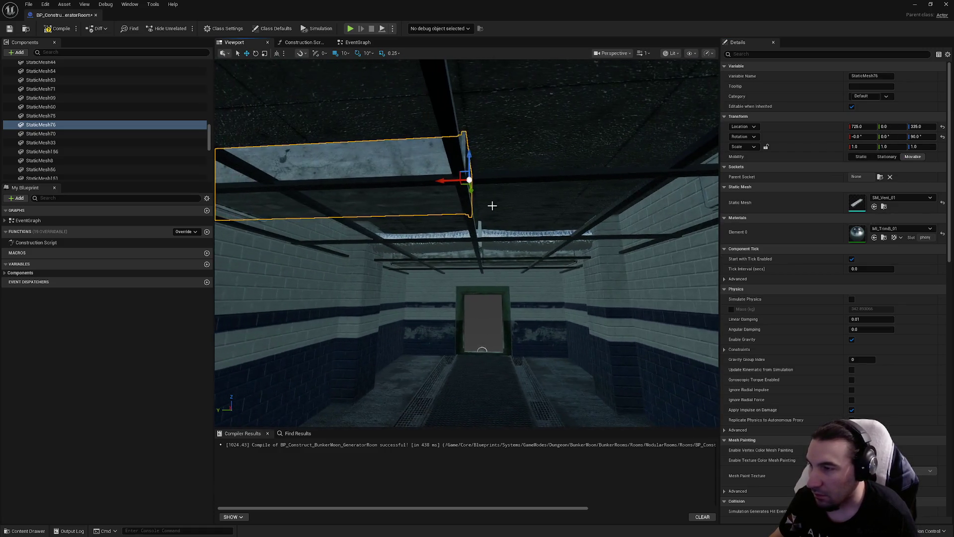
mouse_move(485, 161)
left_mouse_down()
mouse_move(477, 171)
mouse_move(516, 179)
left_mouse_up()
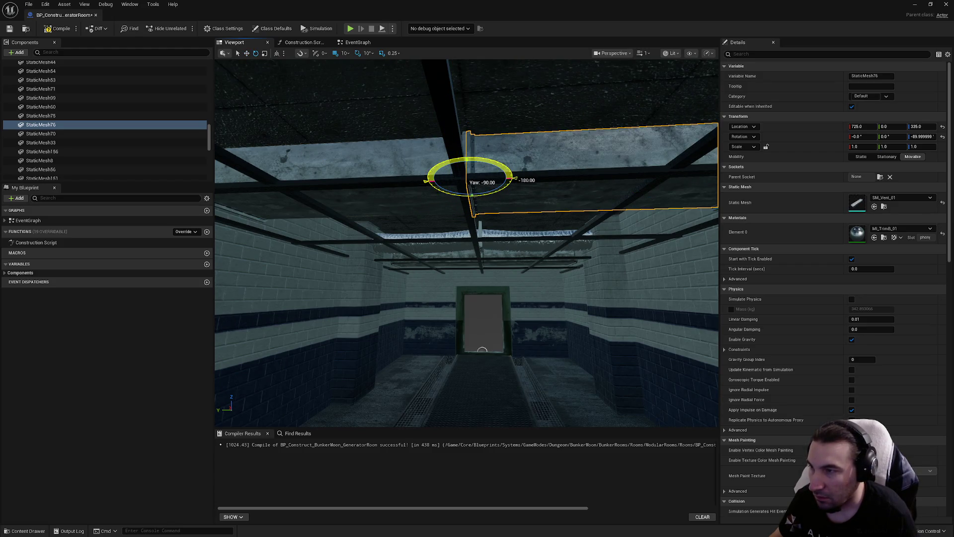
left_click(922, 139)
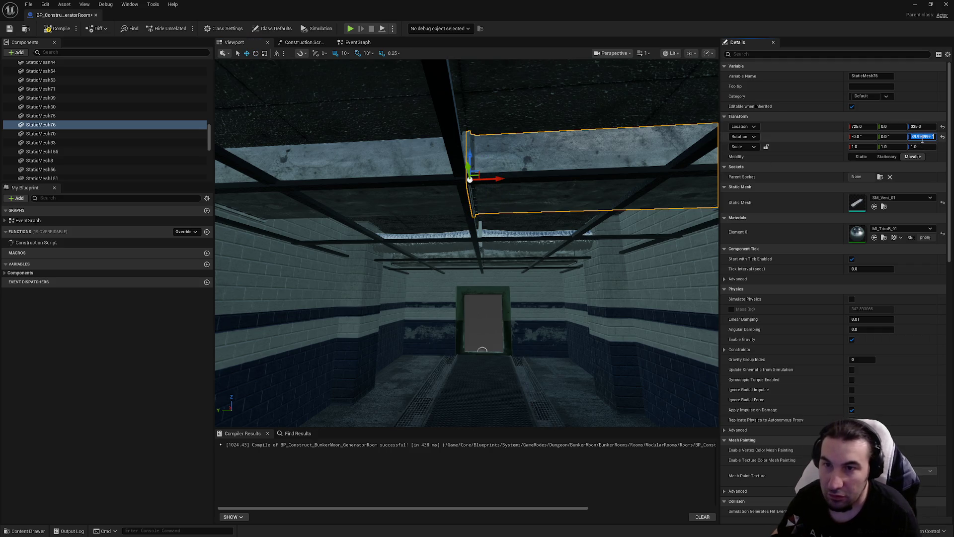
type("180")
key("Return")
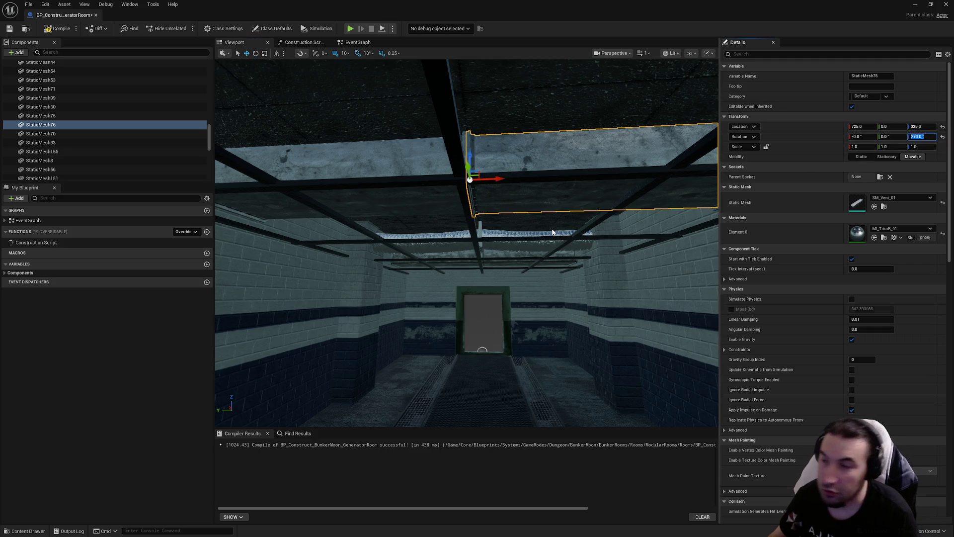
scroll(553, 232, "up", 10)
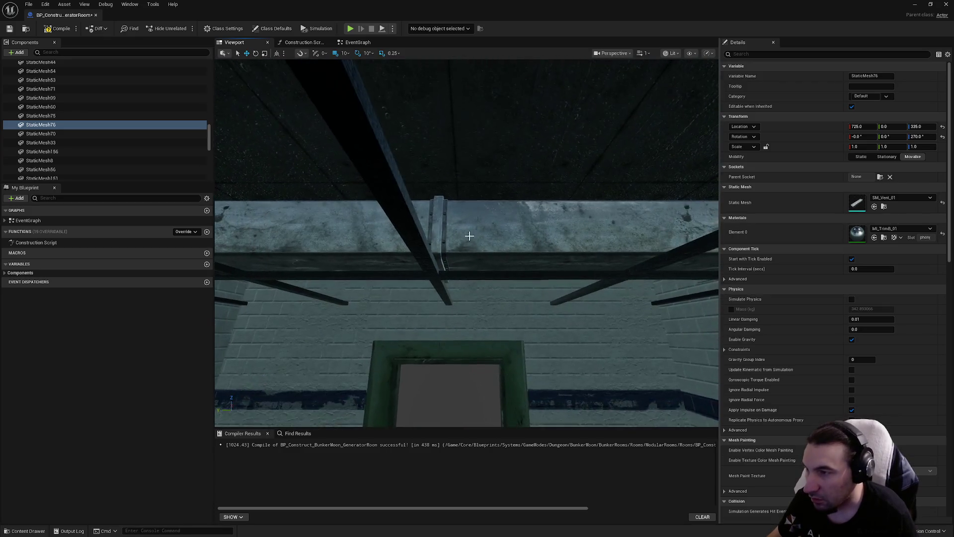
Set StaticMesh75's yaw to 270° too, undoing an accidental delete, and recompile the blueprint
left_click(469, 235)
left_click(497, 236)
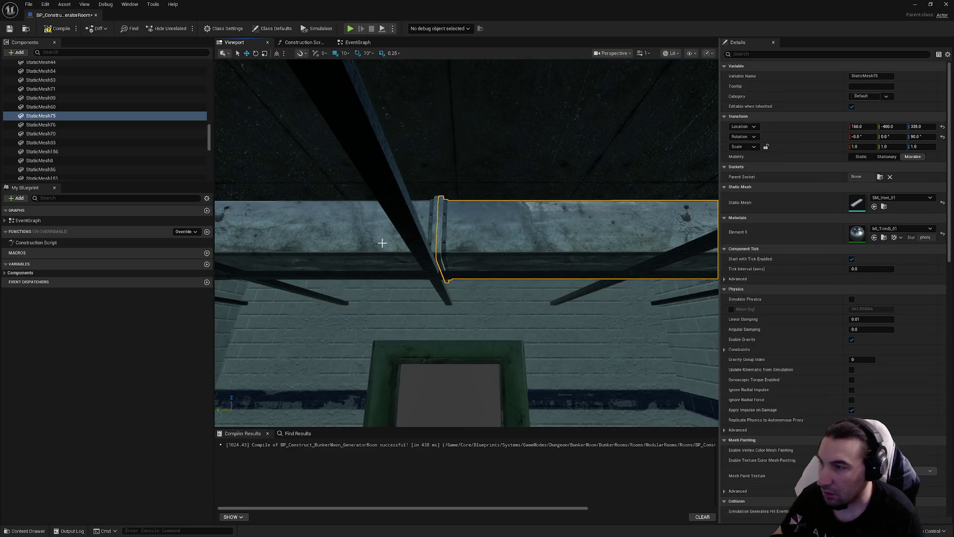
key("Delete")
key("ctrl+z")
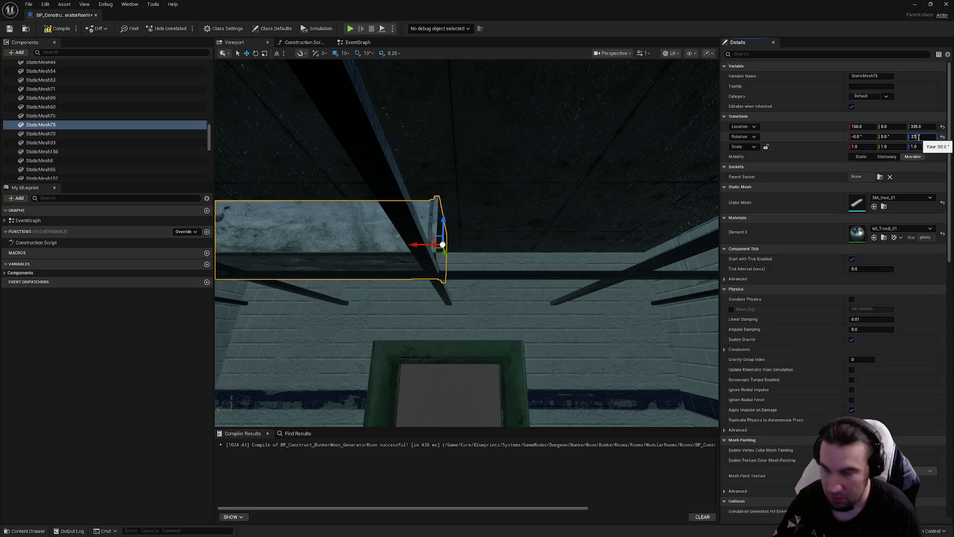
type("0")
key("Return")
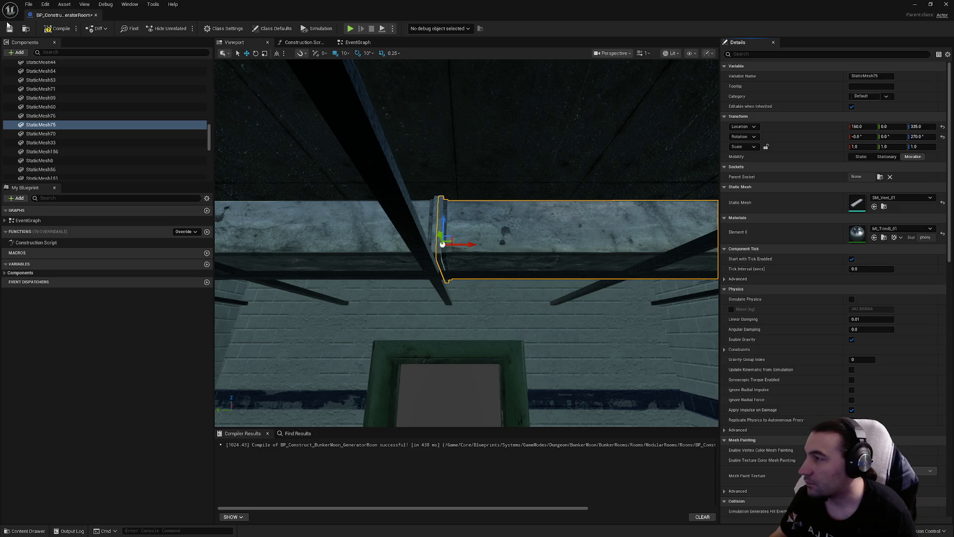
left_click(43, 31)
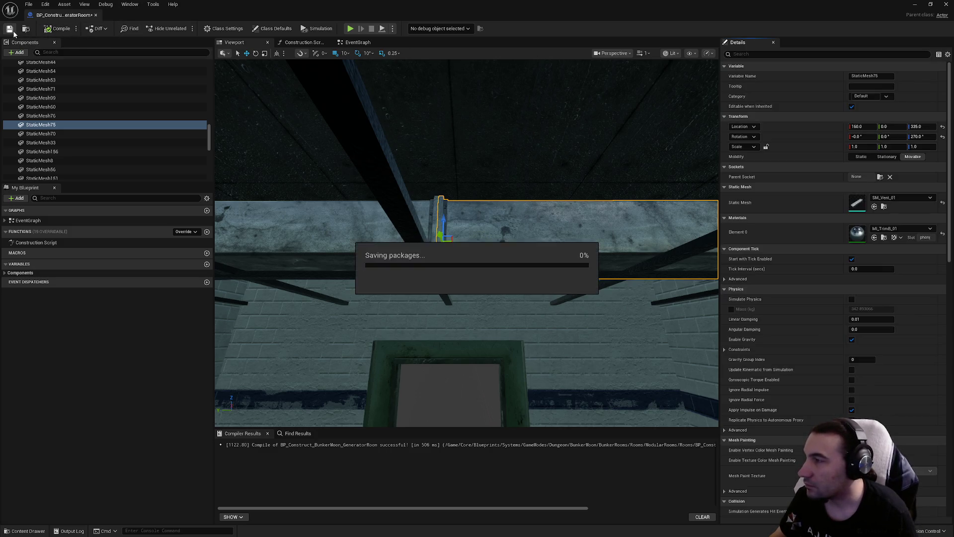
left_click(672, 53)
left_click(684, 98)
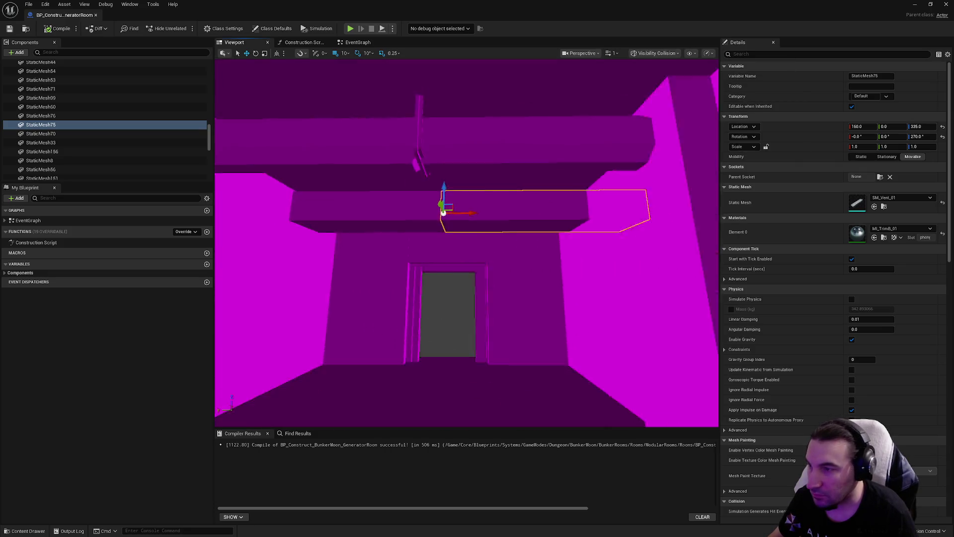
mouse_move(467, 244)
left_mouse_down()
mouse_move(485, 231)
mouse_move(492, 238)
mouse_move(477, 230)
mouse_move(464, 238)
mouse_move(479, 231)
mouse_move(467, 229)
mouse_move(489, 231)
mouse_move(469, 248)
mouse_move(497, 209)
mouse_move(568, 166)
mouse_move(556, 49)
left_mouse_up()
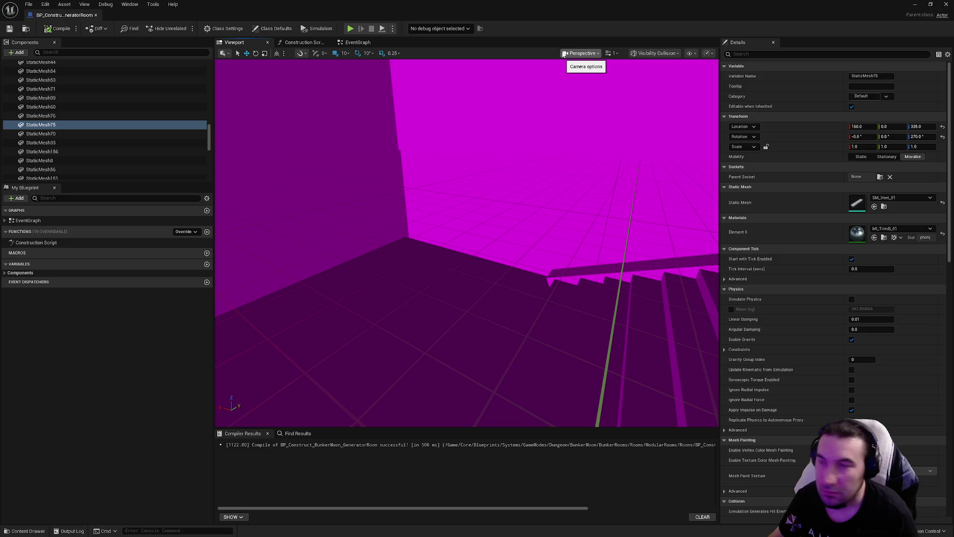
left_click(569, 55)
left_click(505, 48)
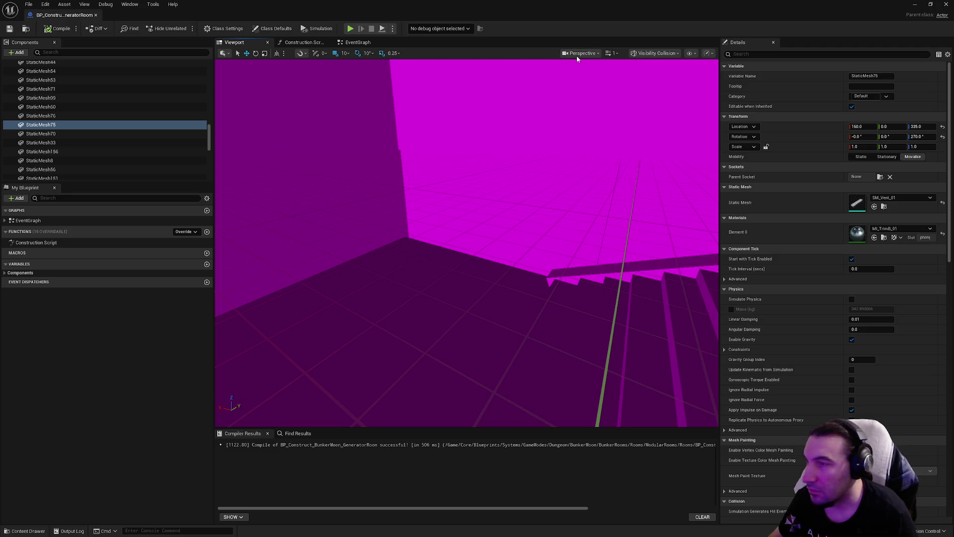
left_click(646, 53)
left_click(646, 53)
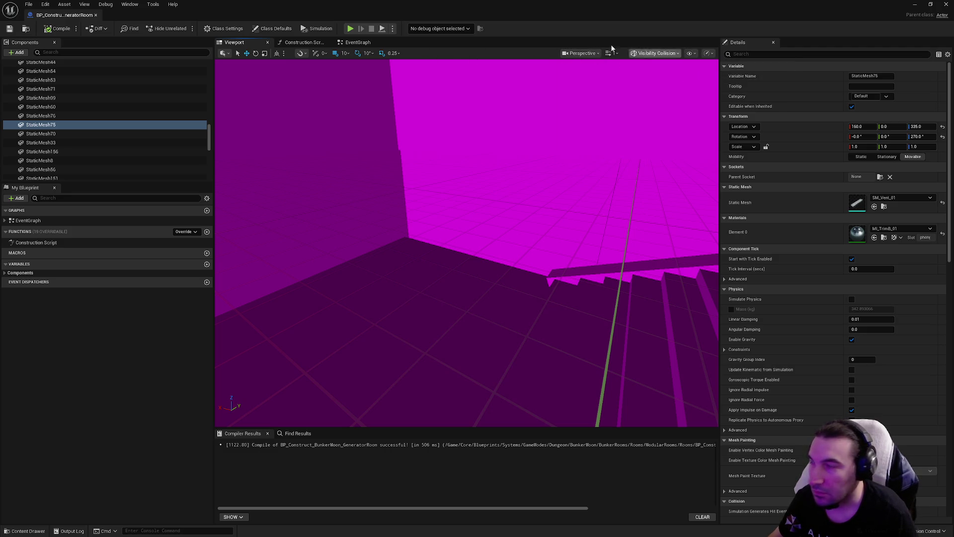
left_click(645, 55)
left_click(646, 75)
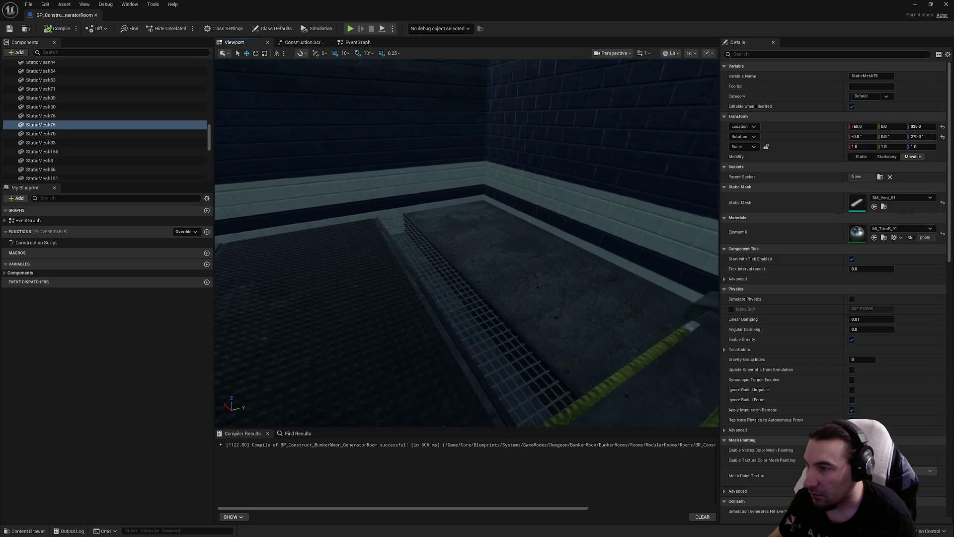
left_click(470, 234)
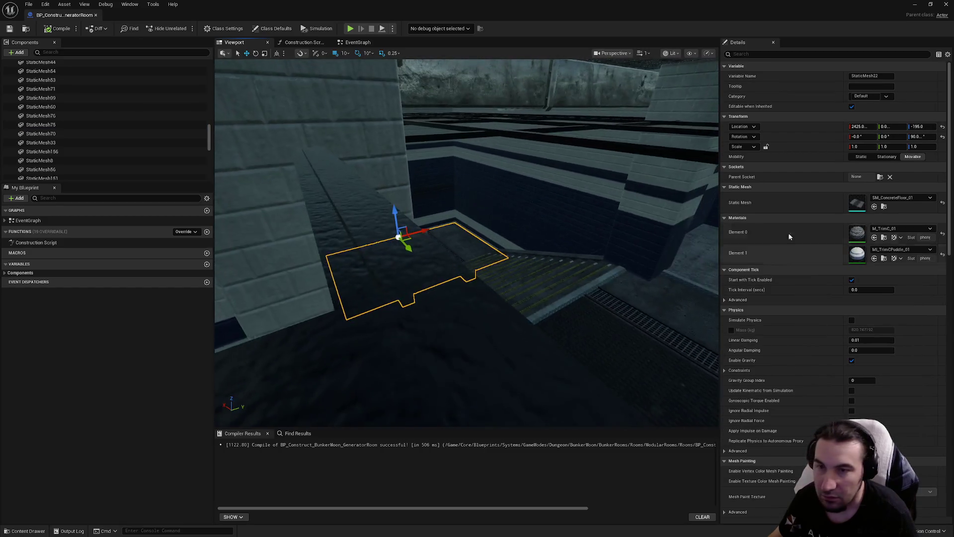
Open SM_ConcreteFloor_01 and enable collision on both of its sections
double_click(858, 208)
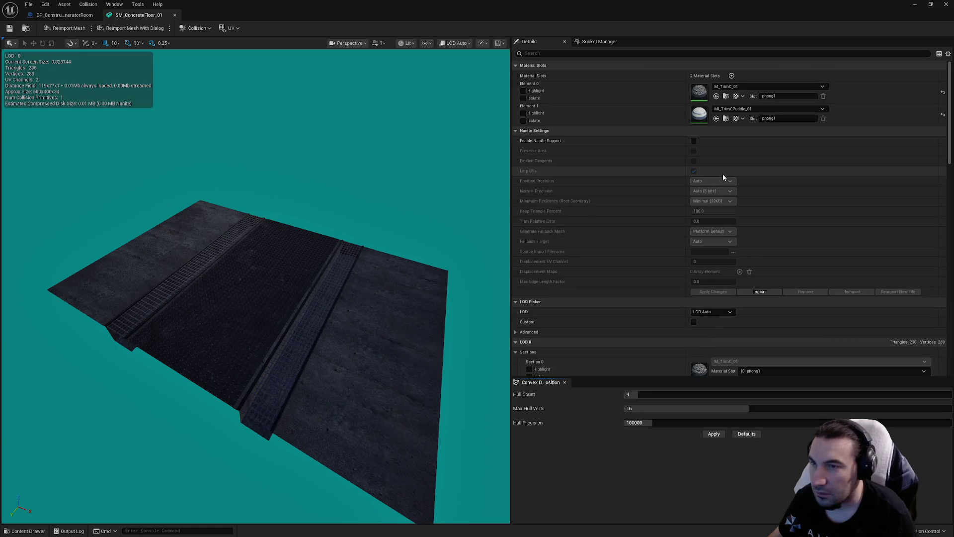
scroll(726, 176, "down", 5)
scroll(767, 154, "down", 3)
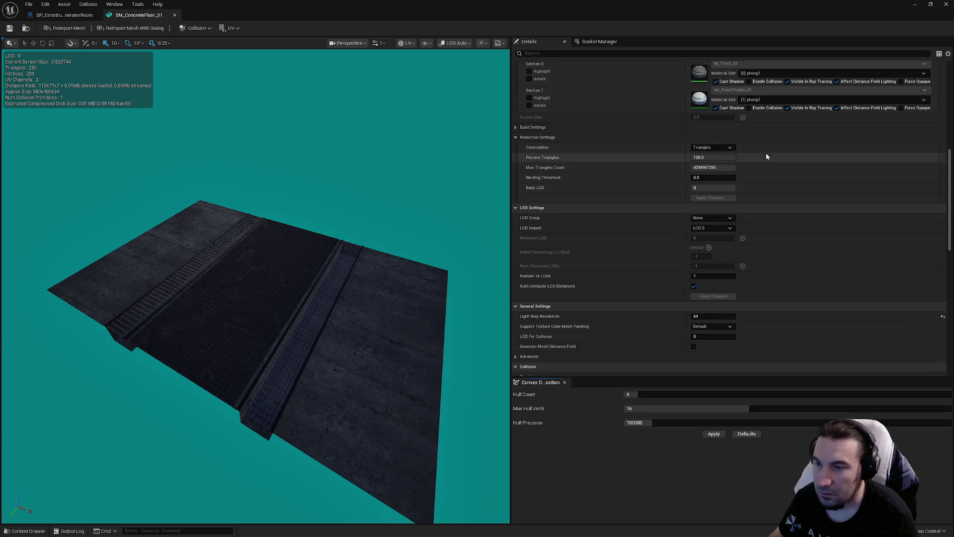
left_click(749, 128)
left_click(749, 155)
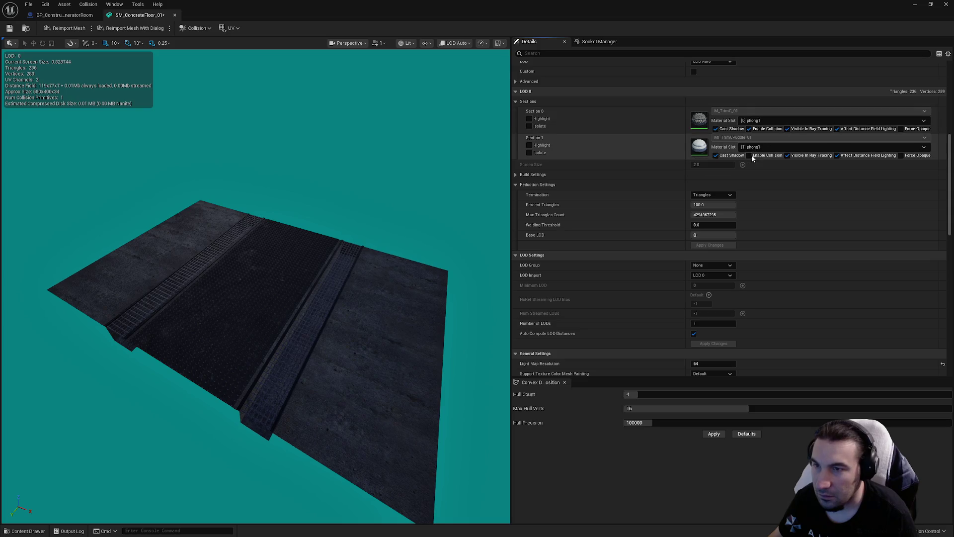
Set the floor mesh's LOD Group to LargeProp, accept the defaults, and close the editor
left_click(718, 266)
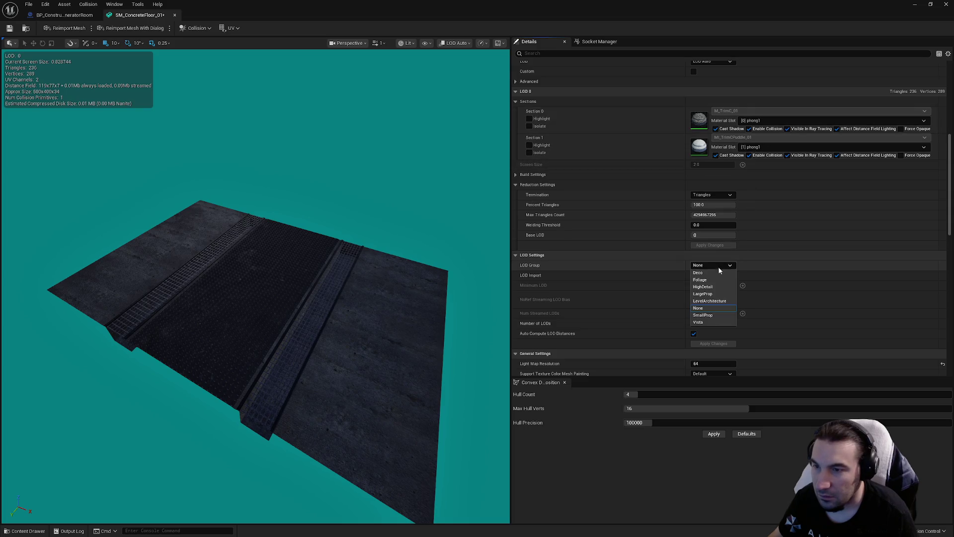
left_click(721, 294)
left_click(535, 286)
scroll(635, 246, "down", 5)
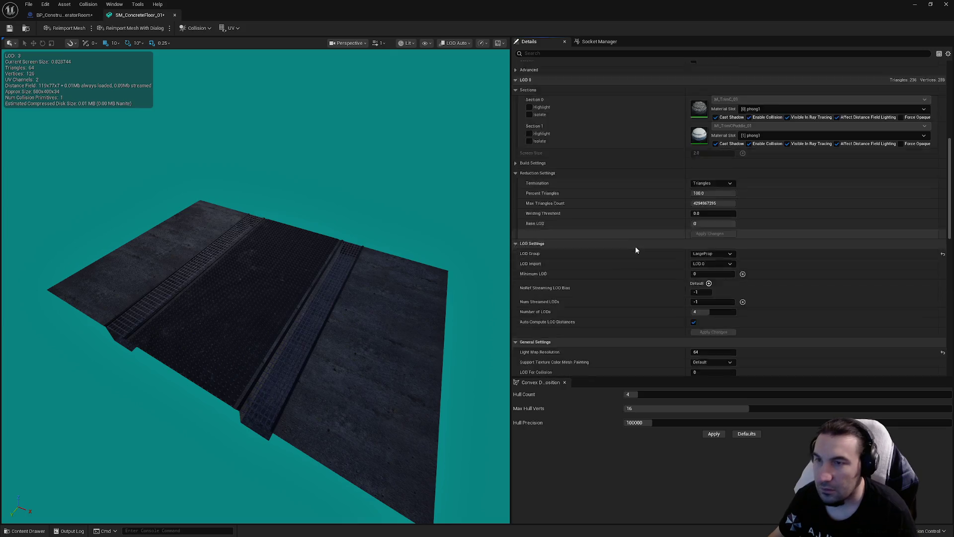
scroll(646, 253, "down", 3)
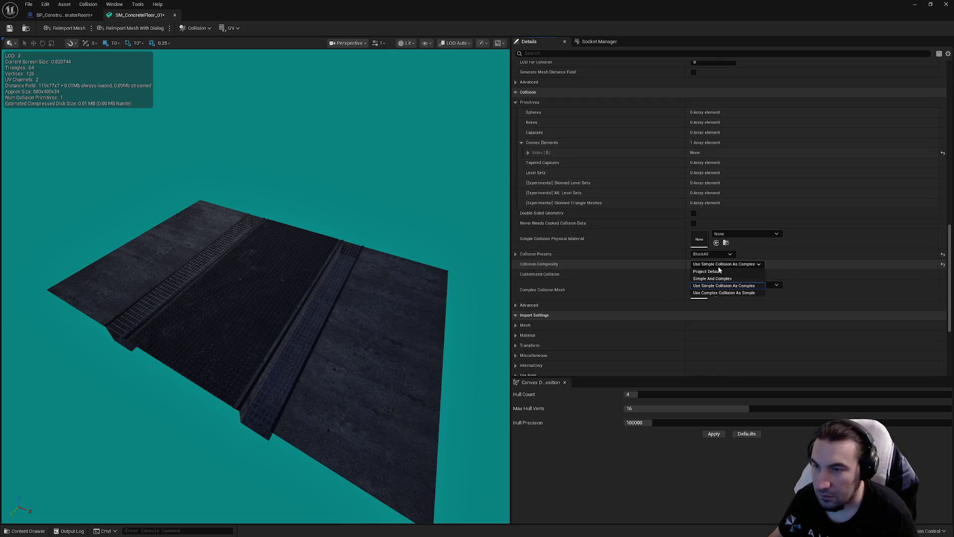
scroll(726, 283, "up", 5)
scroll(735, 288, "up", 10)
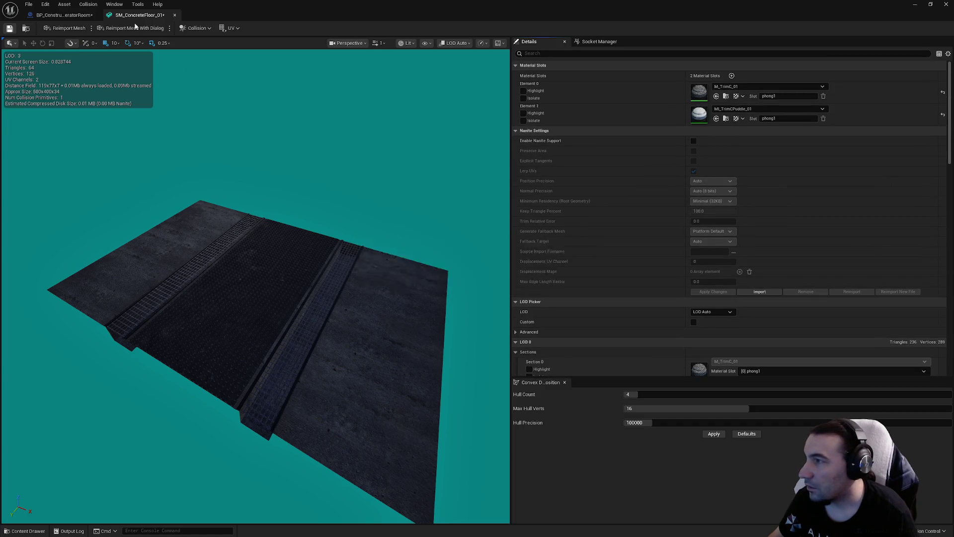
left_click(176, 16)
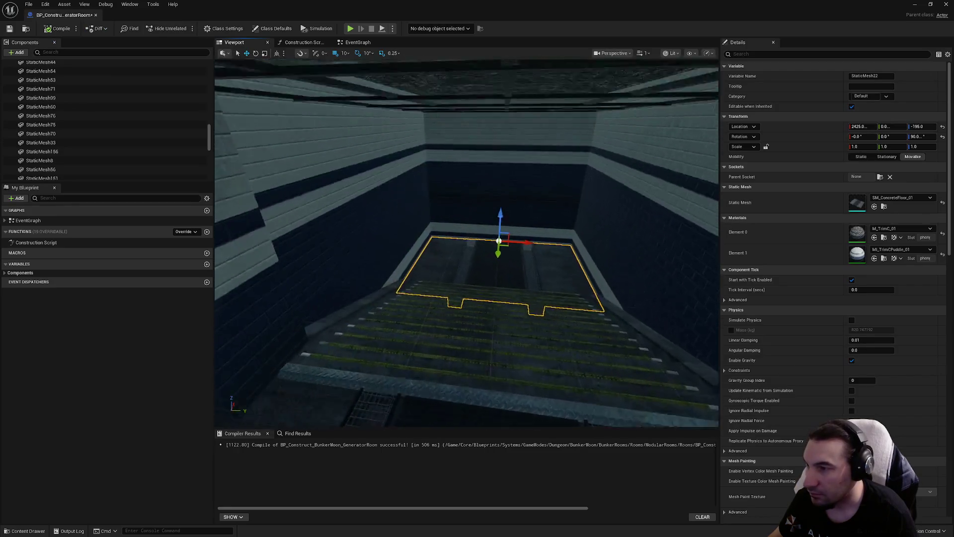
Open the long concrete wall mesh from StaticMesh47 and set its LOD Group to LargeProp
left_click(519, 164)
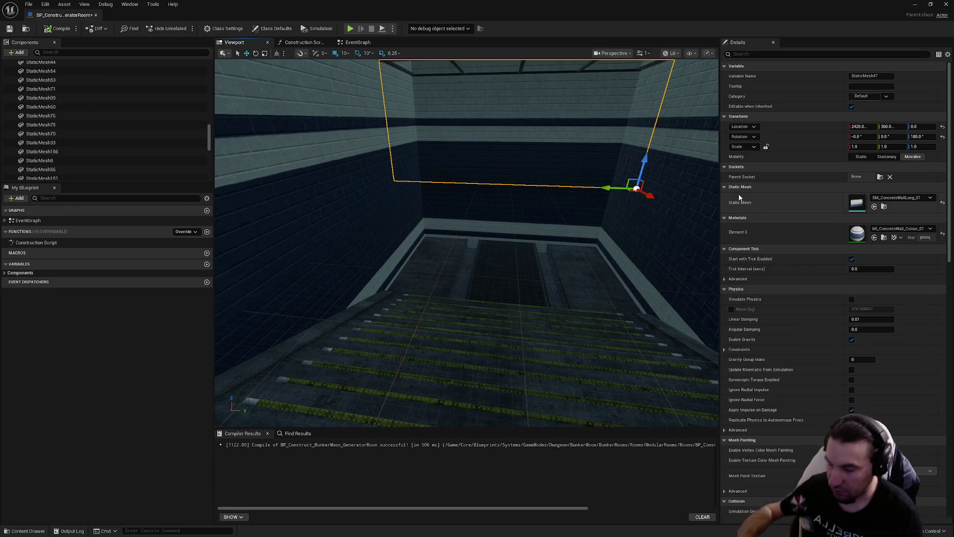
double_click(852, 202)
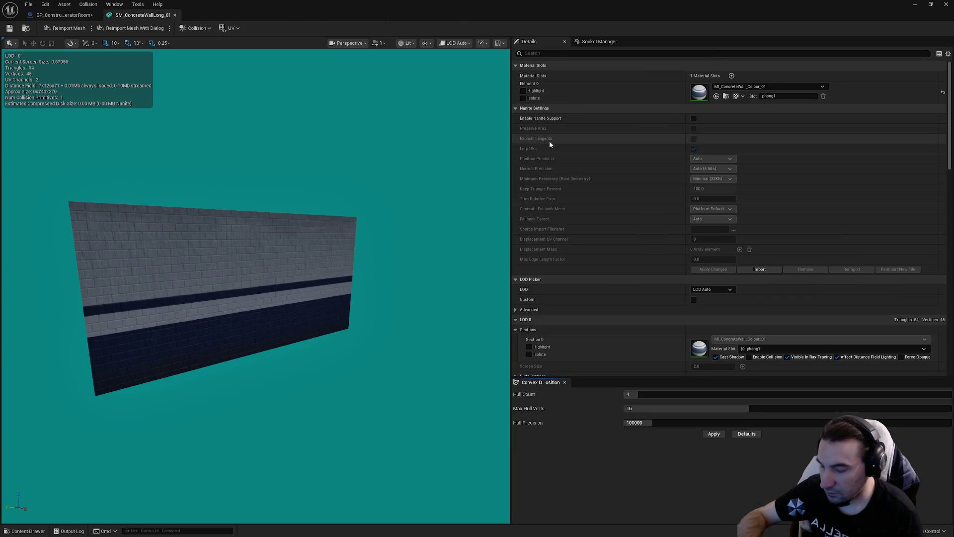
scroll(768, 142, "down", 5)
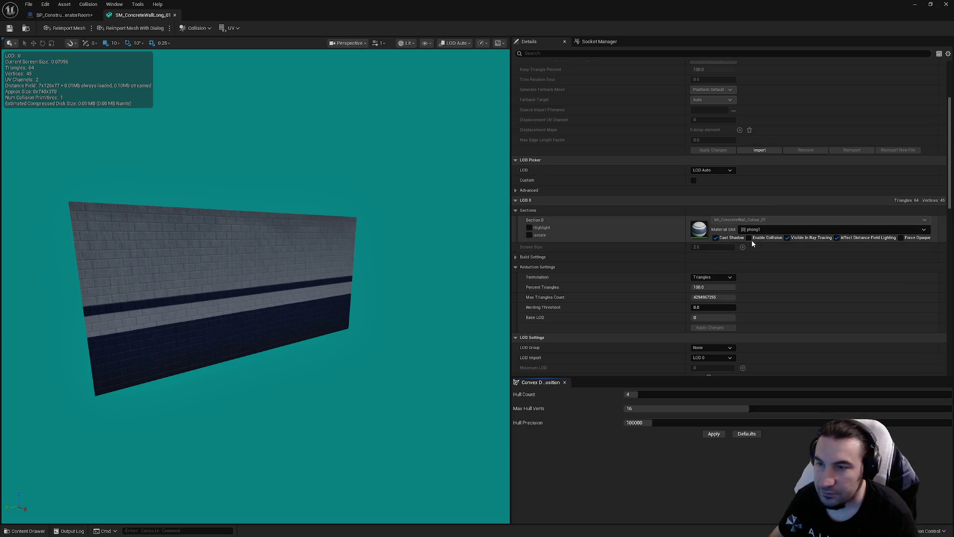
scroll(746, 239, "down", 8)
left_click(708, 145)
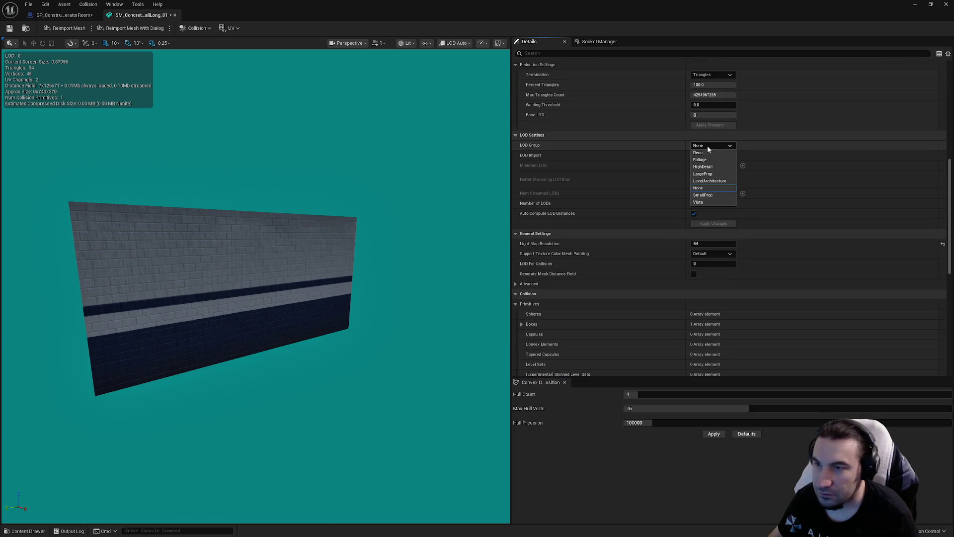
left_click(714, 175)
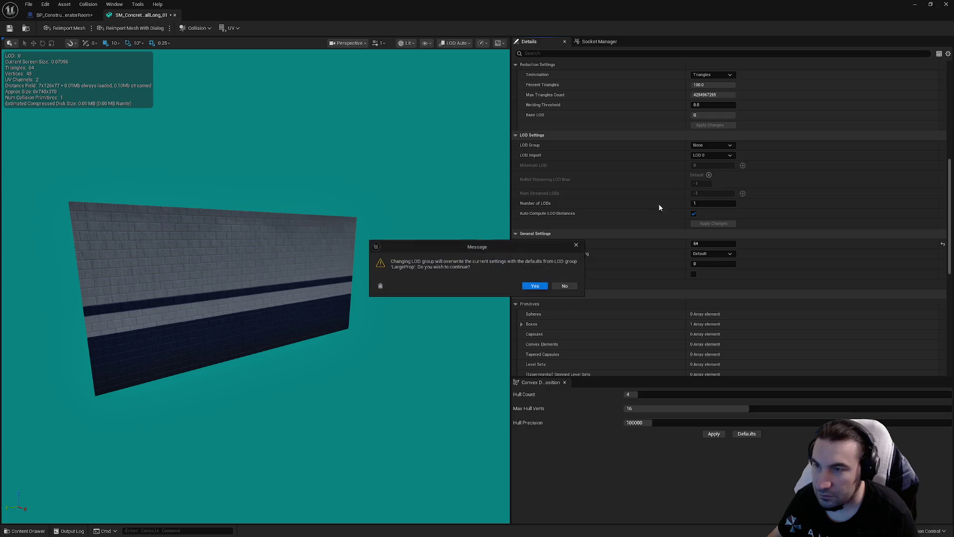
left_click(536, 286)
Set the wall's collision complexity to Project Default, briefly preview complex collision, and close the editor
scroll(640, 273, "down", 10)
left_click(724, 252)
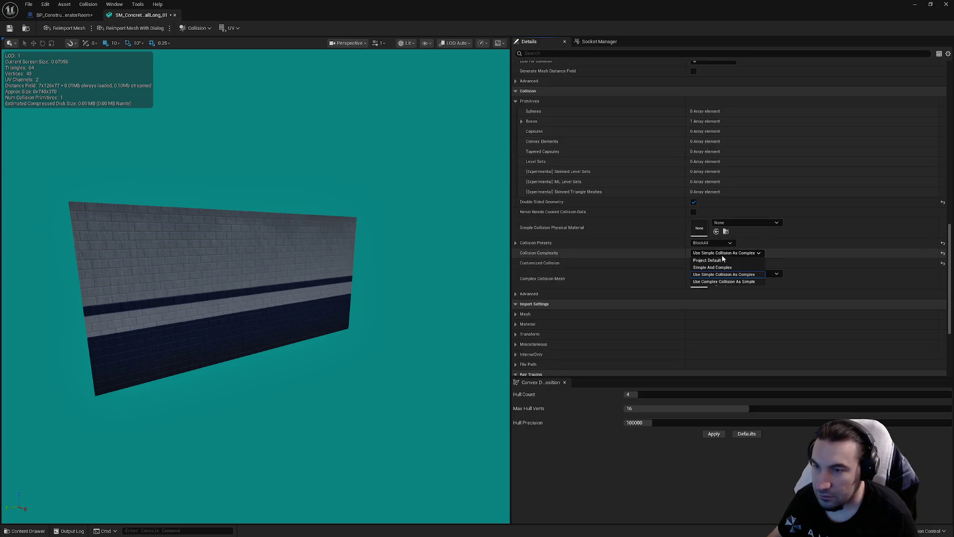
left_click(717, 259)
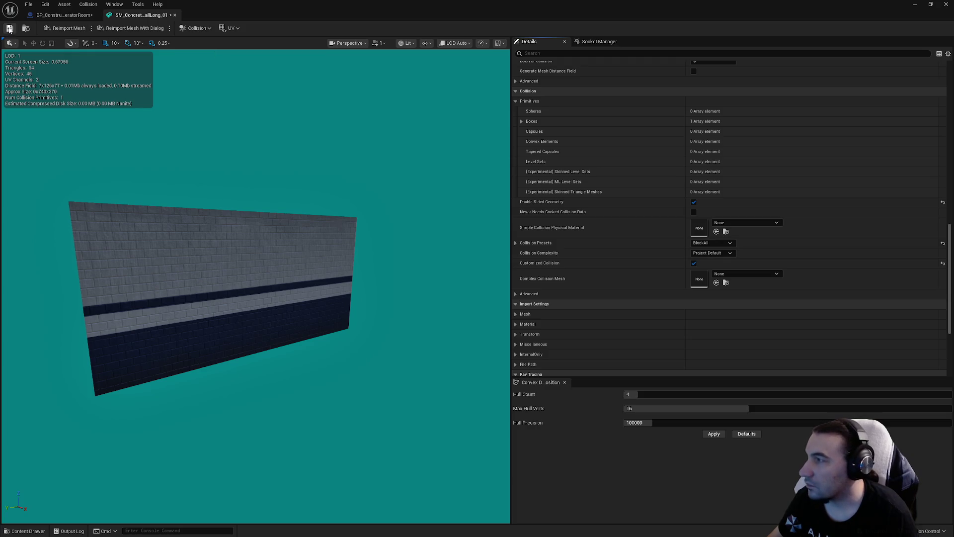
left_click(426, 44)
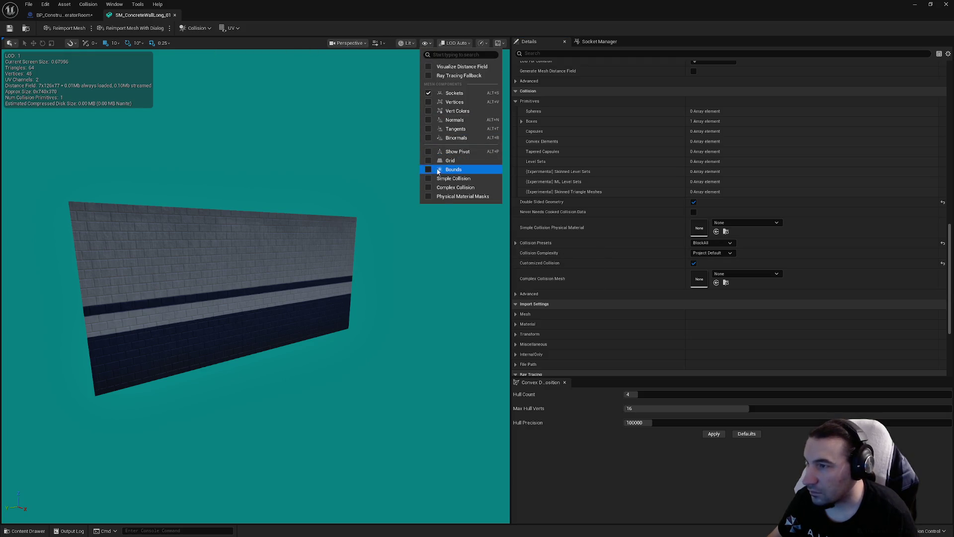
left_click(428, 189)
left_click(427, 188)
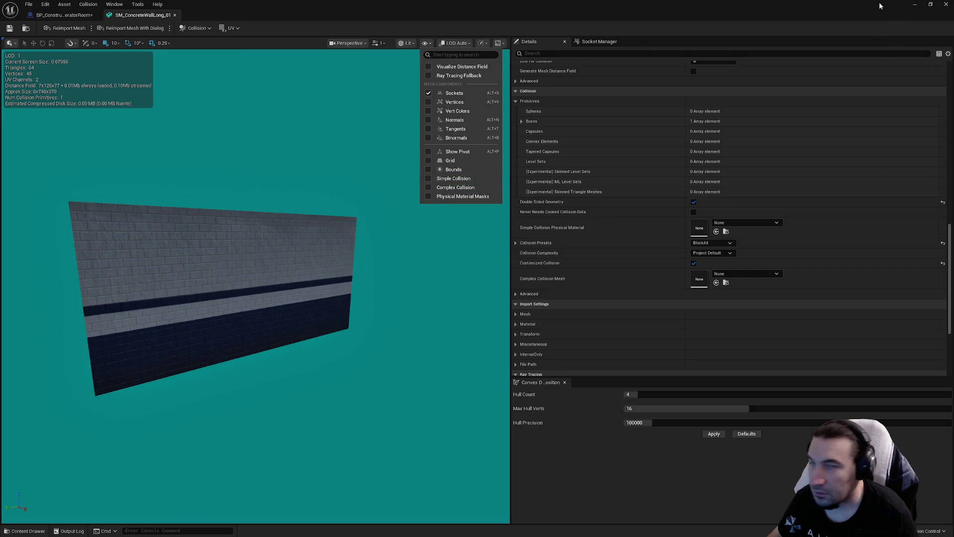
left_click(942, 5)
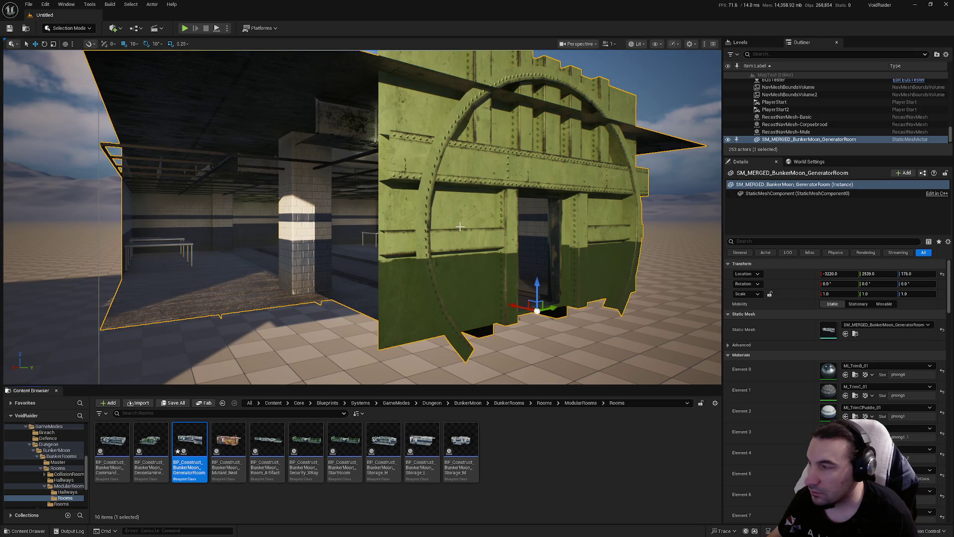
Open the generator room blueprint's Viewport and select the right-hand concrete wall piece
double_click(188, 445)
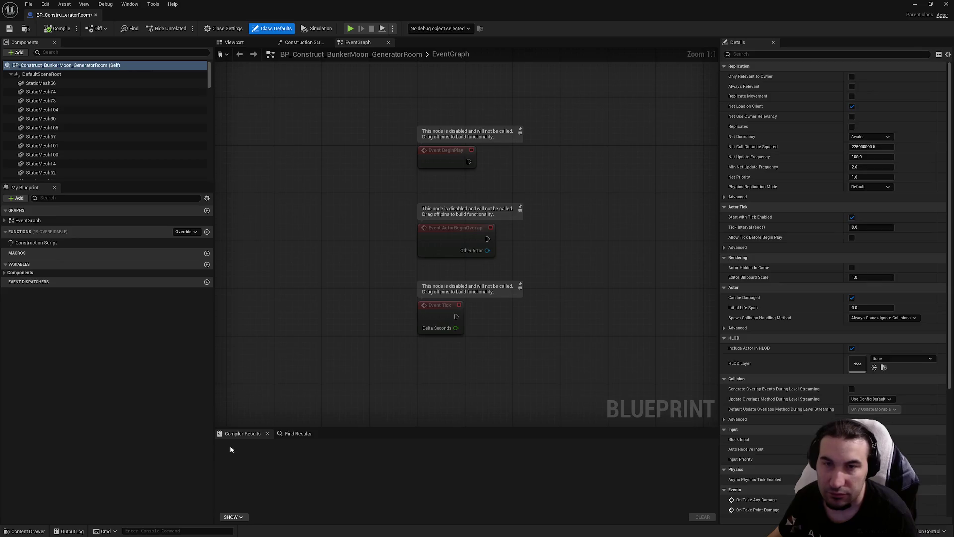
left_click(241, 44)
mouse_move(347, 198)
left_mouse_down()
mouse_move(348, 209)
mouse_move(388, 233)
mouse_move(451, 247)
mouse_move(492, 277)
left_mouse_up()
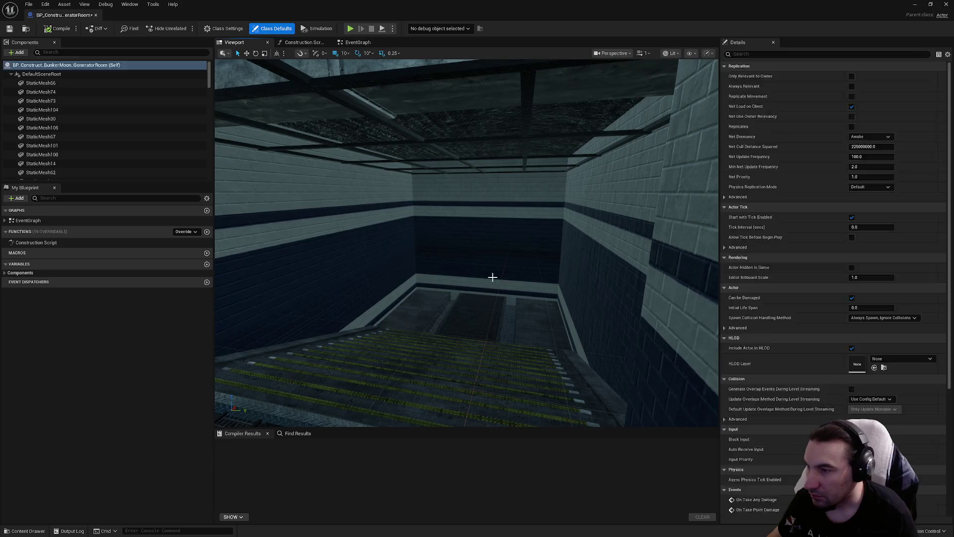
left_click(493, 276)
left_click_drag(578, 256, 554, 249)
left_click(577, 260)
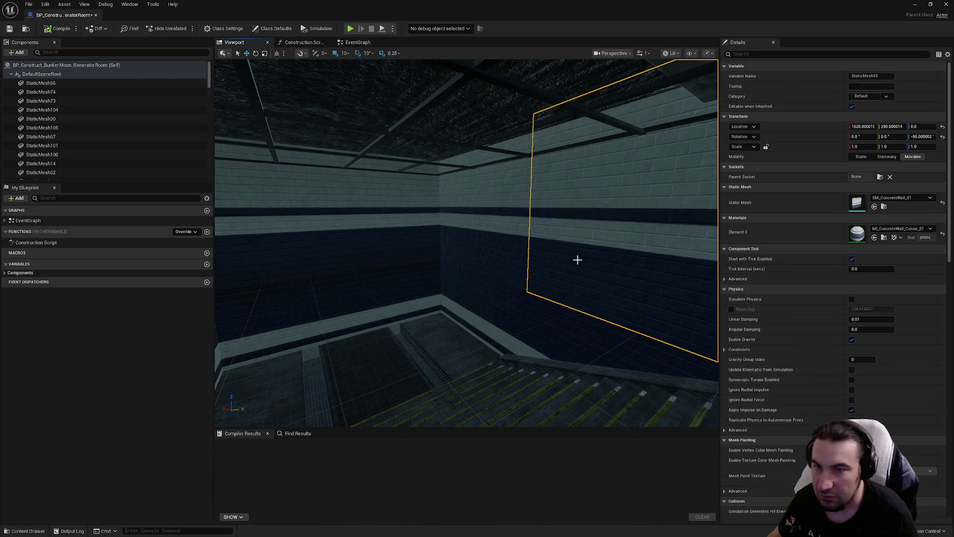
Open SM_ConcreteWall_01, enable its section collision, and set LOD Group to LargeProp
double_click(856, 204)
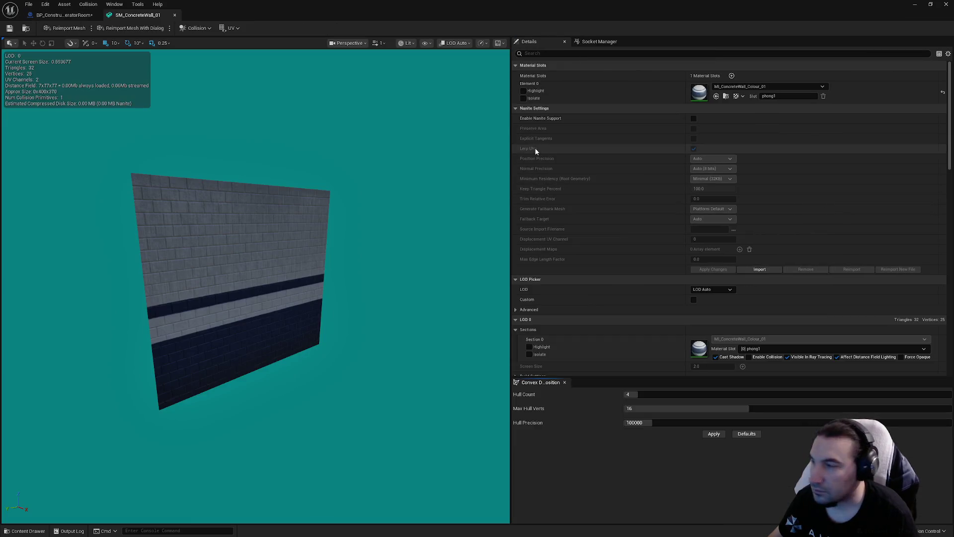
scroll(695, 193, "down", 3)
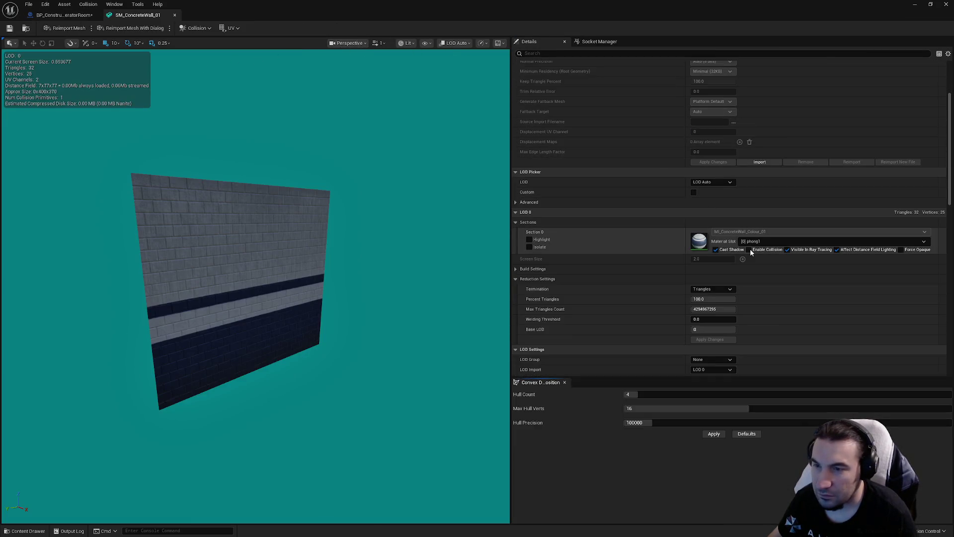
left_click(750, 249)
scroll(702, 239, "down", 5)
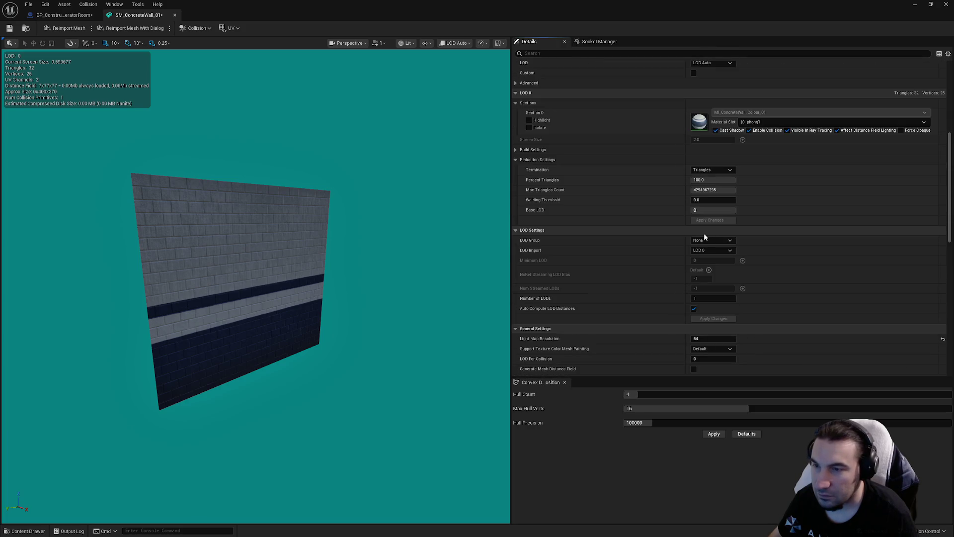
left_click(711, 240)
left_click(721, 269)
left_click(537, 288)
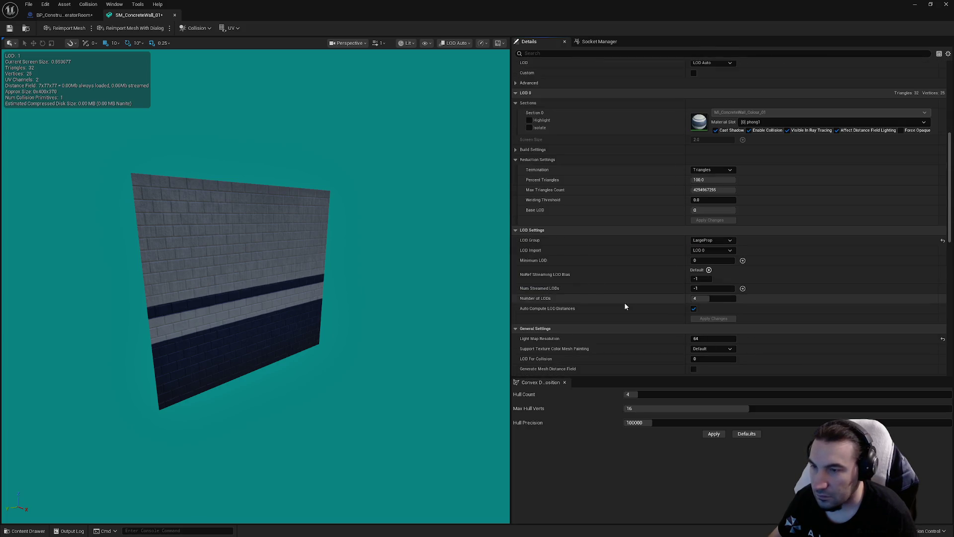
Set the wall's collision complexity to Project Default and save the mesh
scroll(688, 281, "down", 3)
scroll(697, 227, "down", 2)
left_click(718, 312)
left_click(714, 328)
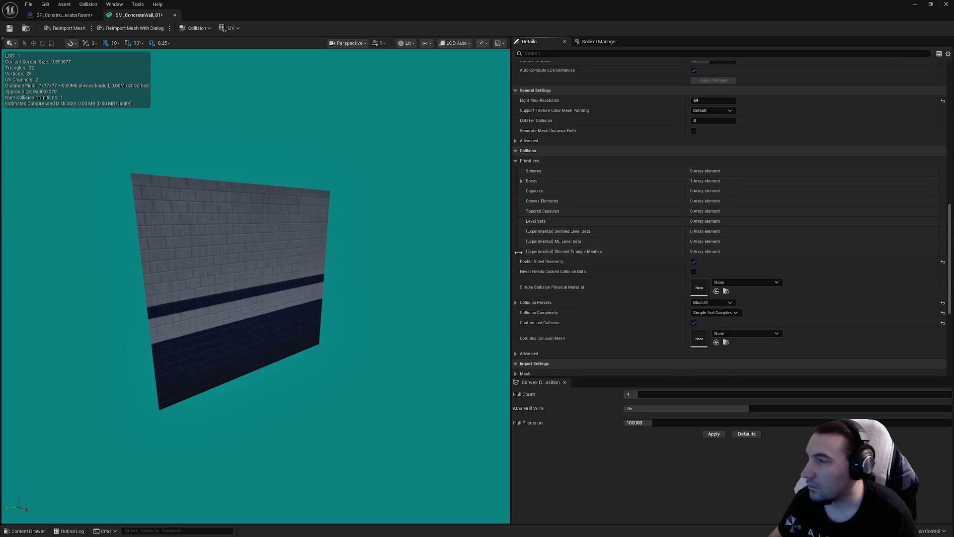
left_click(715, 312)
left_click(711, 320)
left_click(8, 29)
Hide the simple collision overlay, briefly preview complex collision, and close the wall mesh editor
scroll(604, 185, "up", 10)
scroll(637, 172, "up", 5)
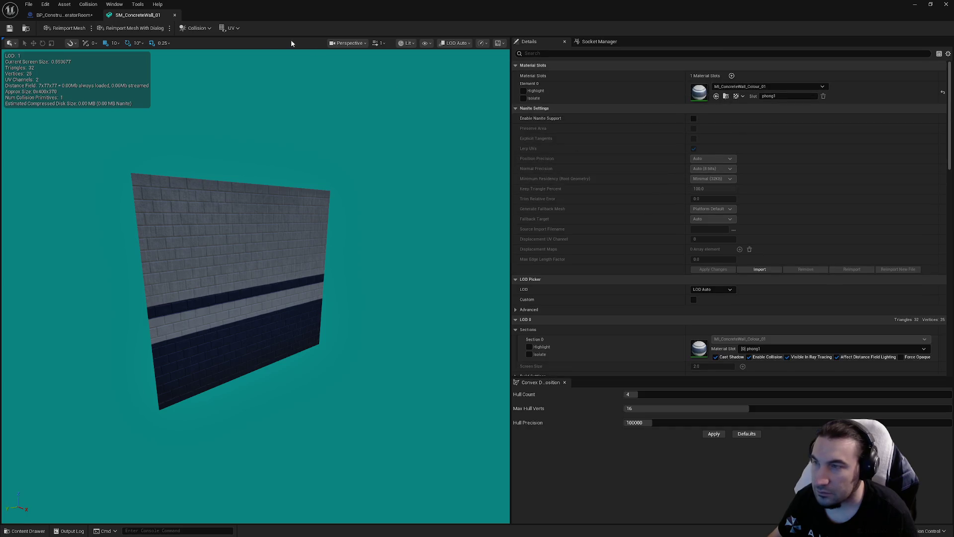
left_click(426, 43)
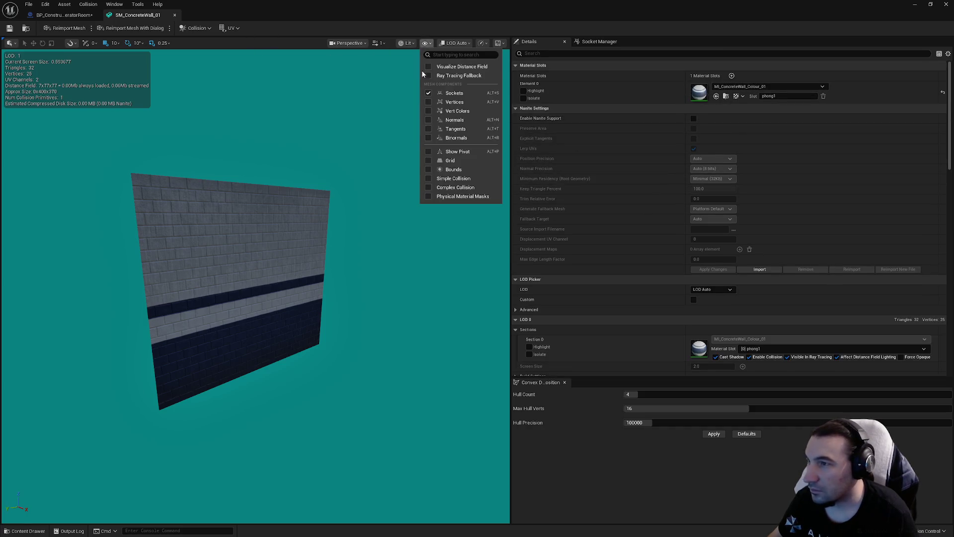
left_click(428, 187)
left_click(428, 187)
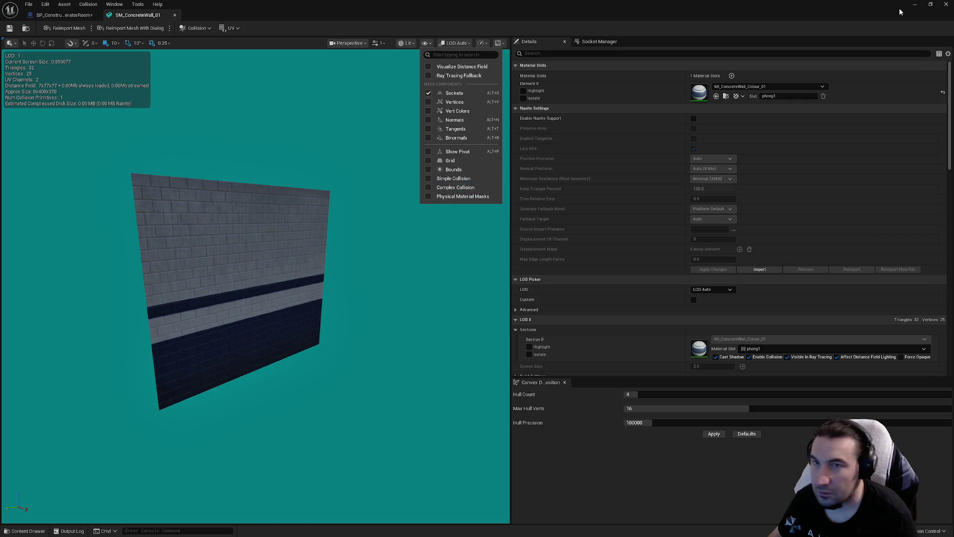
left_click(174, 15)
left_click(175, 15)
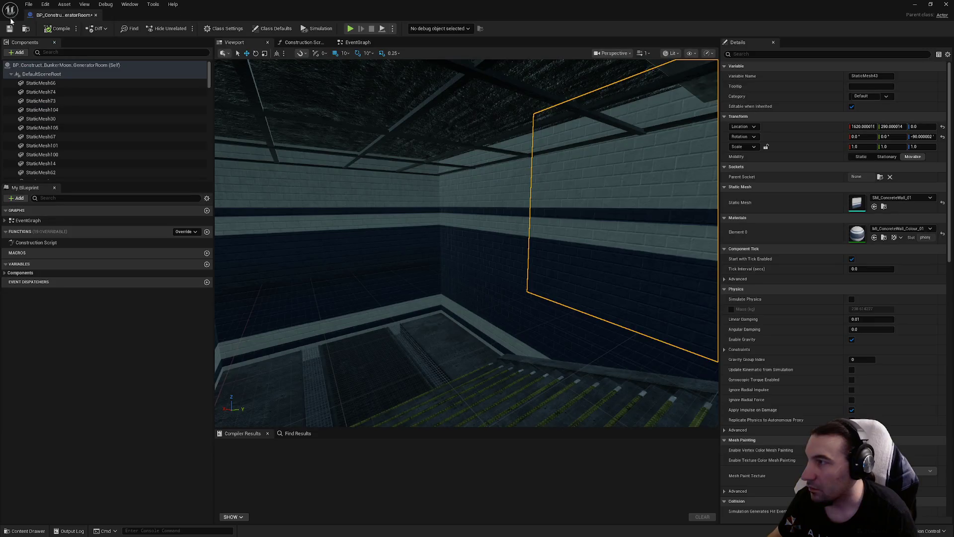
Enable collision on the steel ceiling beams' mesh section and set its LOD group to LargeProp
left_click(403, 122)
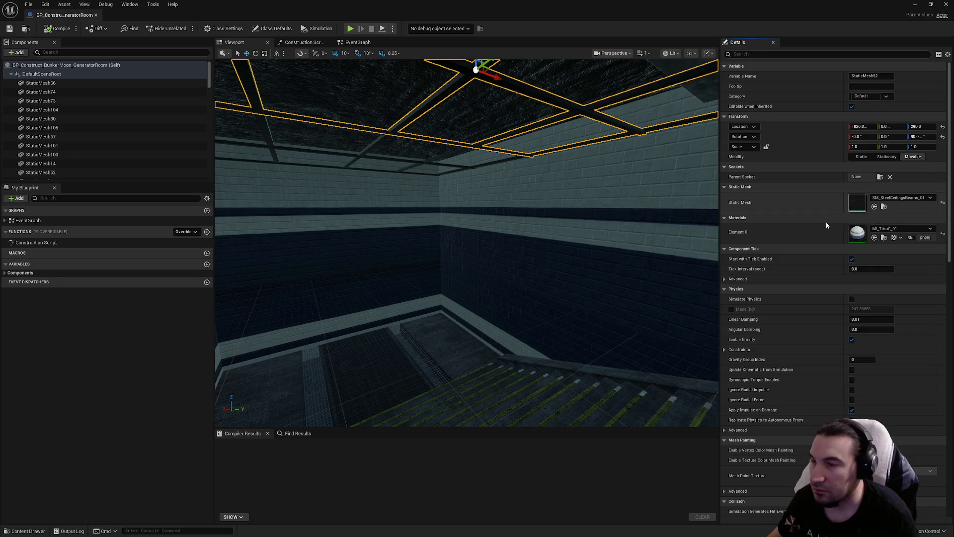
scroll(762, 157, "down", 5)
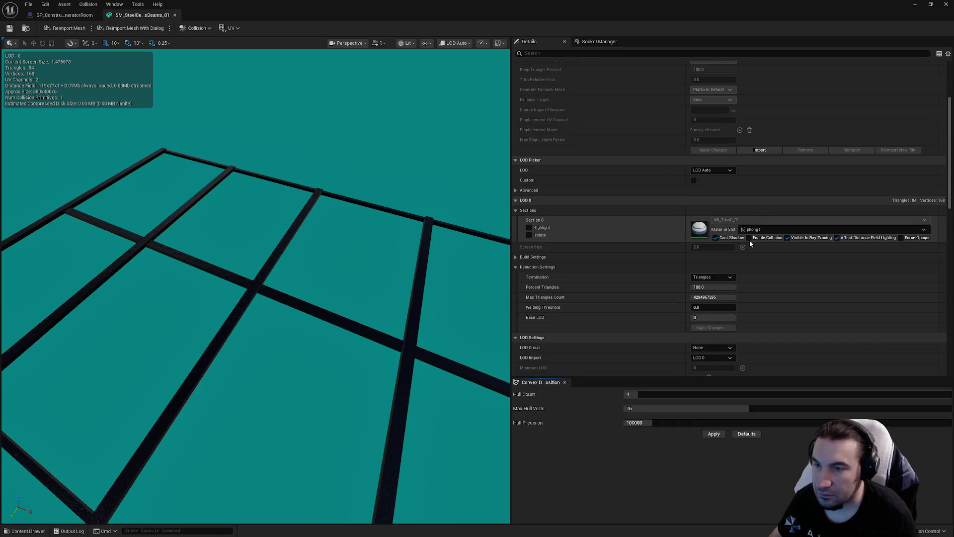
left_click(750, 237)
scroll(756, 238, "down", 5)
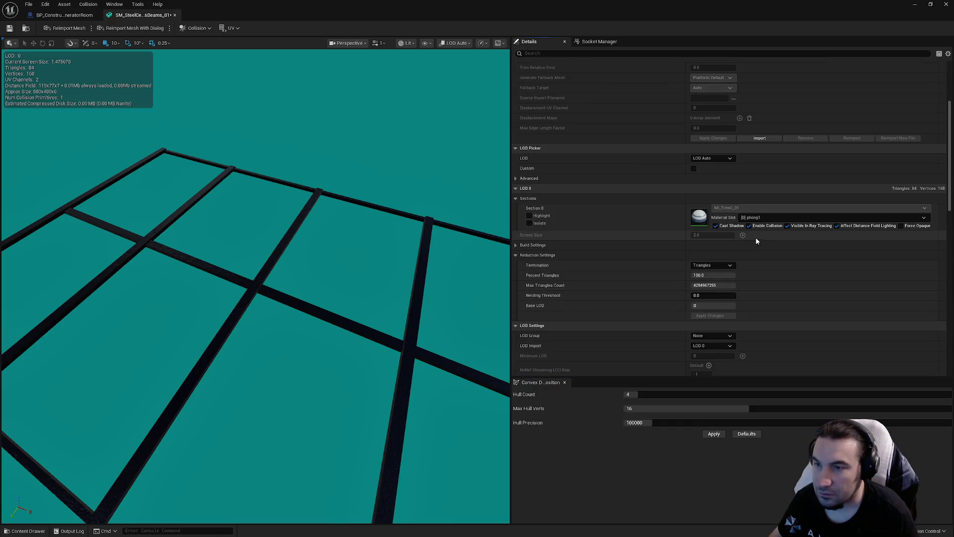
left_click(722, 217)
left_click(723, 245)
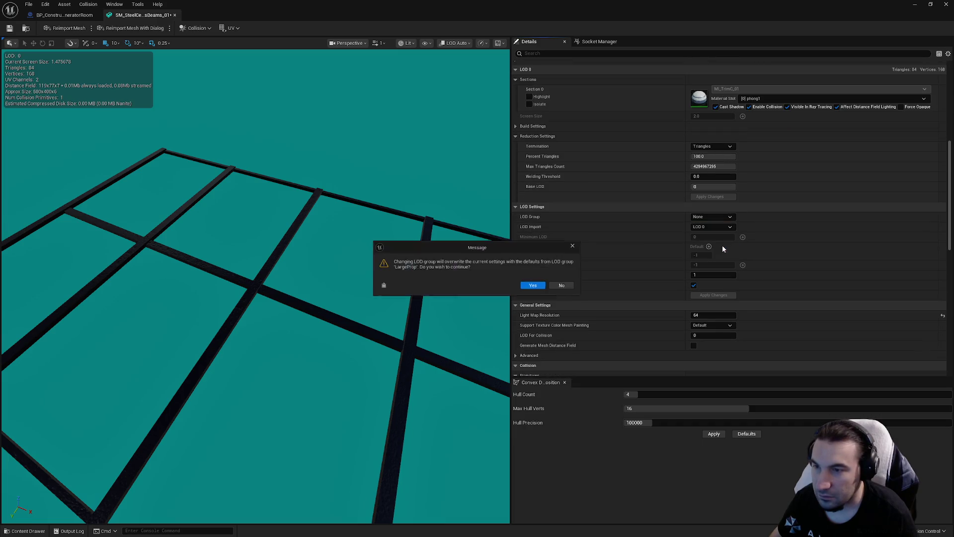
left_click(535, 286)
Inspect the beams' collision and view mode options without changing anything
scroll(690, 244, "down", 3)
scroll(692, 244, "down", 3)
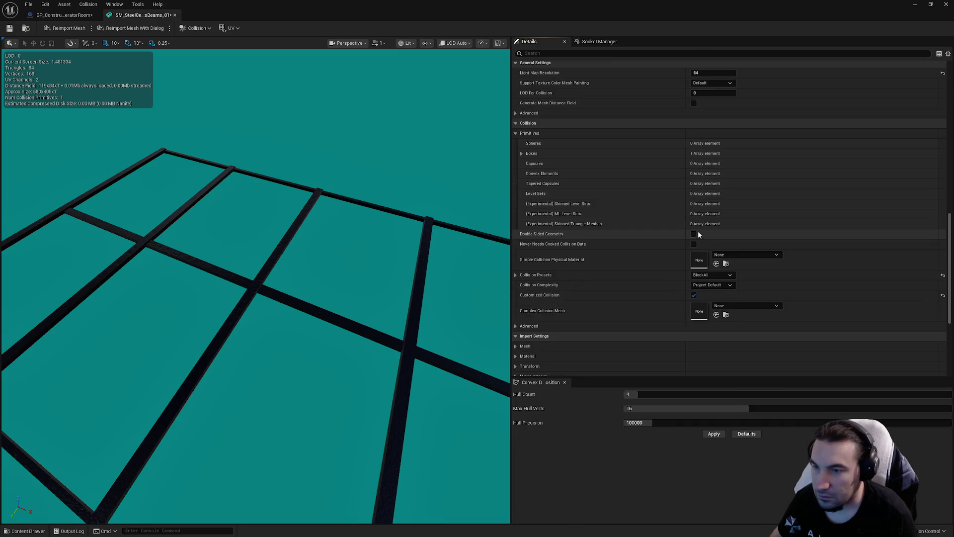
scroll(706, 246, "down", 2)
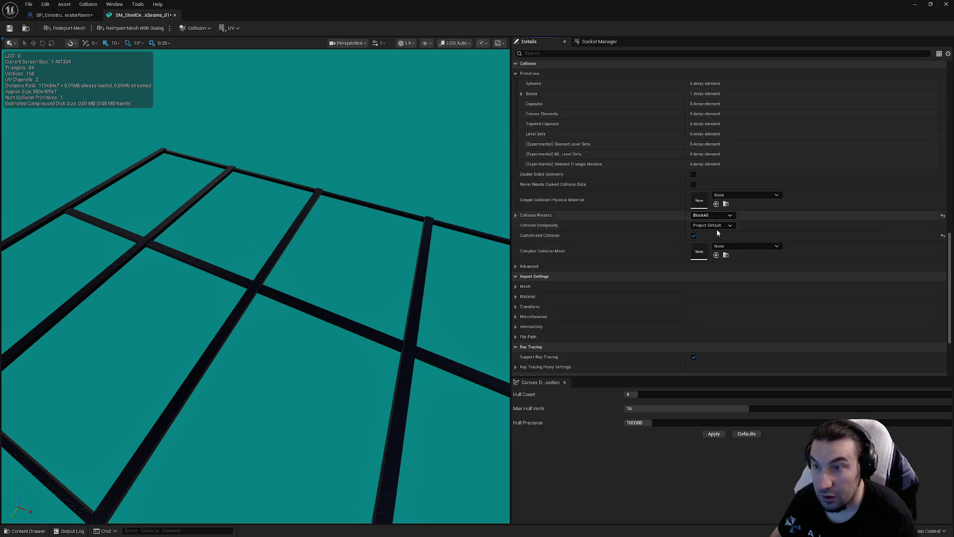
left_click(196, 28)
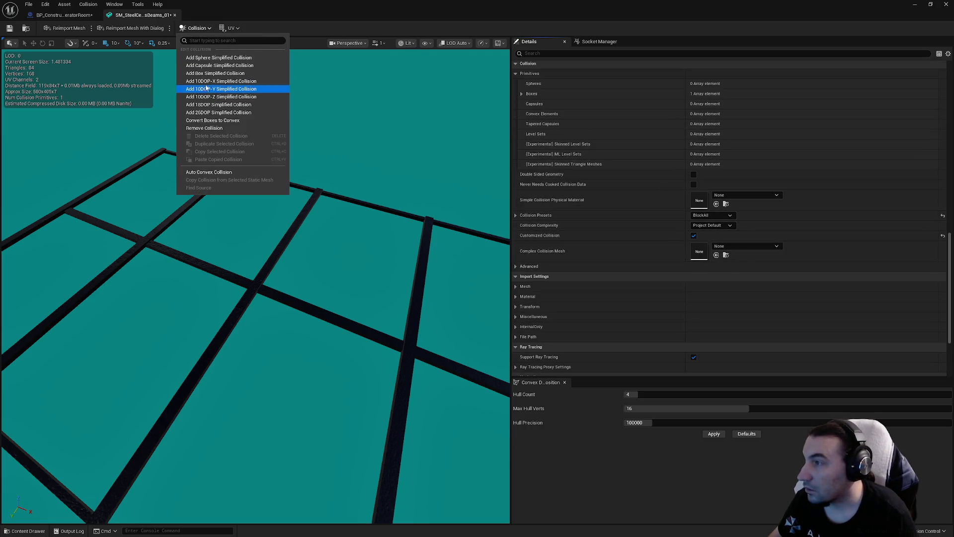
left_click(322, 31)
left_click(406, 43)
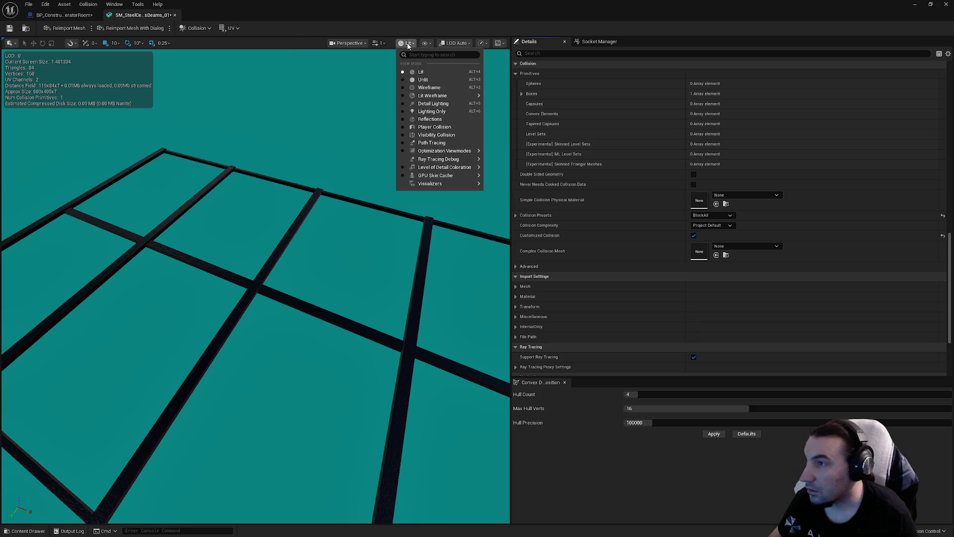
left_click(373, 28)
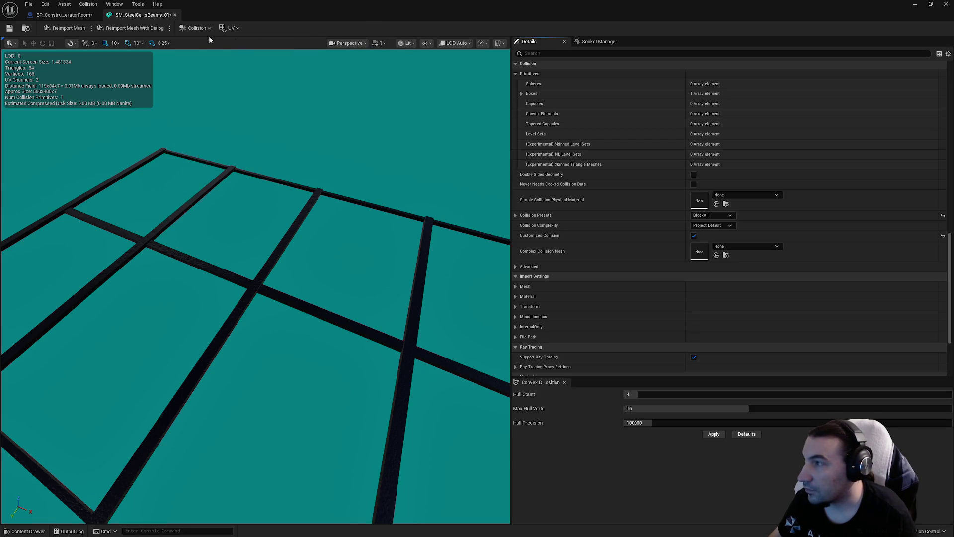
Preview the beams' complex collision, leave all collision overlays hidden, and close the mesh editor
left_click(425, 43)
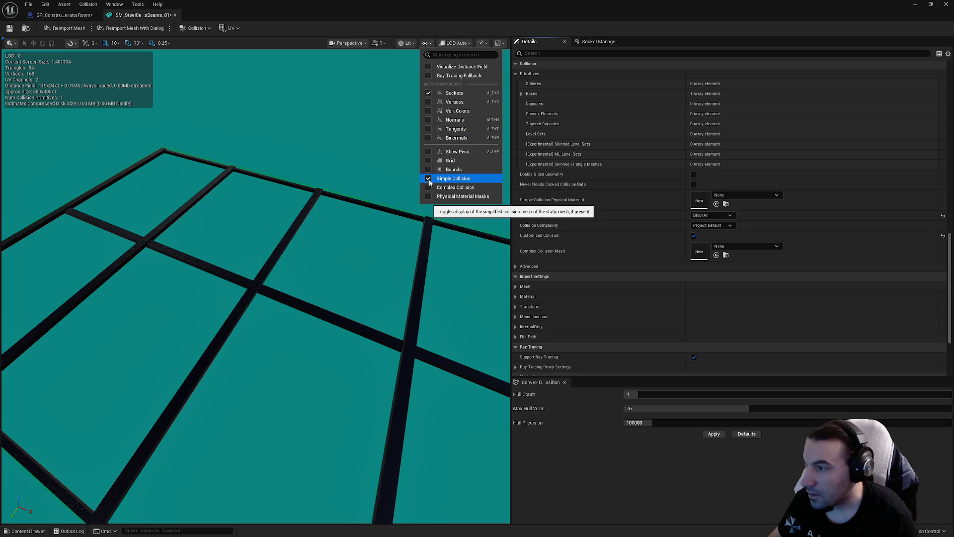
left_click(429, 180)
left_click(428, 189)
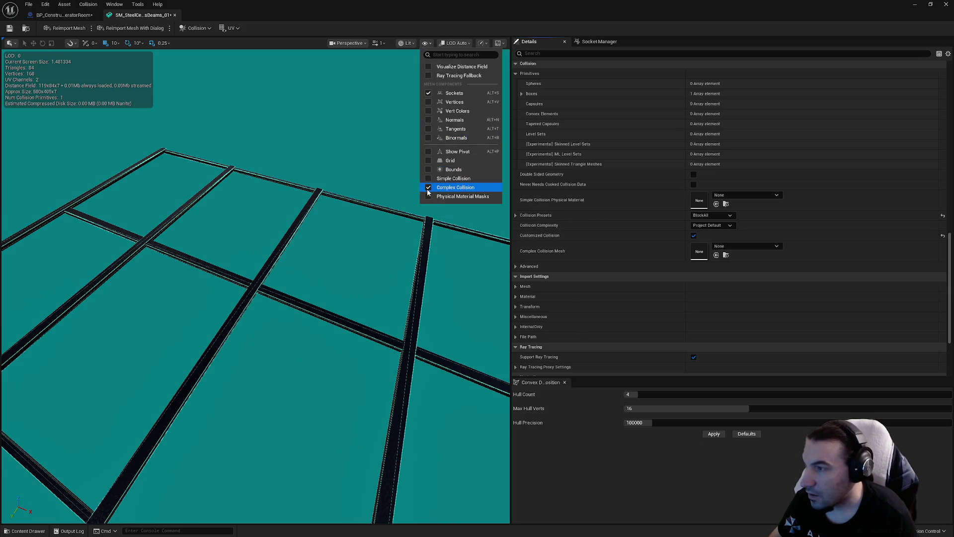
left_click(427, 189)
left_click(81, 27)
left_click(175, 17)
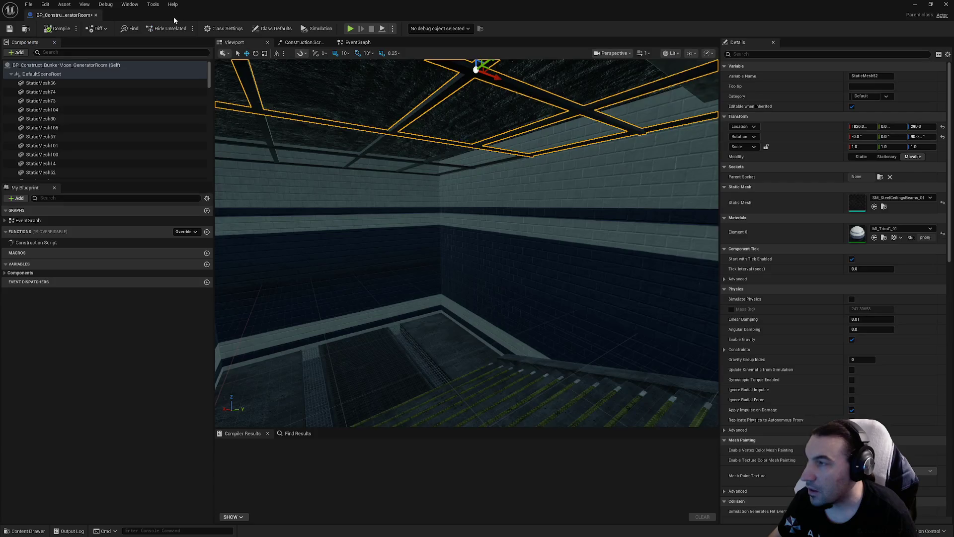
mouse_move(351, 133)
left_mouse_down()
mouse_move(338, 149)
mouse_move(348, 149)
mouse_move(308, 159)
mouse_move(308, 124)
left_mouse_up()
left_click(397, 164)
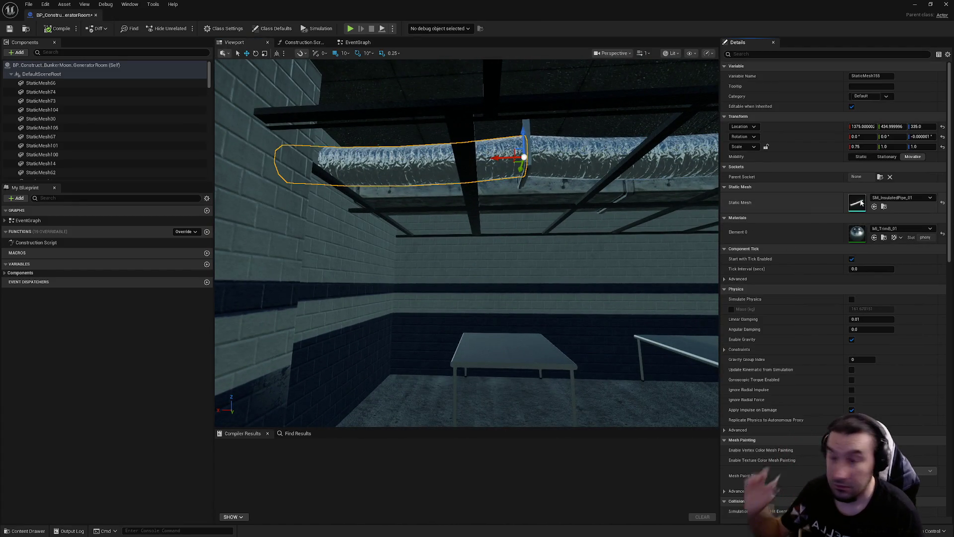
double_click(856, 203)
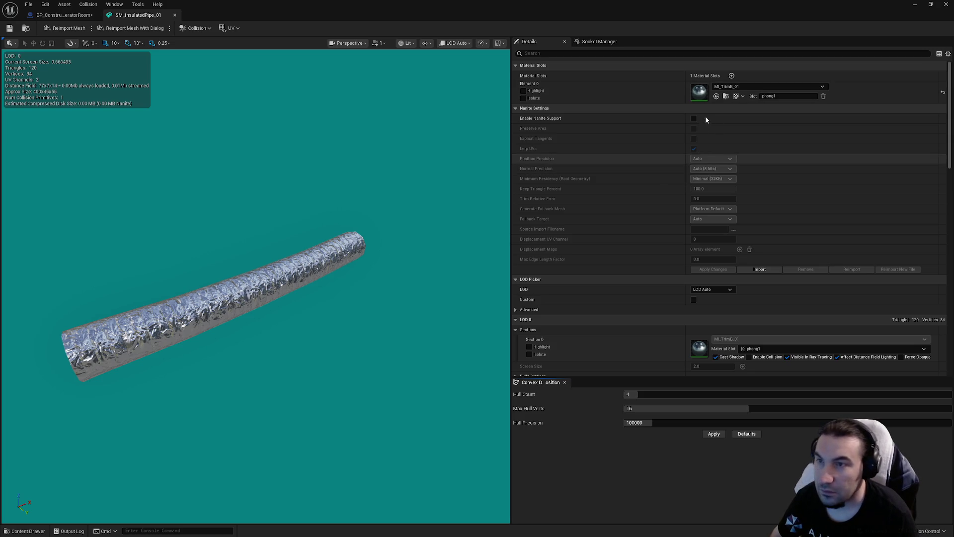
scroll(720, 166, "down", 3)
left_click(749, 240)
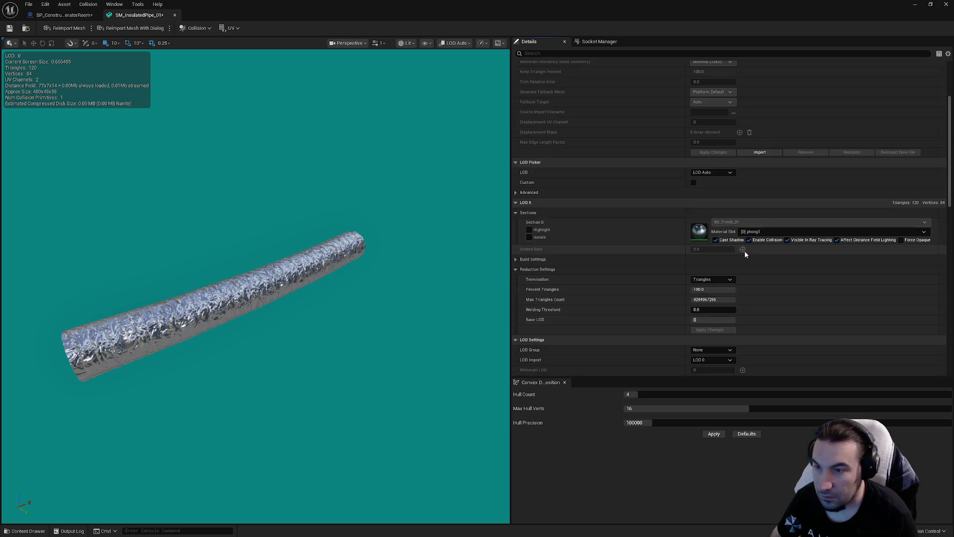
scroll(738, 241, "down", 4)
left_click(713, 194)
left_click(714, 223)
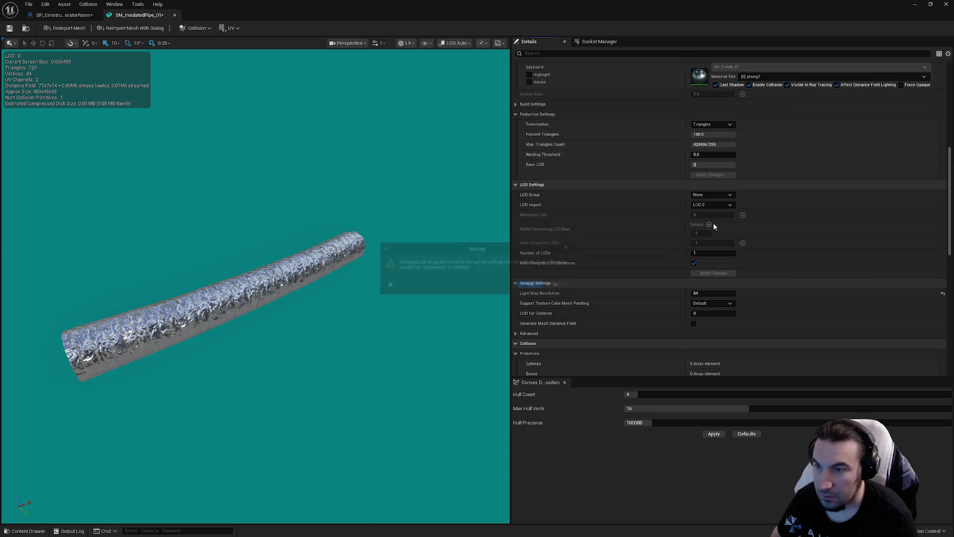
left_click(532, 284)
scroll(717, 273, "down", 3)
scroll(716, 273, "down", 2)
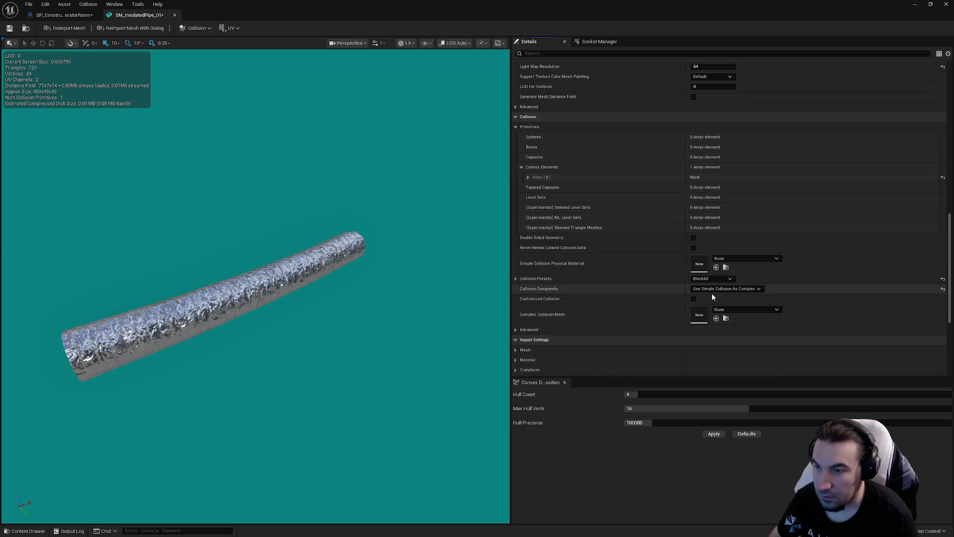
left_click(711, 288)
left_click(716, 297)
left_click(9, 28)
left_click(176, 16)
scroll(368, 114, "up", 3)
left_click(382, 130)
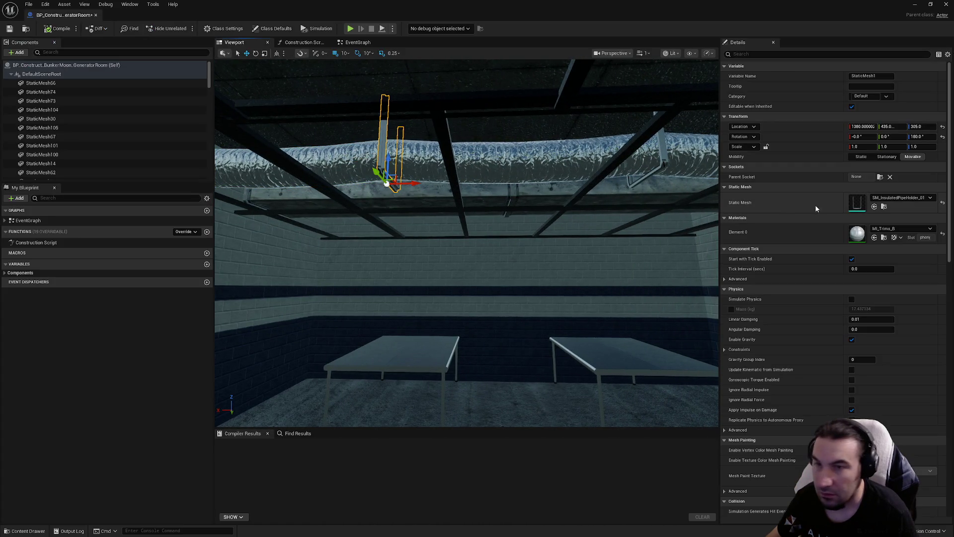
left_click(372, 154)
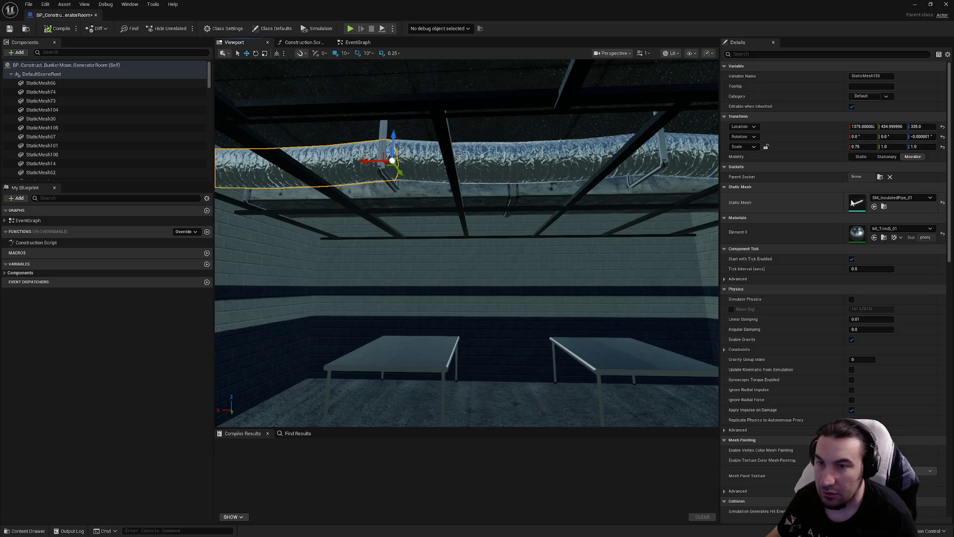
double_click(863, 200)
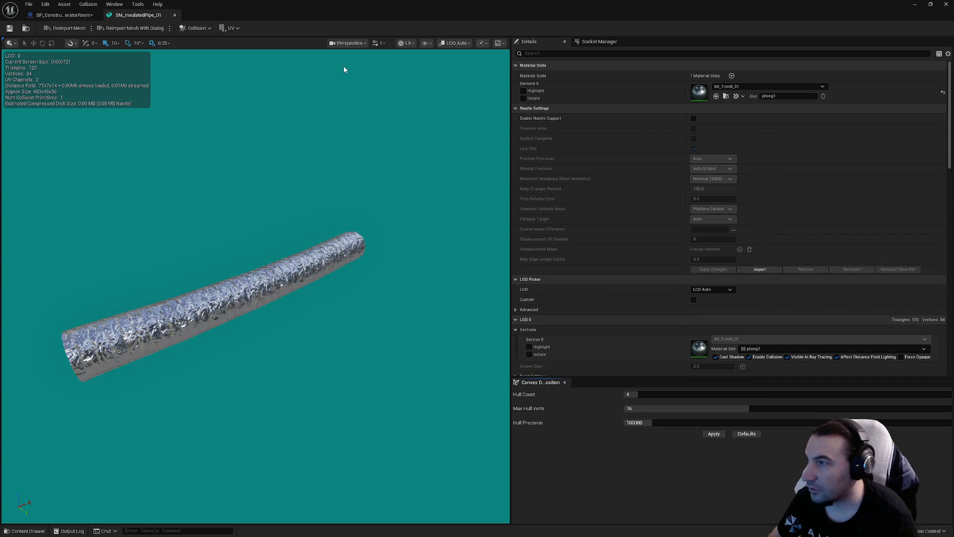
left_click(426, 43)
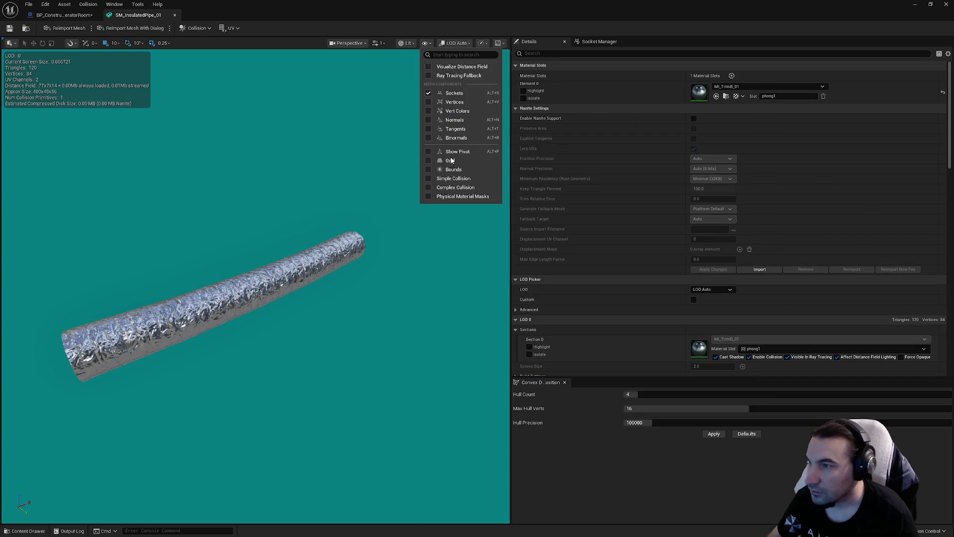
left_click(431, 178)
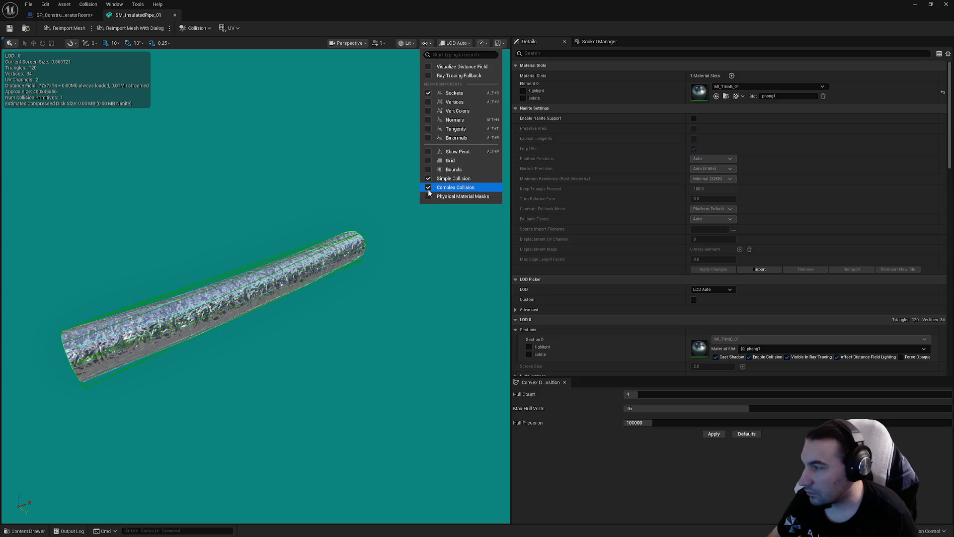
left_click(428, 178)
left_click(174, 15)
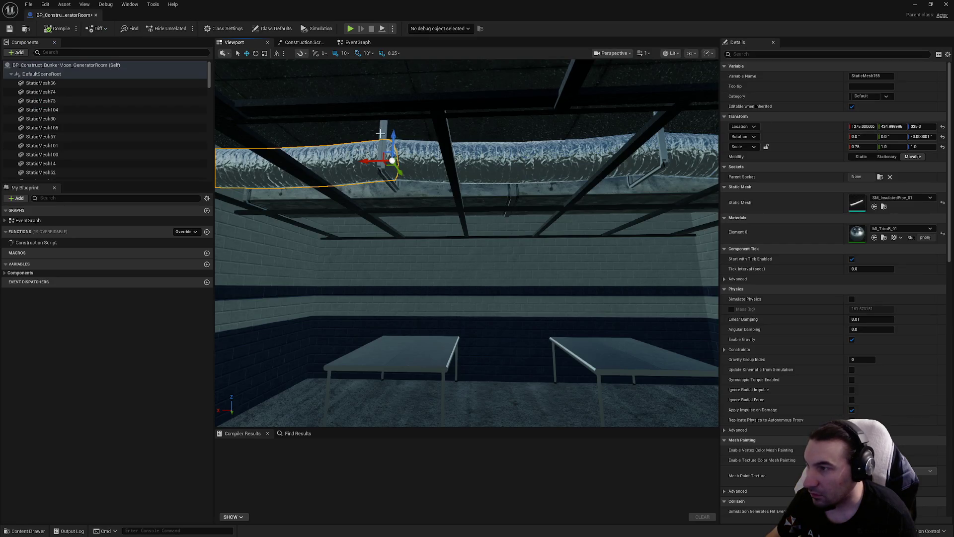
left_click(380, 133)
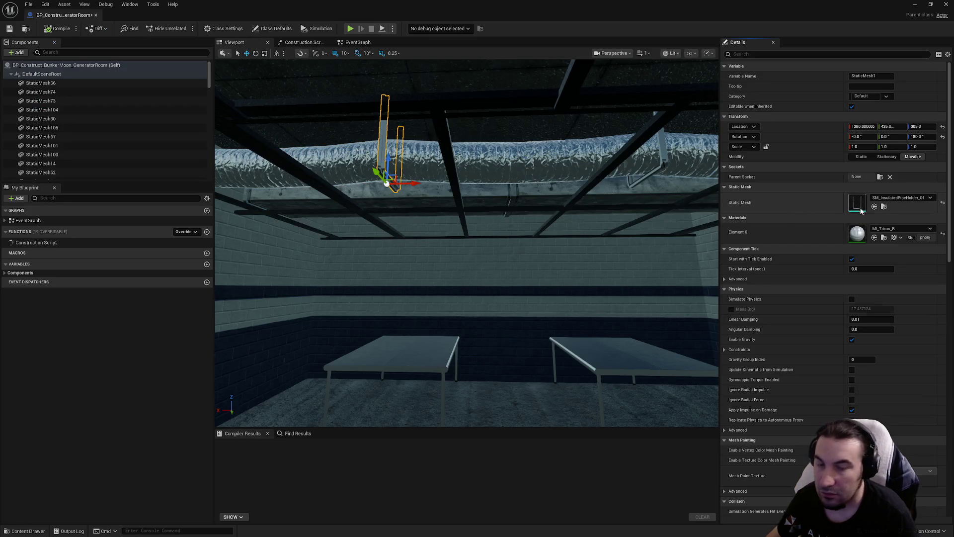
Open SM_InsulatedPipeHolder_01 and check its simple and complex collision overlays
double_click(858, 204)
left_click_drag(385, 76, 385, 75)
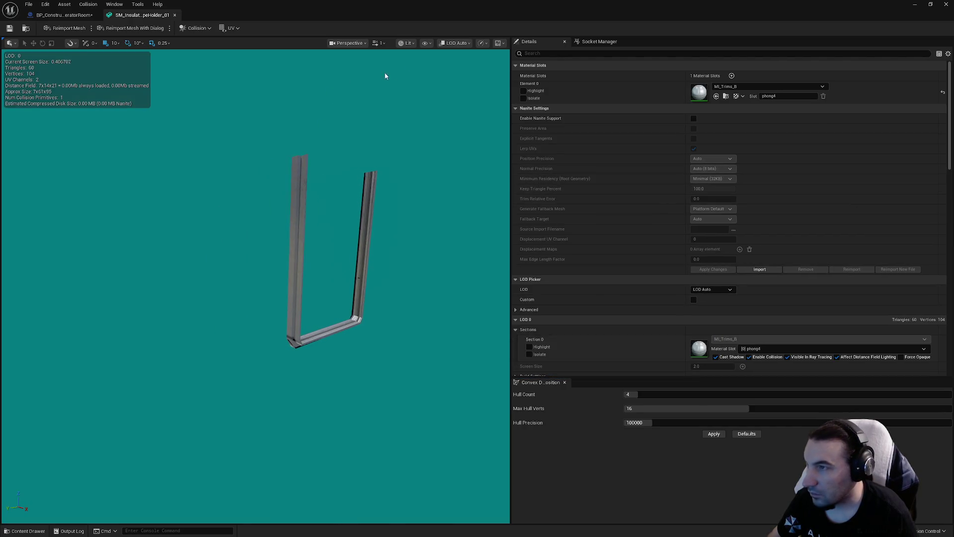
left_click(426, 42)
left_click(428, 178)
left_click(428, 187)
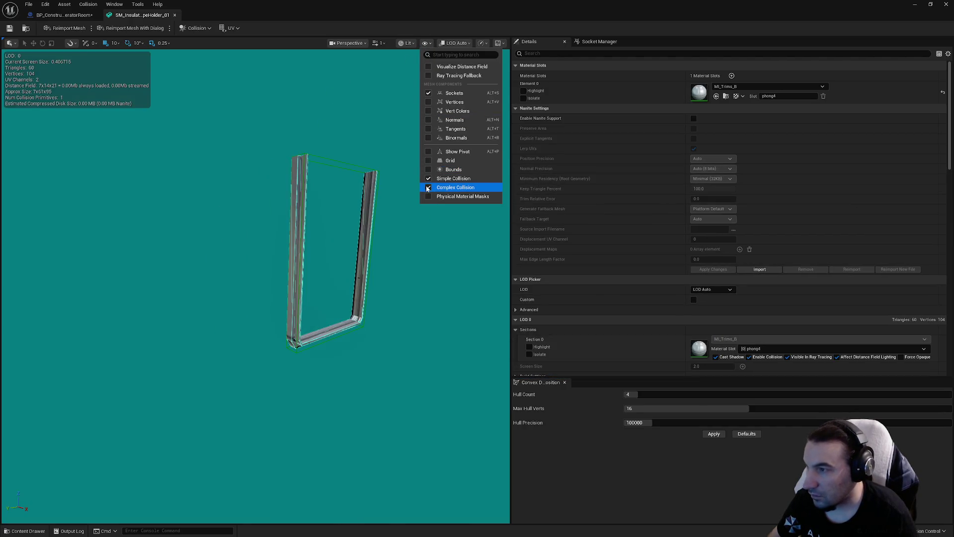
left_click(428, 187)
left_click(428, 178)
Set the pipe holder's LOD group to LargeProp and return to the generator room blueprint
scroll(690, 213, "down", 4)
scroll(690, 216, "down", 5)
left_click(713, 241)
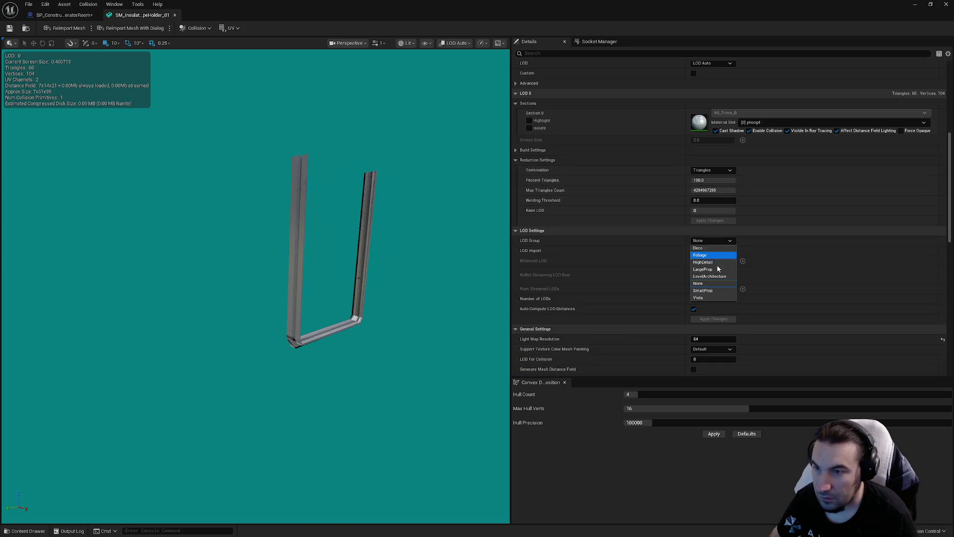
left_click(711, 269)
key("Return")
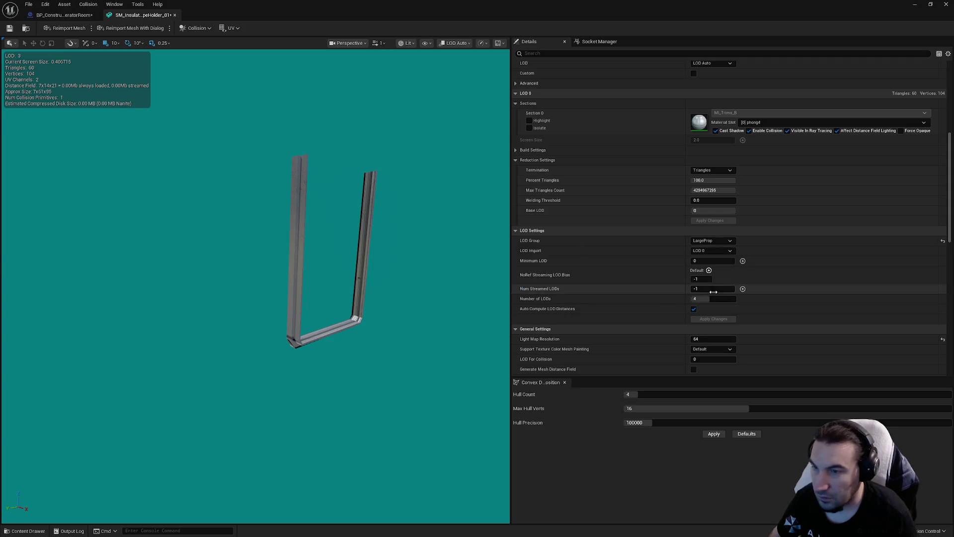
scroll(715, 279, "down", 7)
scroll(717, 288, "up", 10)
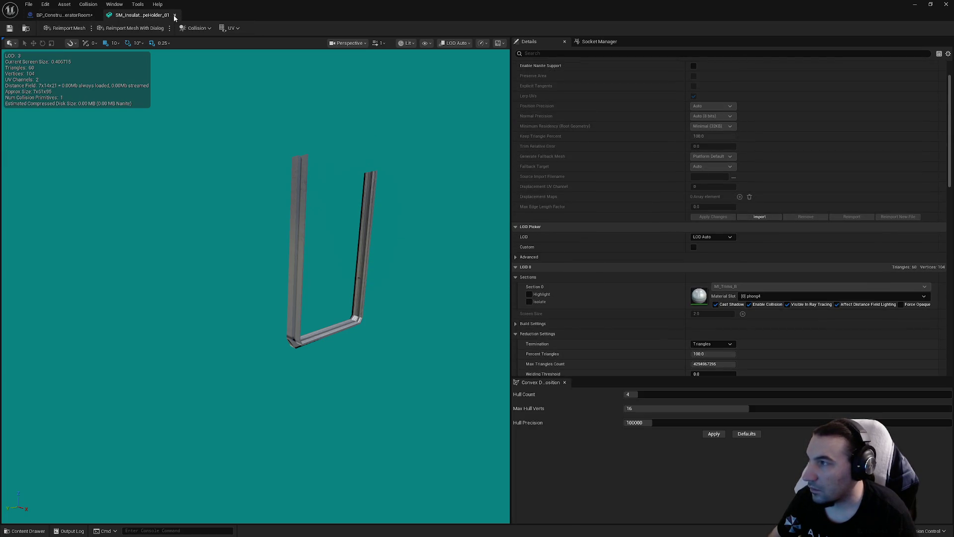
left_click(175, 15)
left_click_drag(432, 242, 464, 210)
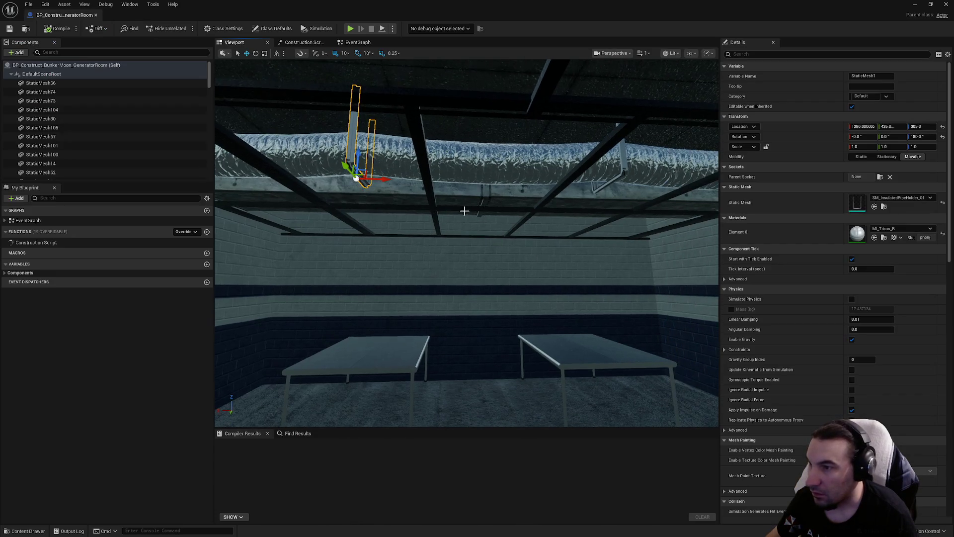
Open the ceiling vent's SM_Vent_01 mesh and set its LOD group to LargeProp
left_click(447, 194)
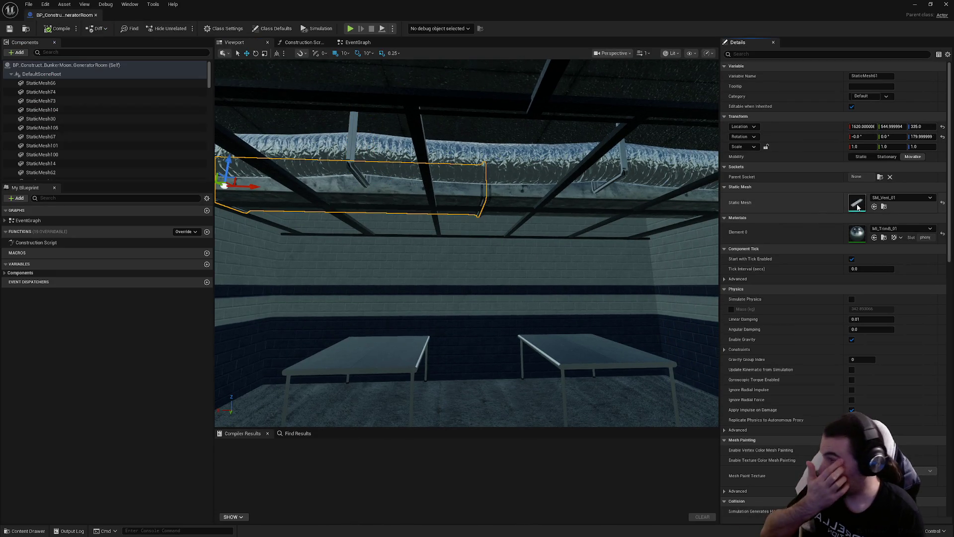
double_click(857, 205)
scroll(771, 188, "down", 5)
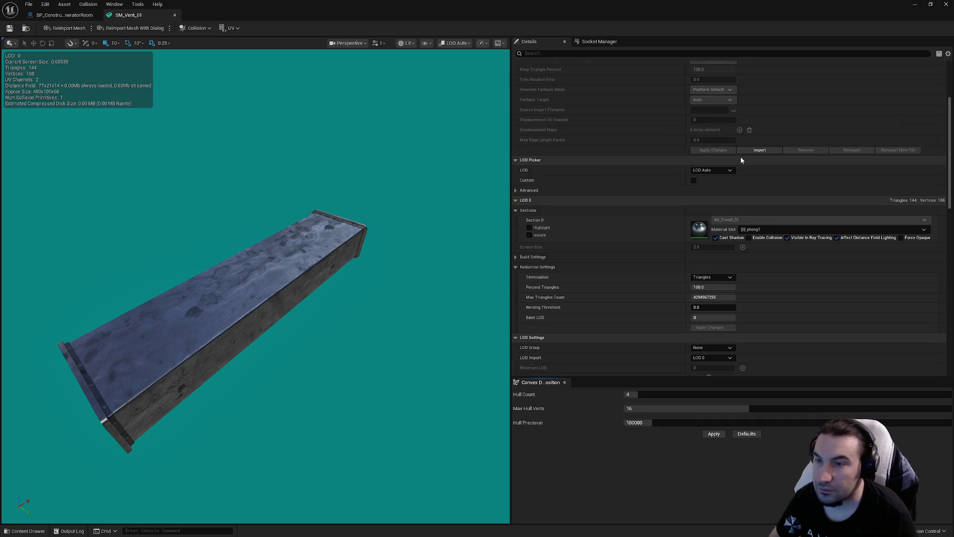
scroll(764, 270, "up", 3)
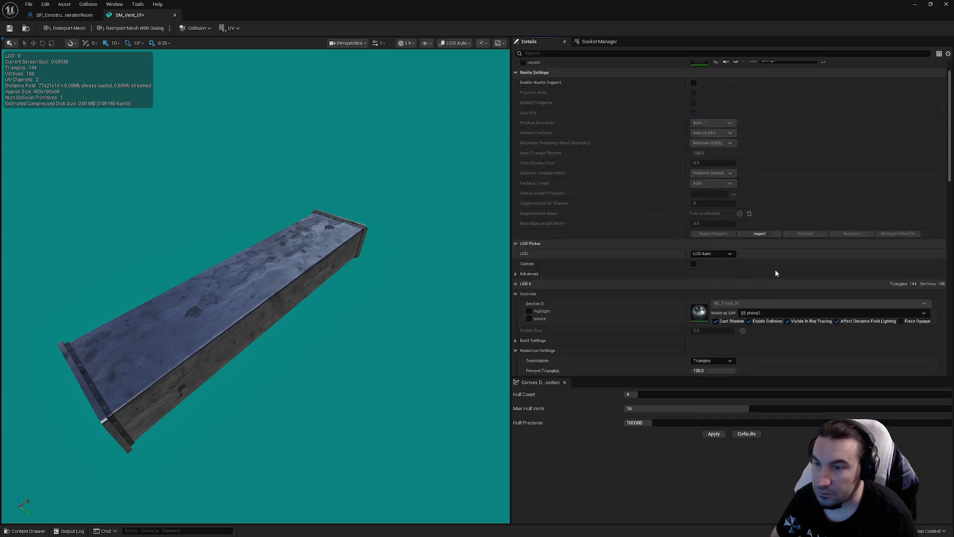
scroll(774, 269, "down", 6)
left_click(712, 253)
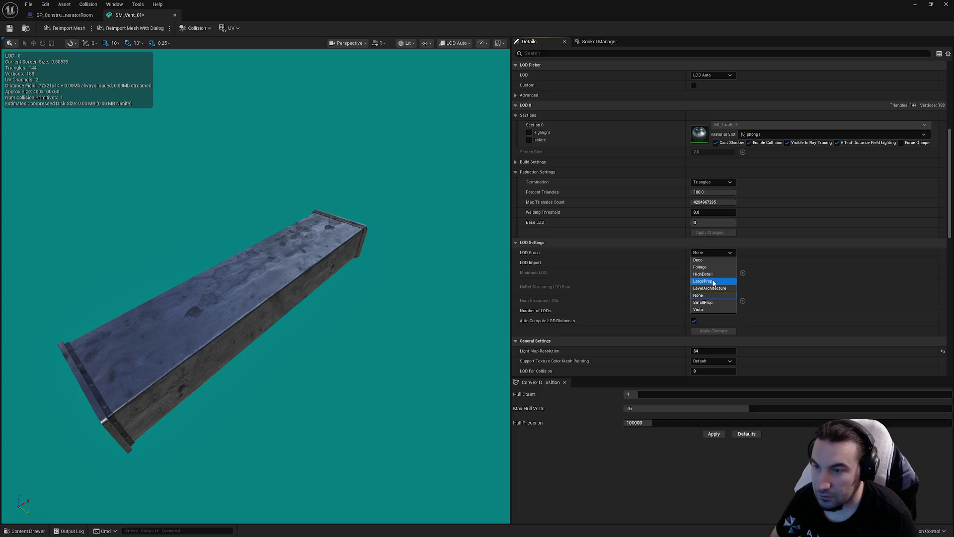
left_click(714, 281)
left_click(533, 284)
Set the vent's collision complexity to Project Default, save the mesh and close it
scroll(681, 284, "down", 8)
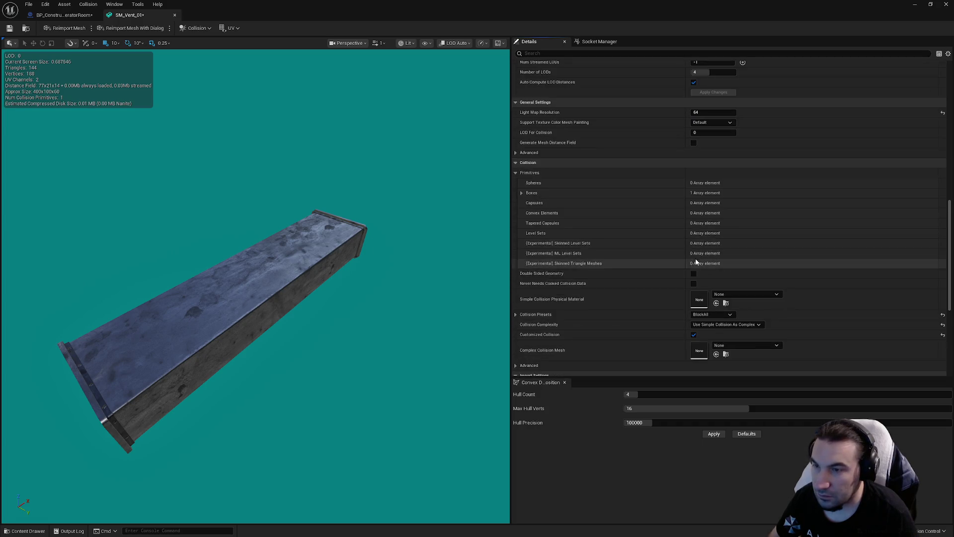
scroll(696, 262, "down", 5)
left_click(716, 217)
left_click(708, 229)
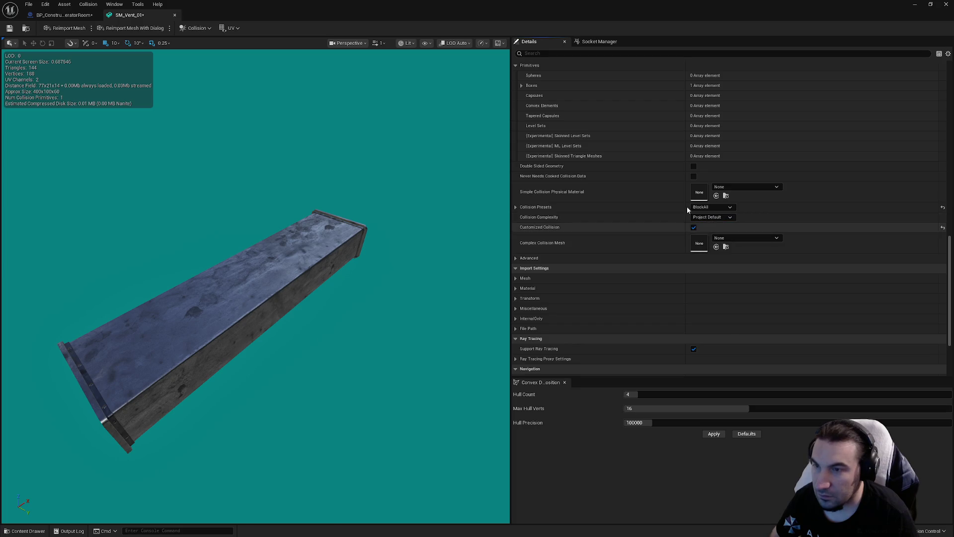
left_click(9, 27)
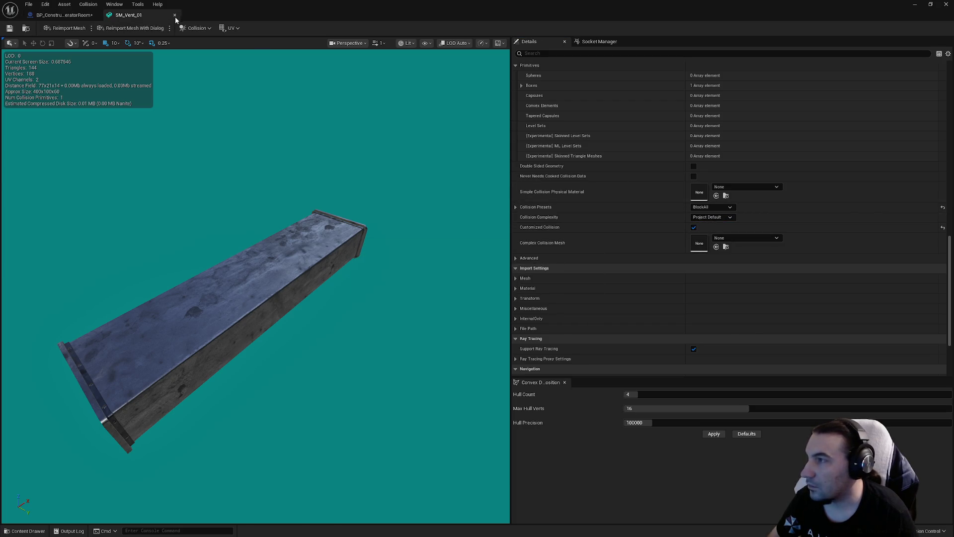
left_click(174, 15)
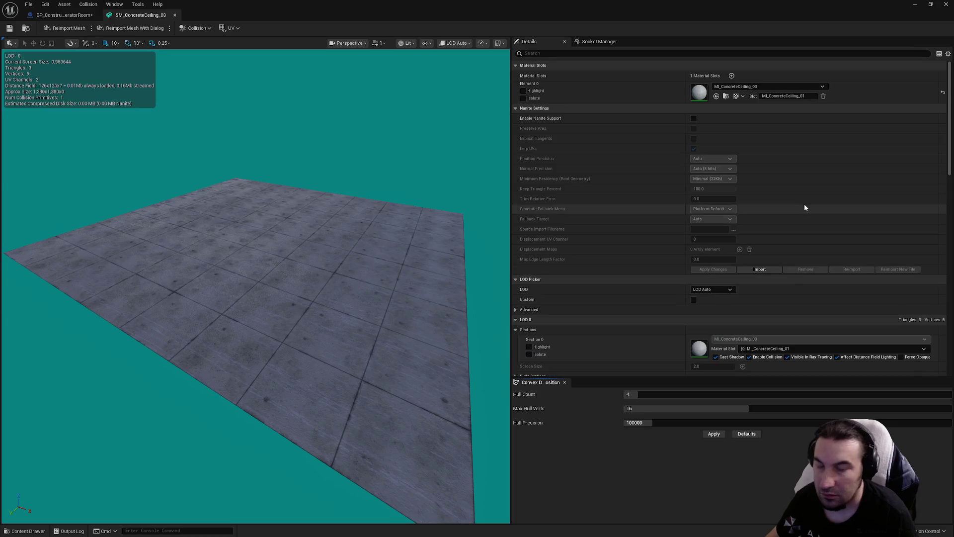
Set SM_ConcreteCeiling_03's LOD group to LargeProp
left_click(205, 29)
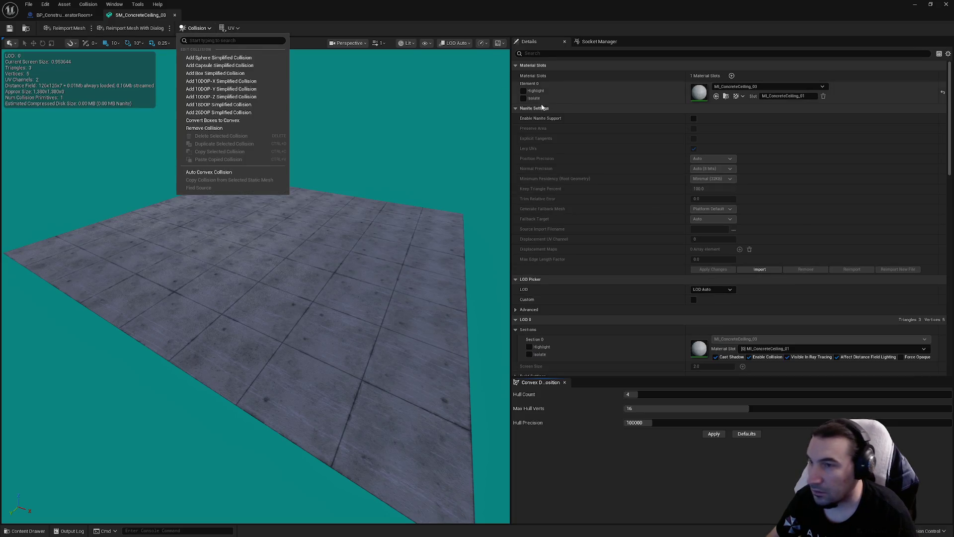
left_click(666, 167)
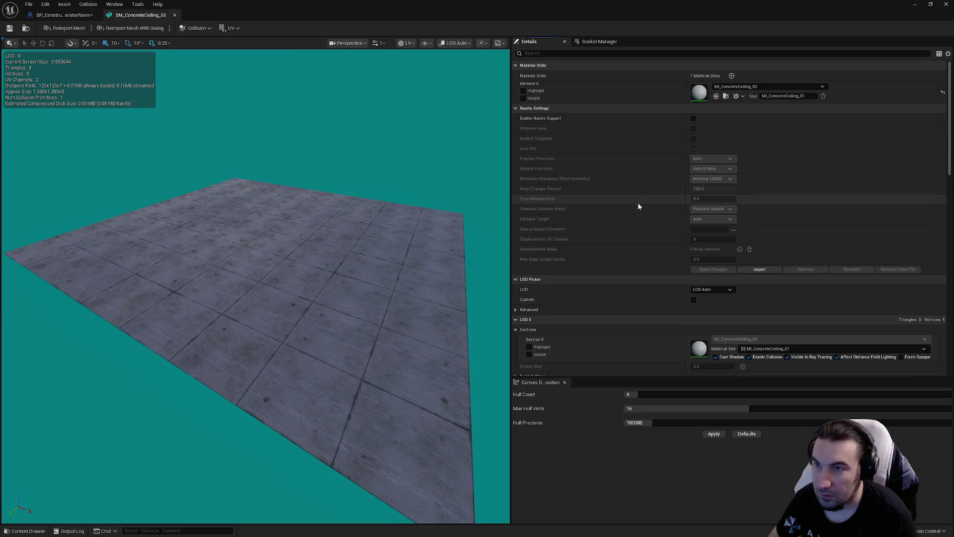
scroll(637, 201, "down", 5)
left_click(712, 228)
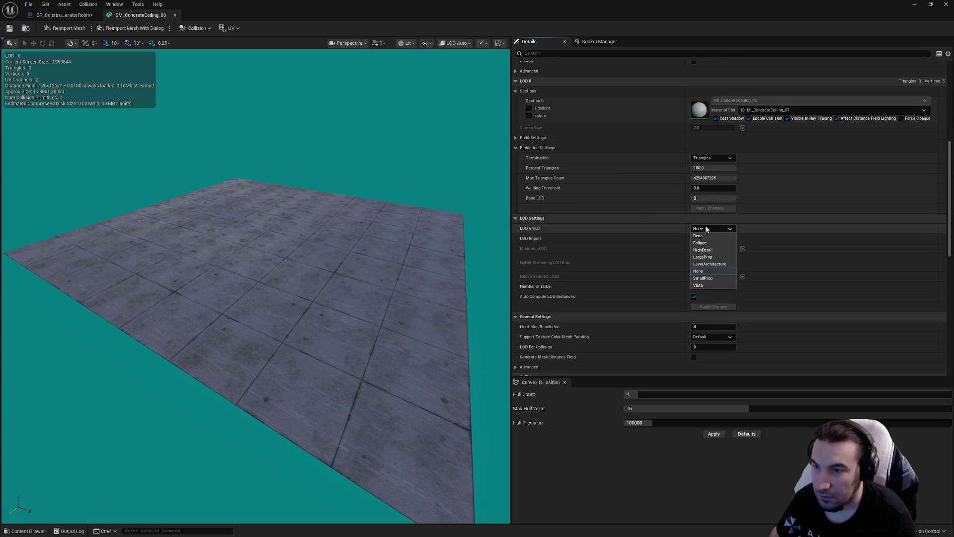
left_click(716, 264)
left_click(535, 286)
Keep the concrete ceiling's collision complexity at Project Default
scroll(641, 273, "down", 5)
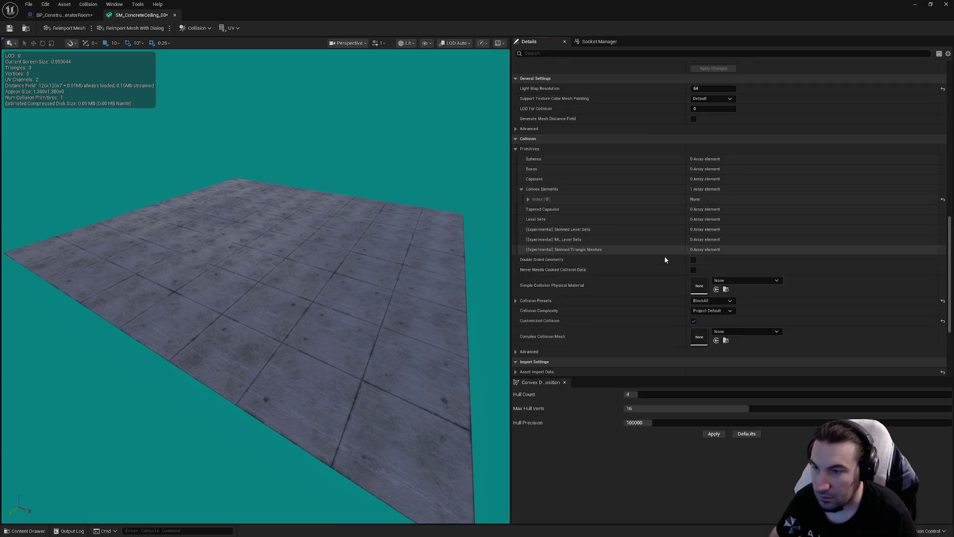
scroll(688, 239, "down", 1)
left_click(711, 262)
left_click(716, 271)
left_click_drag(379, 139, 238, 144)
left_click(195, 27)
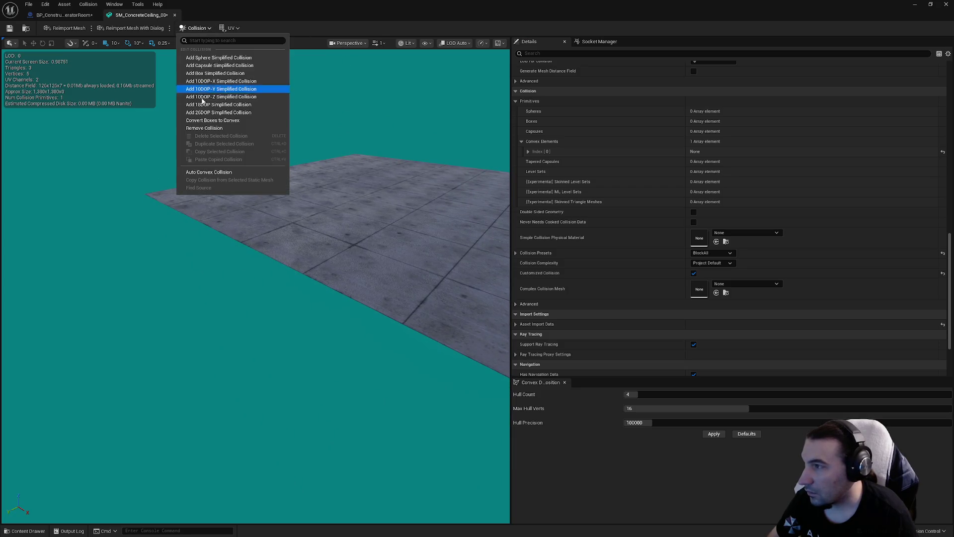
Replace the ceiling's convex collision with a single box collision
left_click(204, 127)
left_click(195, 27)
left_click(204, 73)
left_click_drag(213, 96, 213, 132)
left_click(522, 122)
left_click(522, 123)
left_click(522, 122)
left_click(528, 132)
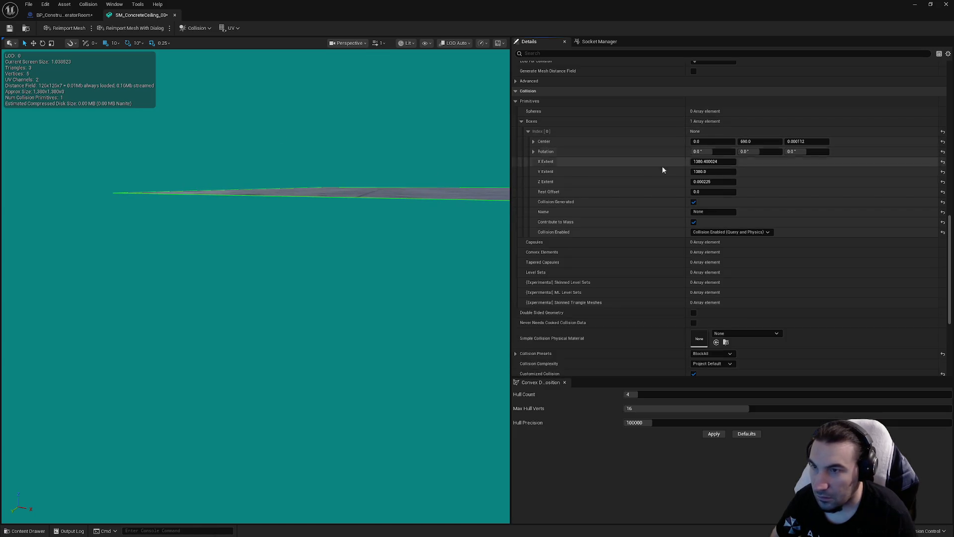
Set the collision box's Z extent to 2.0 and center Z to 0, then save and close
key("shift+Tab")
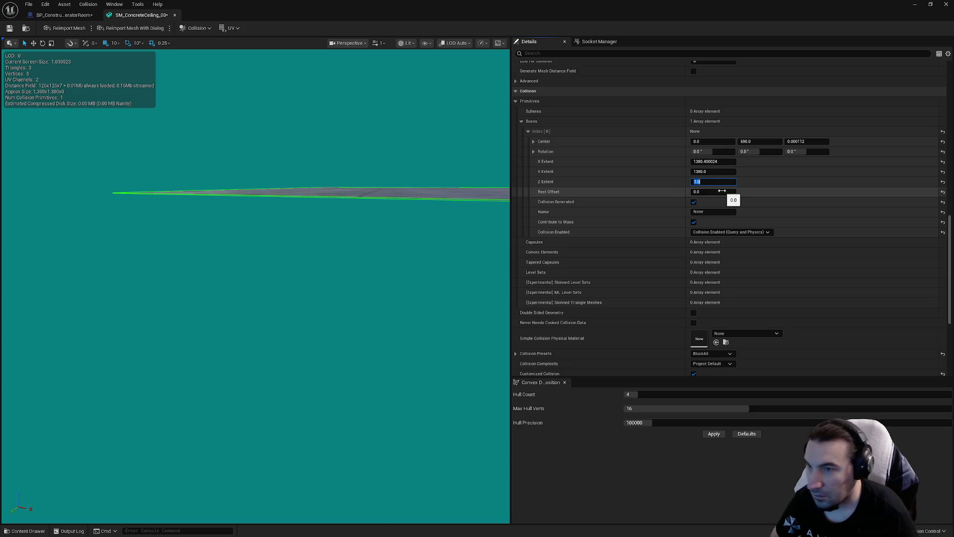
key("Return")
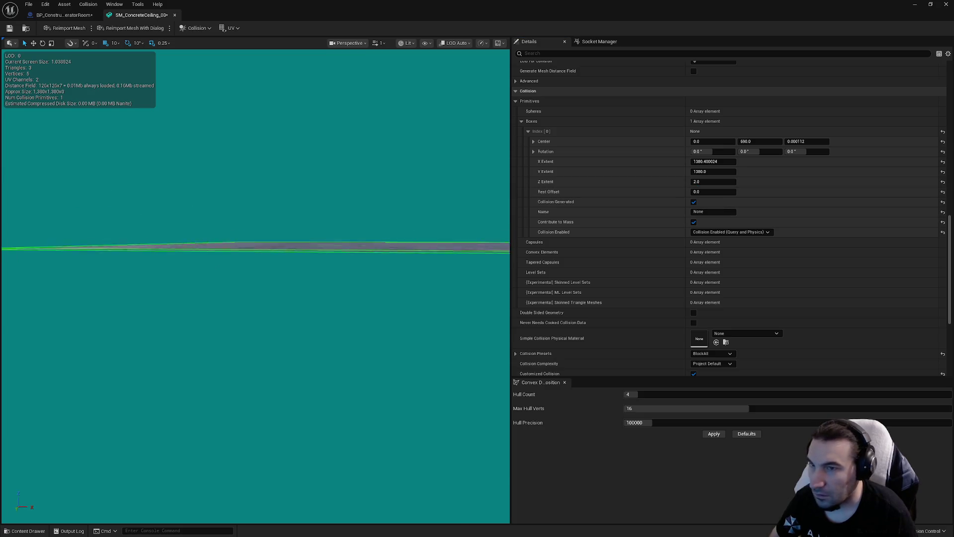
mouse_move(256, 239)
left_mouse_down()
mouse_move(264, 253)
mouse_move(263, 241)
left_mouse_up()
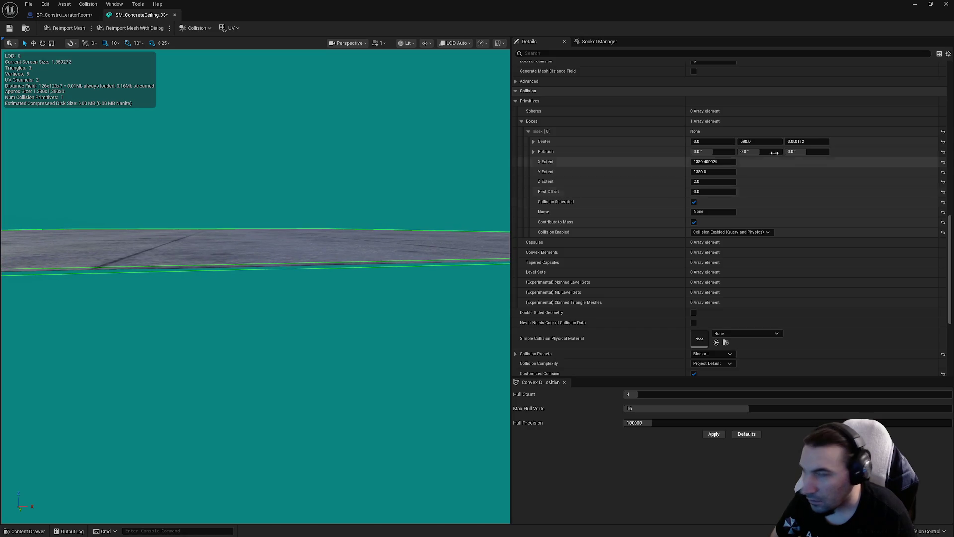
key("Return")
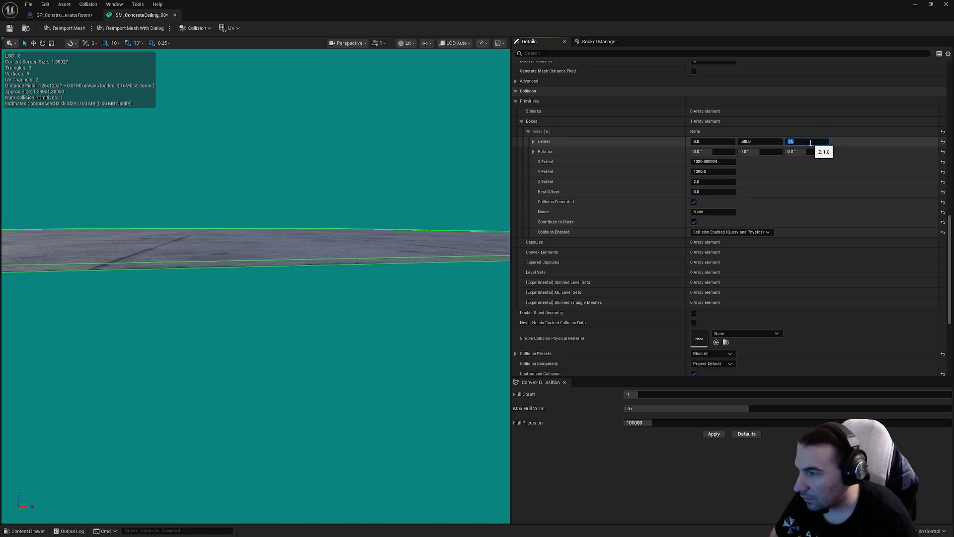
type("0")
key("Return")
left_click(9, 28)
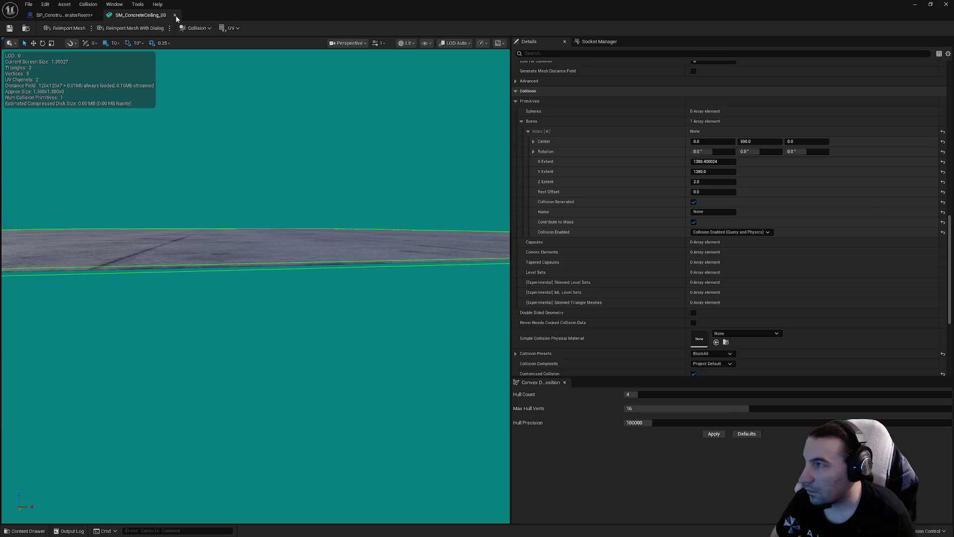
left_click(175, 15)
Save the generator room blueprint and select the doorway wall
left_click(10, 29)
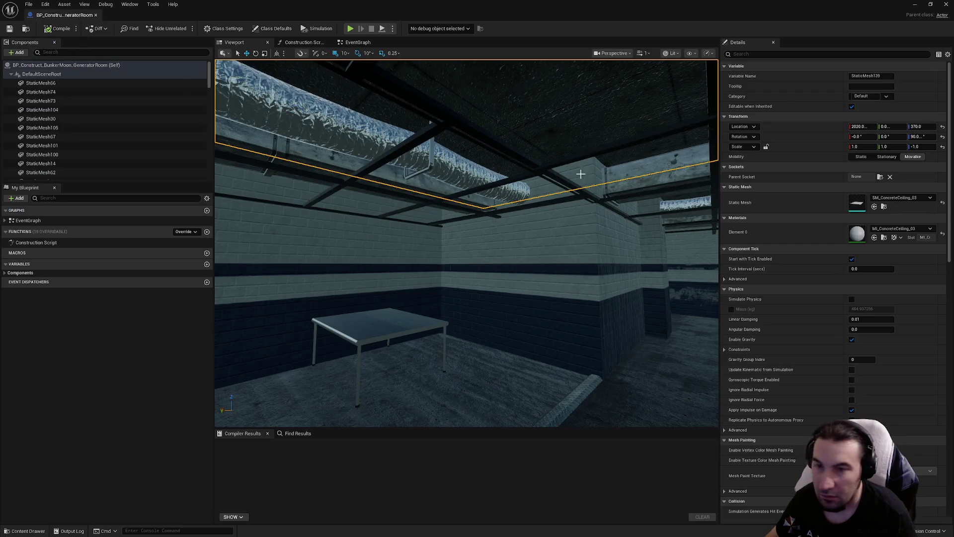
mouse_move(433, 198)
left_mouse_down()
mouse_move(492, 202)
mouse_move(414, 198)
left_mouse_up()
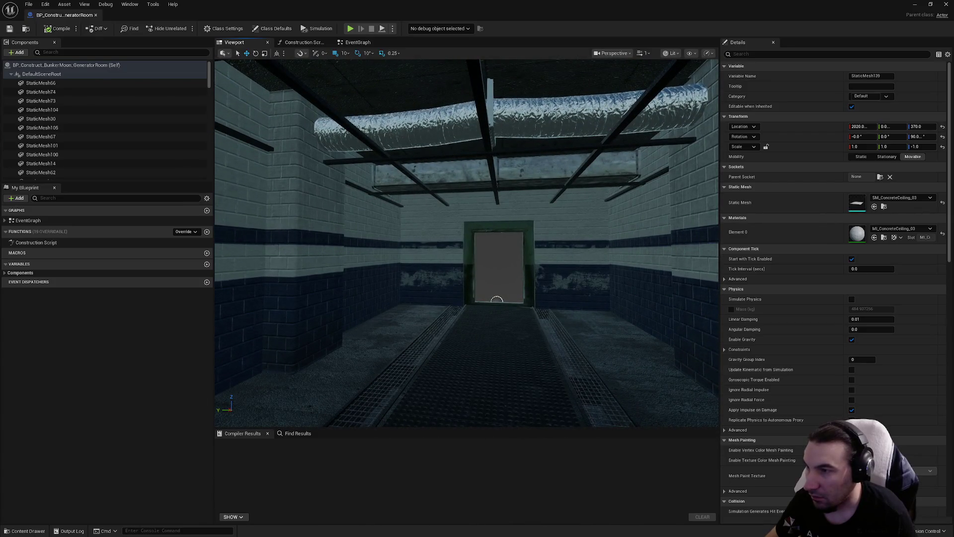
left_click(497, 300)
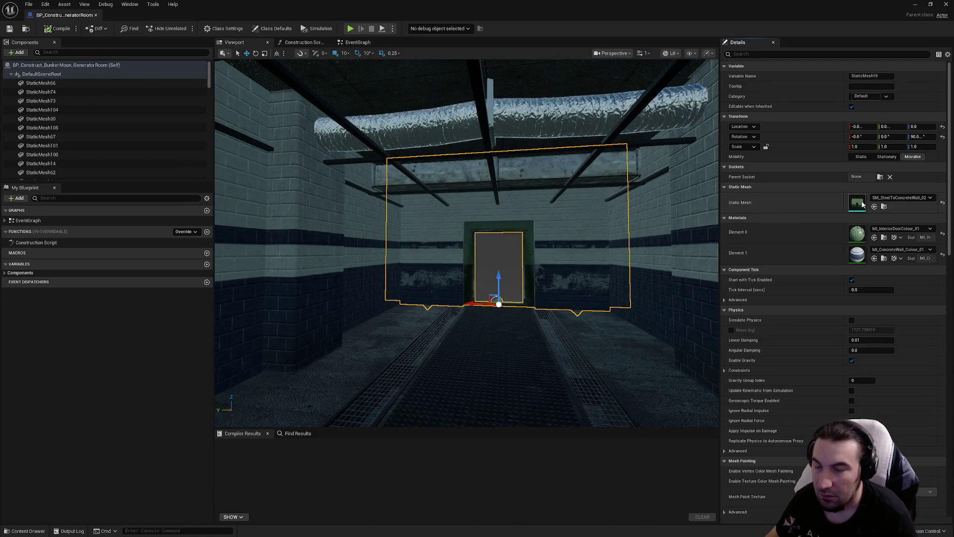
Set SM_SteelToConcreteWall_02's LOD group to LargeProp, overwriting its LOD settings
double_click(857, 202)
scroll(682, 139, "down", 5)
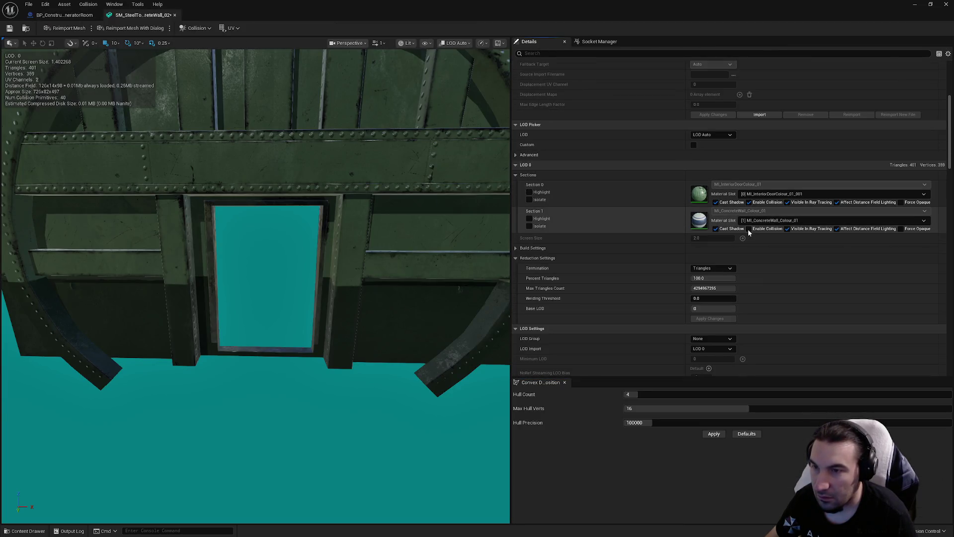
scroll(737, 271, "up", 3)
scroll(737, 271, "down", 9)
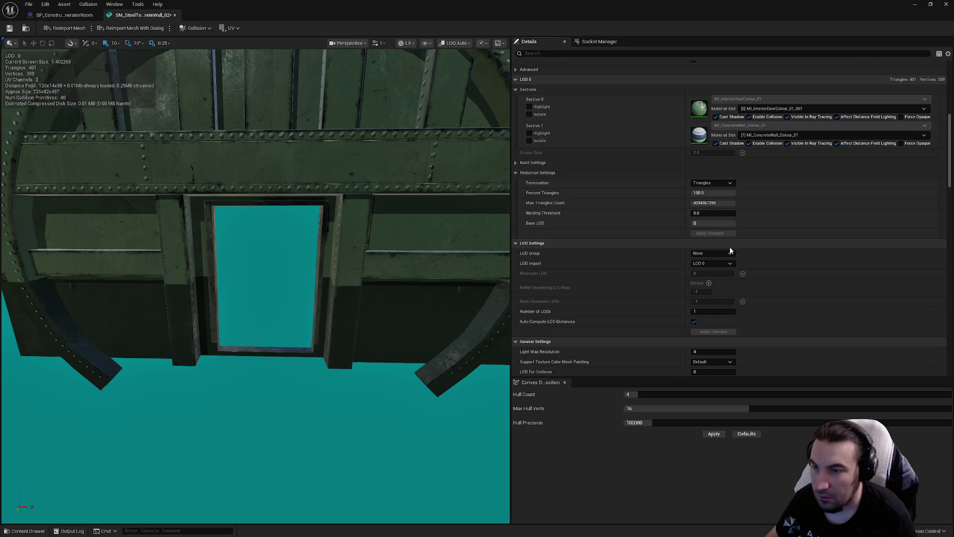
left_click(704, 157)
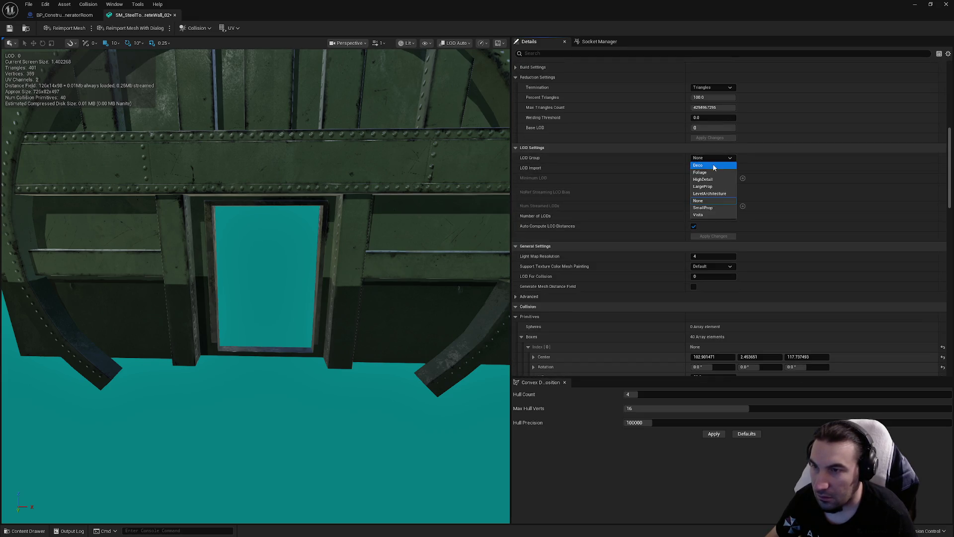
left_click(708, 192)
key("Return")
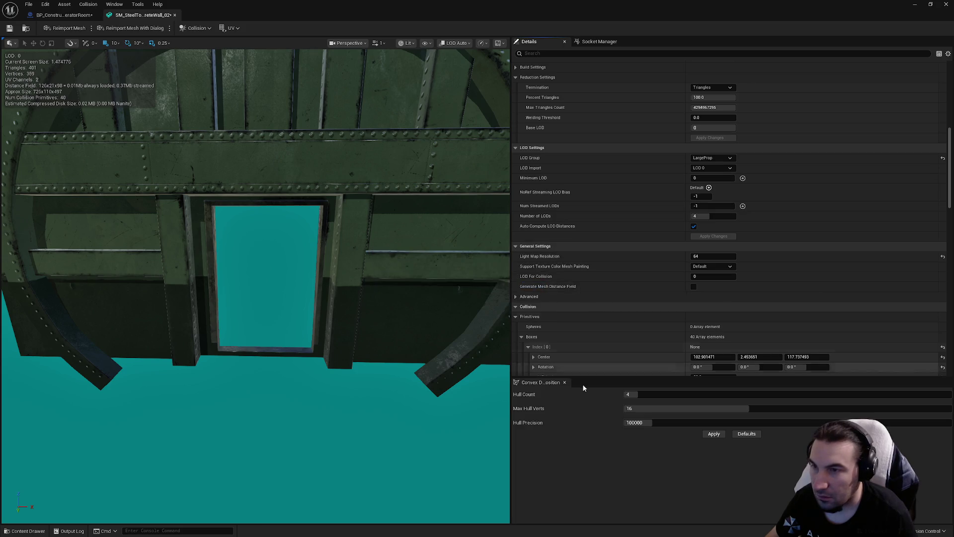
Close the Spotify window and bring up the Windows Start menu
key("super")
left_click(534, 533)
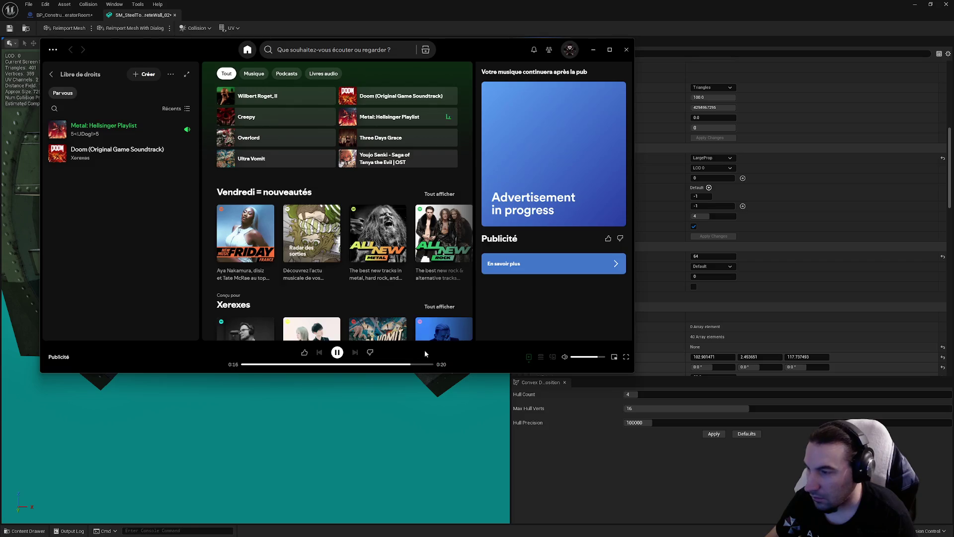
left_click(625, 53)
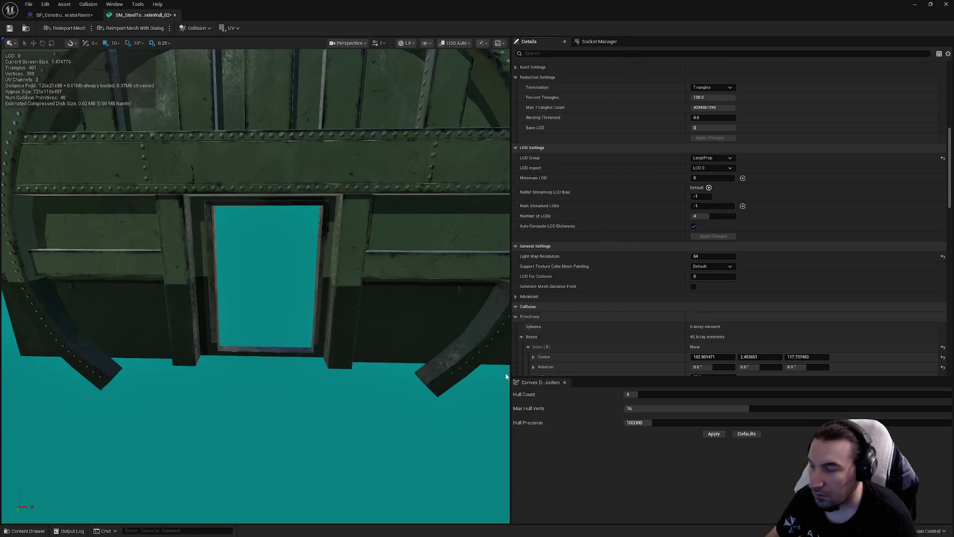
key("super")
key("super")
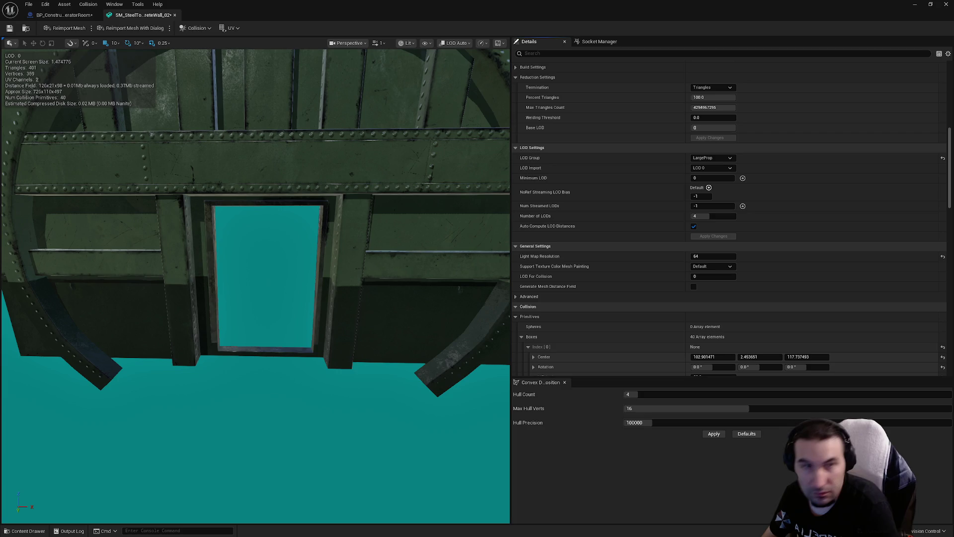
key("super")
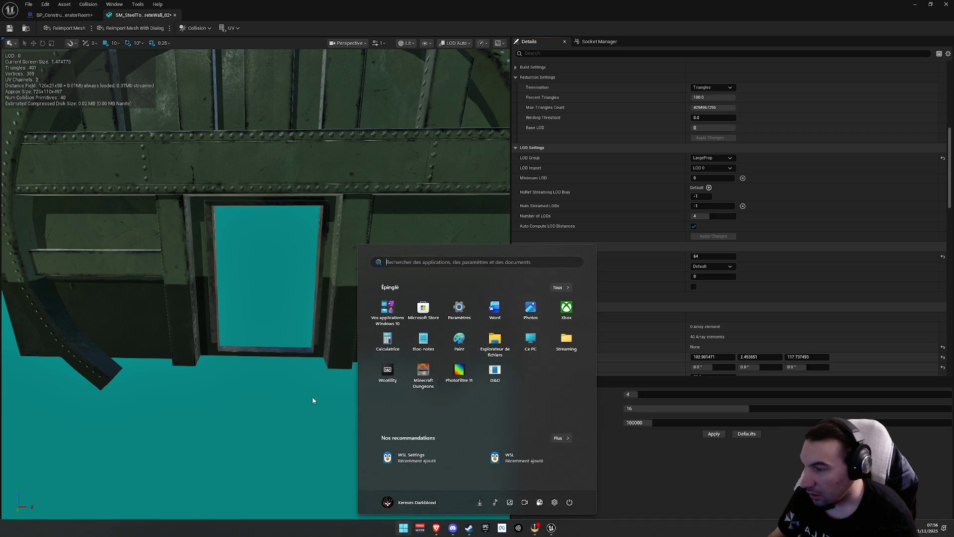
type("cmd")
key("Return")
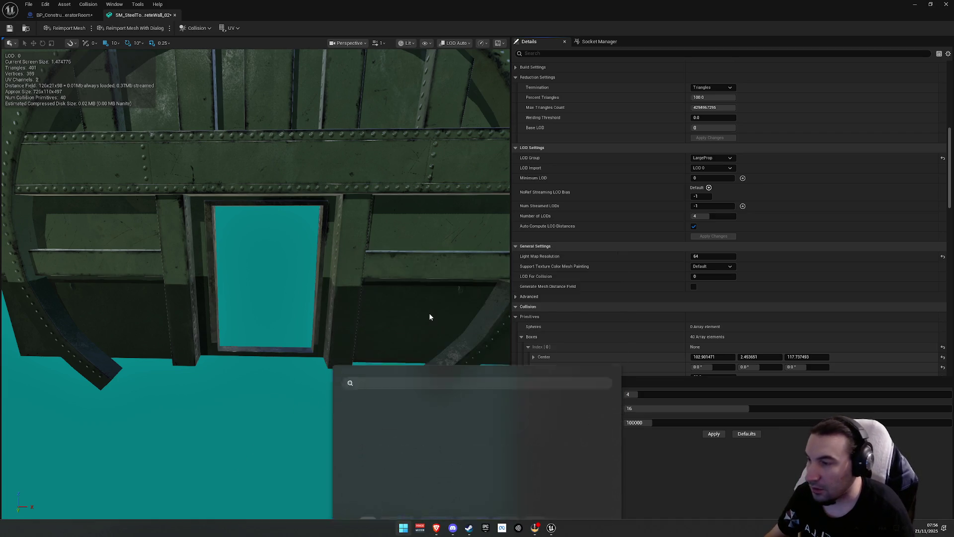
key("super+shift+Right")
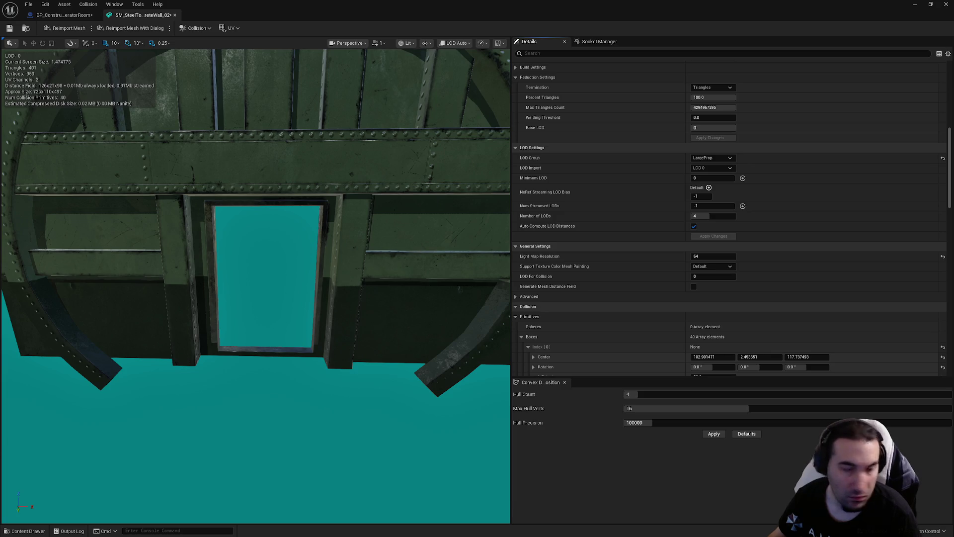
key("super")
type("powers")
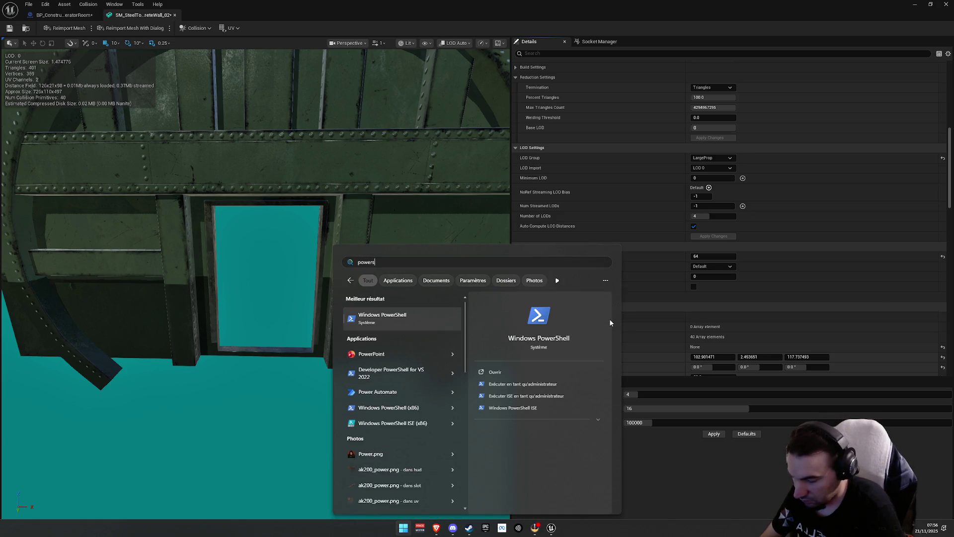
key("Return")
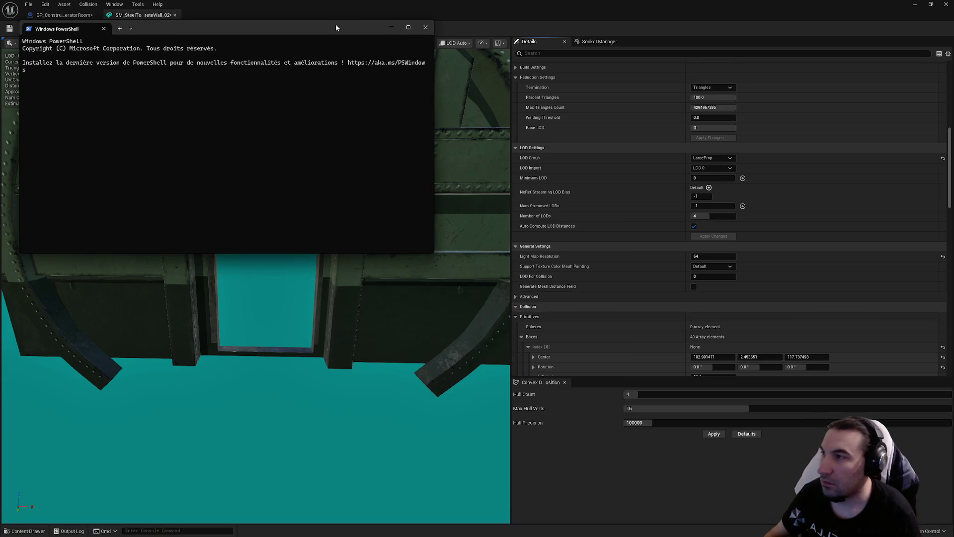
key("alt+Tab")
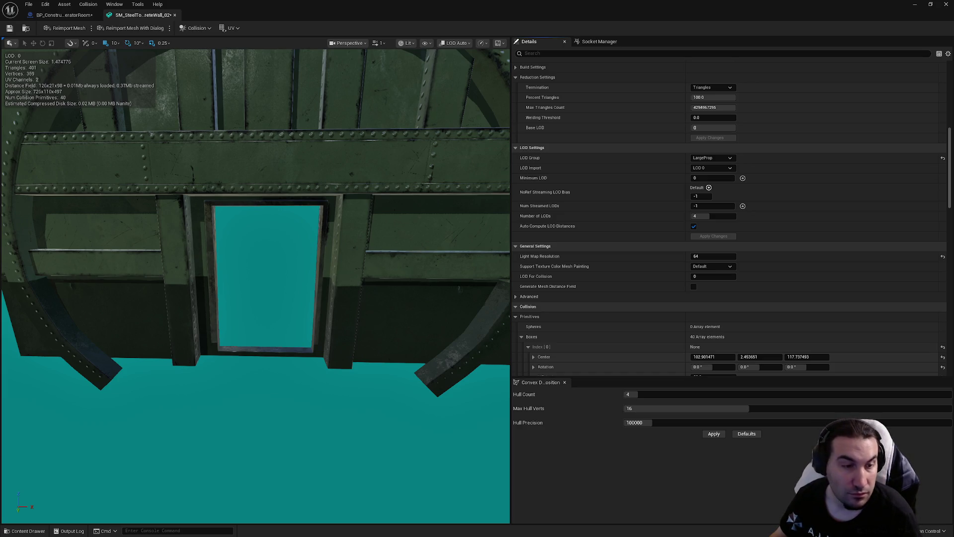
Set the doorway wall's collision complexity to Project Default
left_click_drag(376, 279, 343, 278)
scroll(784, 292, "down", 12)
scroll(740, 246, "down", 8)
left_click(732, 280)
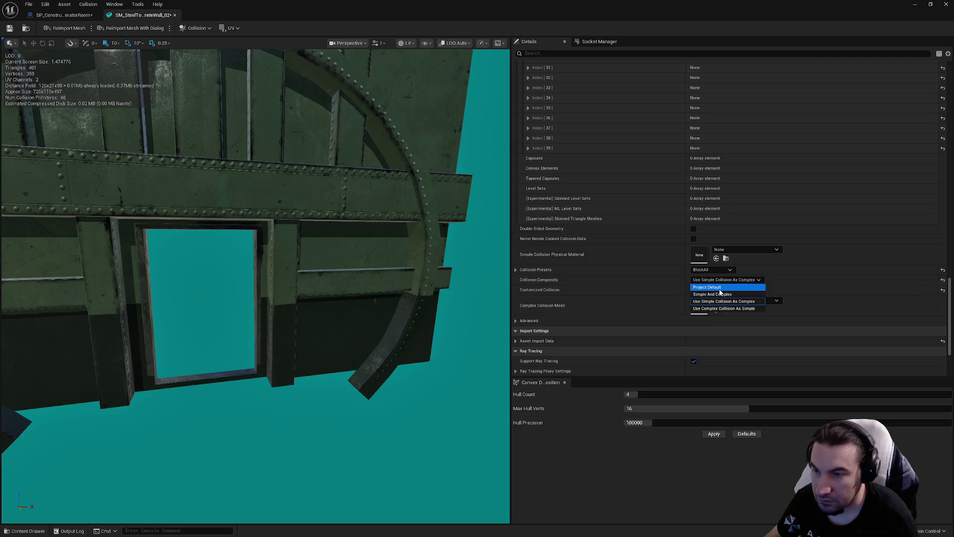
left_click(716, 287)
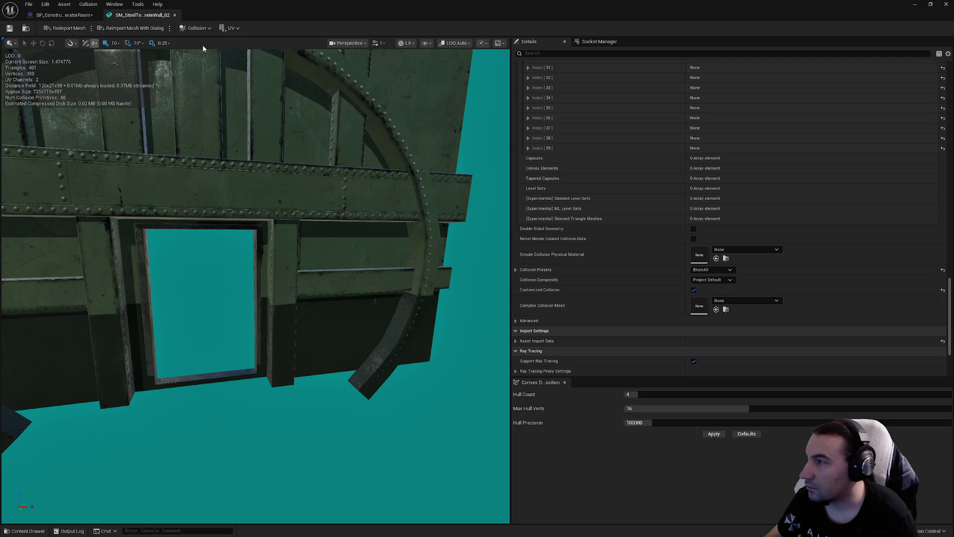
Show the wall's simple collision and check its complex collision, then close the mesh editor
left_click(409, 44)
left_click(426, 42)
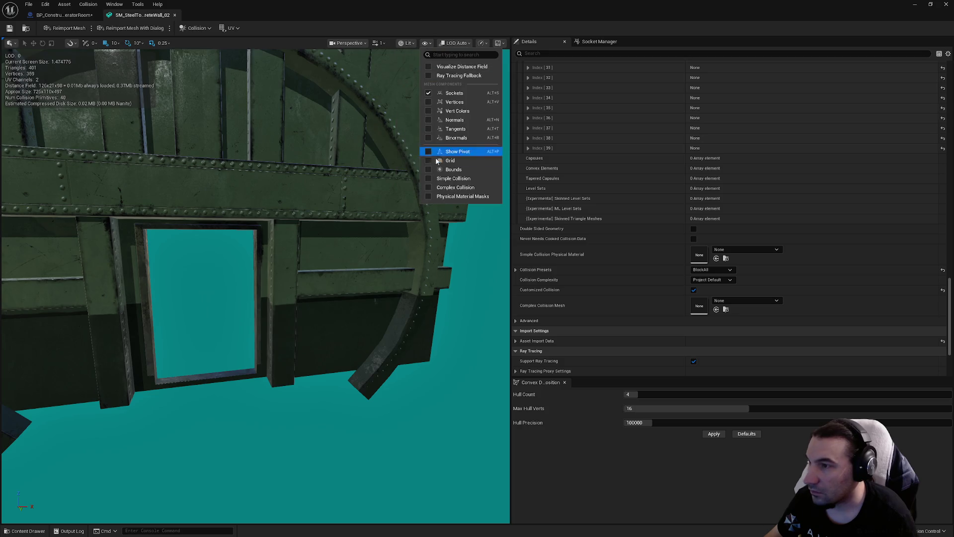
left_click(428, 180)
left_click(429, 187)
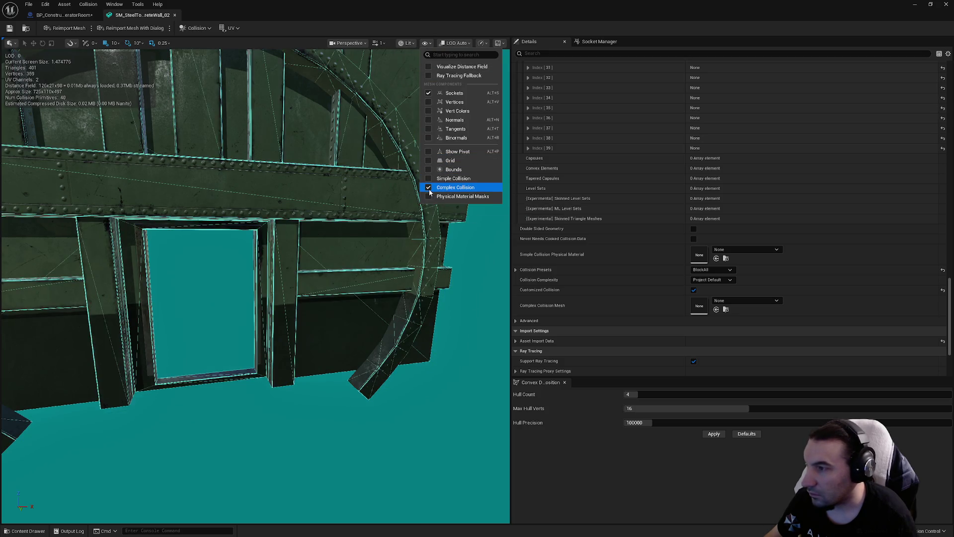
left_click(429, 188)
left_click(49, 30)
left_click(174, 16)
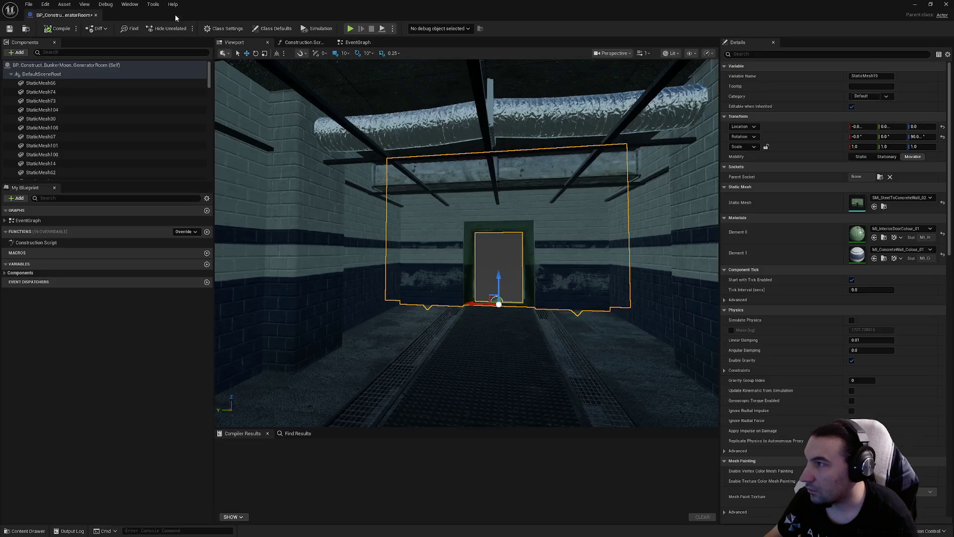
left_click(330, 203)
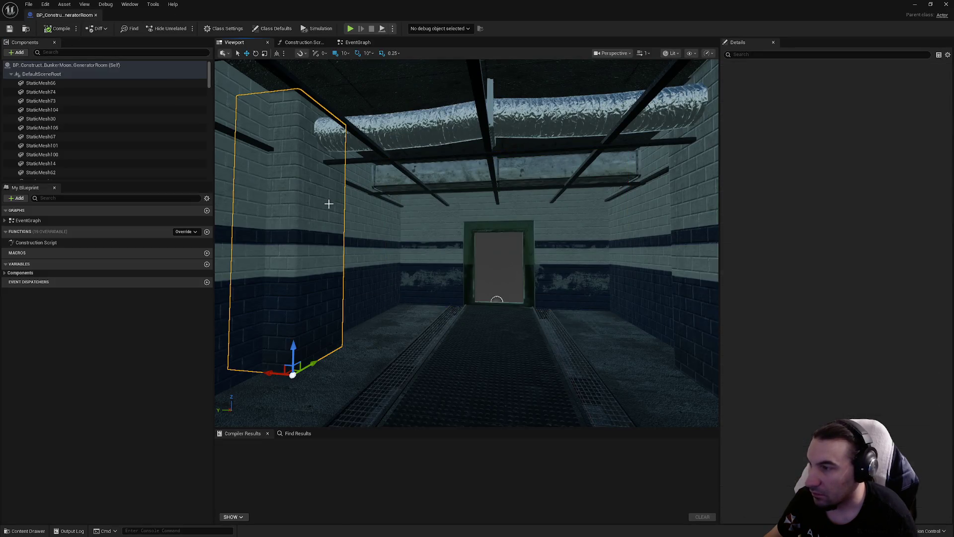
Open SM_ConcretePillar_01 and set its LOD group to LargeProp
double_click(863, 207)
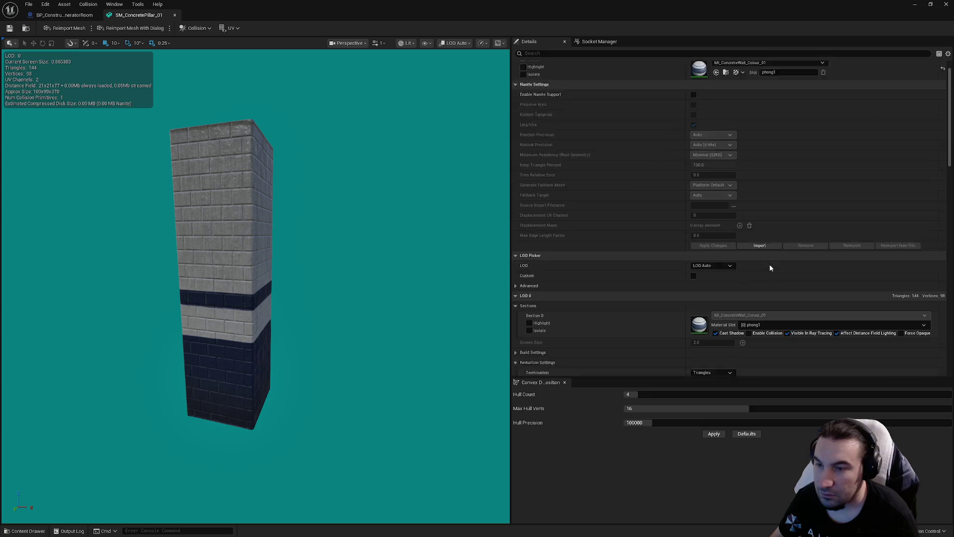
scroll(770, 264, "down", 3)
scroll(788, 269, "down", 8)
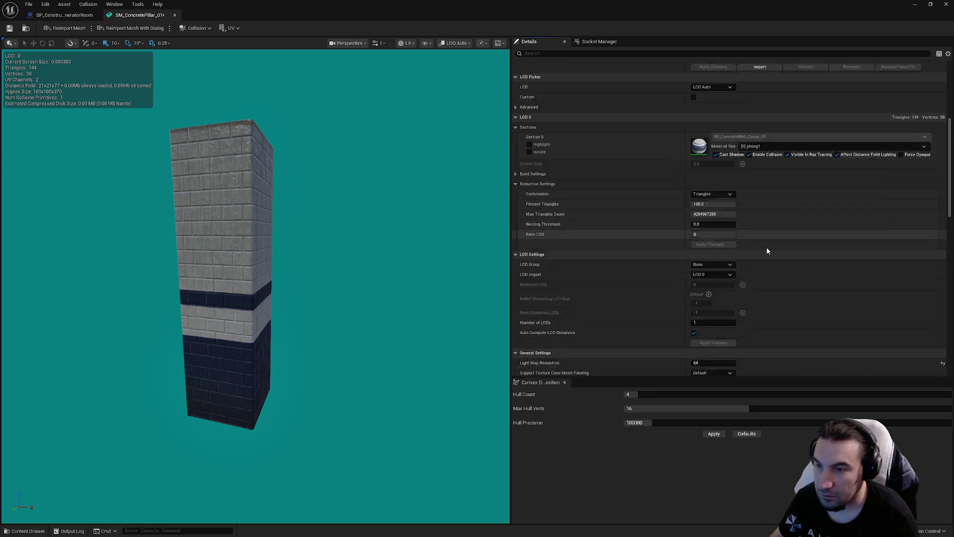
left_click(711, 204)
left_click(703, 233)
left_click(532, 284)
Set the pillar's collision complexity to Project Default, save the mesh and close it
scroll(746, 273, "down", 4)
scroll(740, 262, "down", 10)
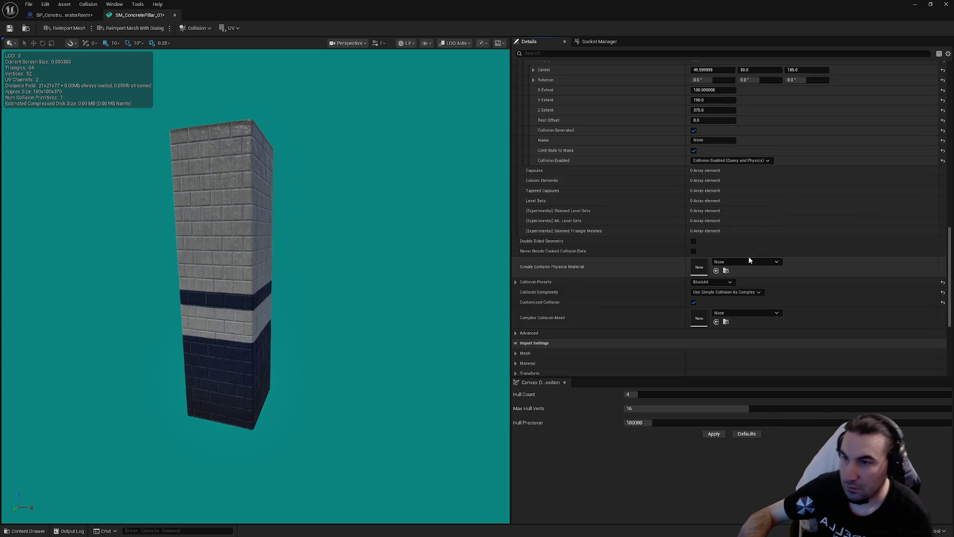
left_click(738, 293)
left_click(732, 299)
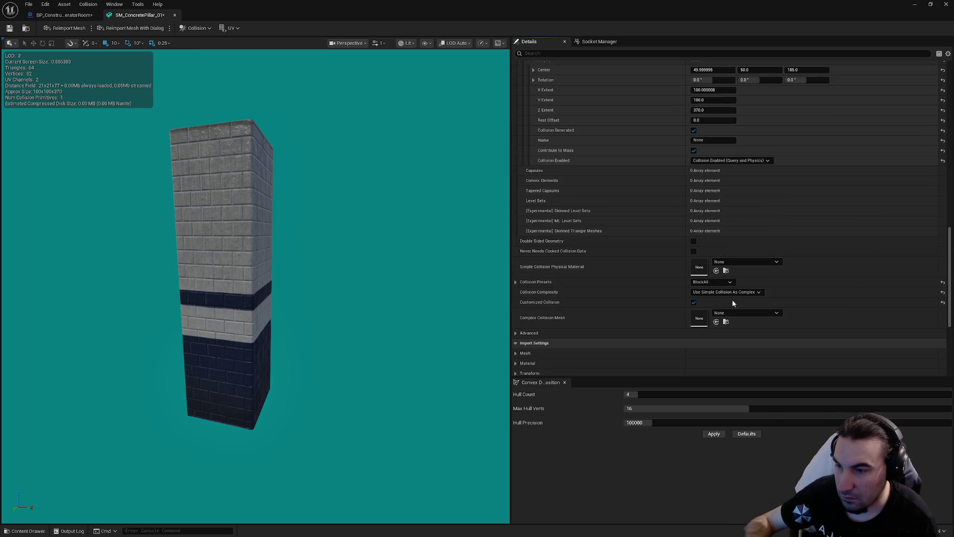
left_click(10, 29)
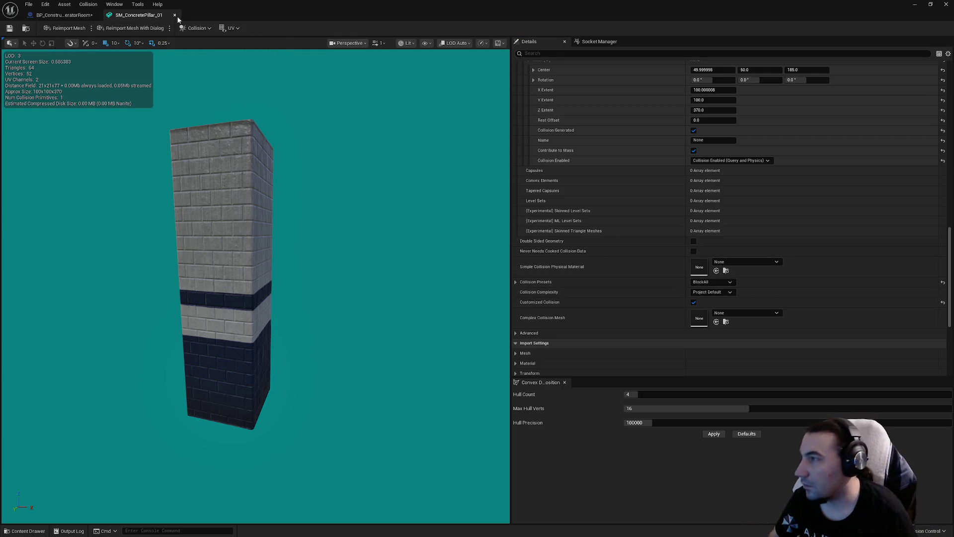
left_click(174, 15)
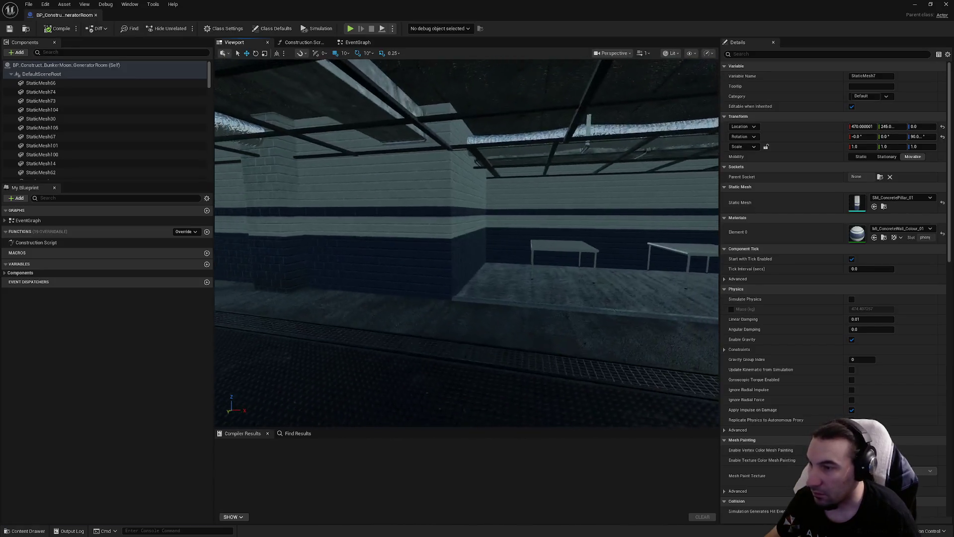
Open the floor's SM_SafetyStep_01 mesh and set its LOD group to LargeProp
left_click(507, 315)
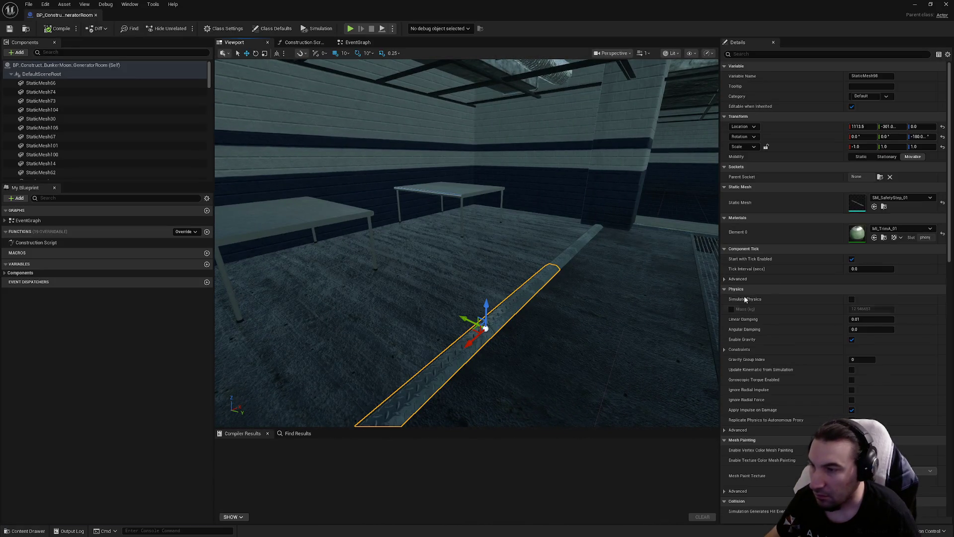
double_click(857, 203)
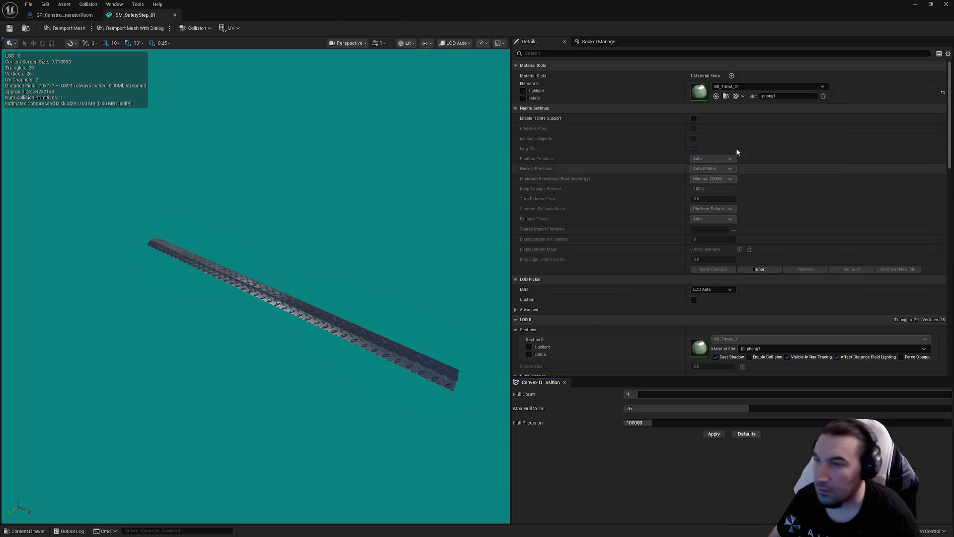
scroll(750, 144, "down", 3)
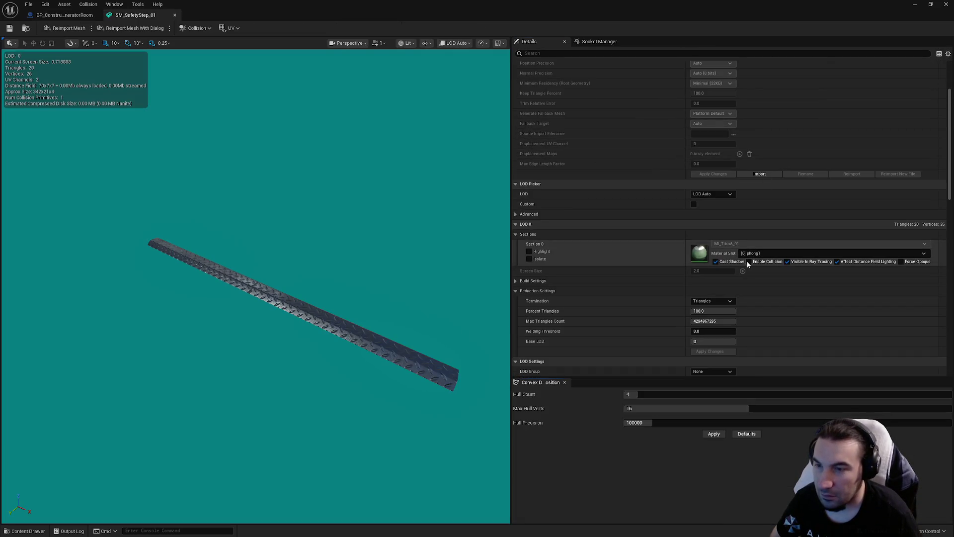
scroll(777, 271, "down", 5)
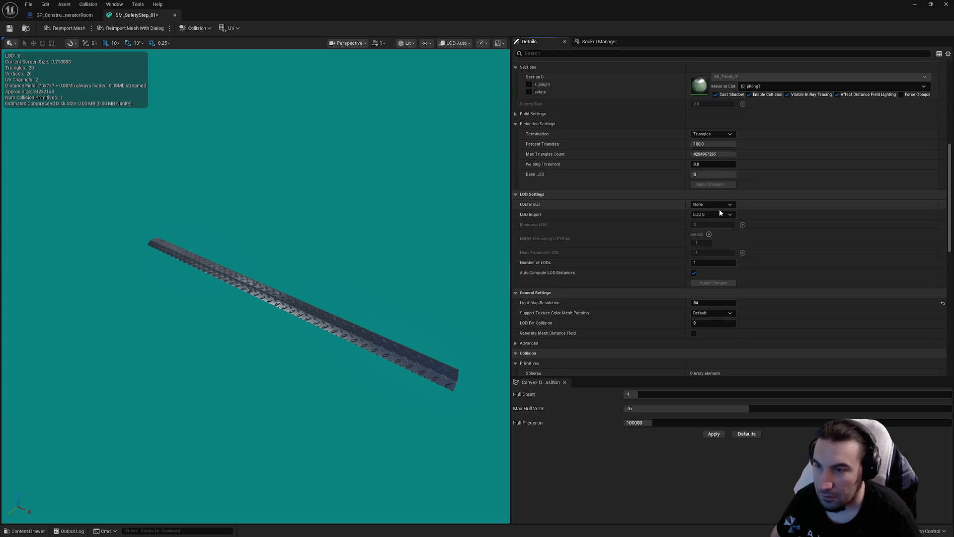
left_click(720, 206)
left_click(715, 234)
left_click(534, 284)
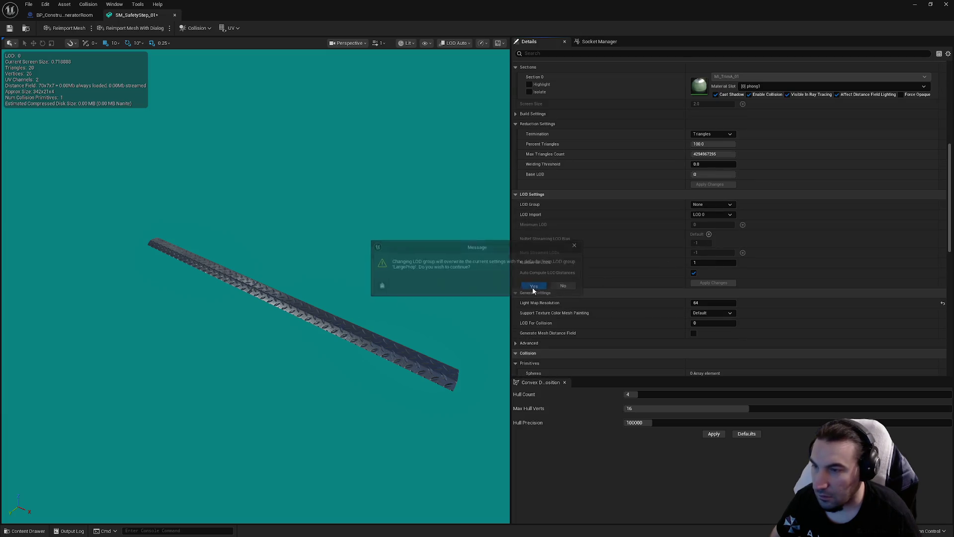
Set the safety step's collision complexity to Project Default, save it and return to the blueprint
scroll(735, 253, "down", 5)
scroll(737, 256, "down", 1)
left_click(726, 283)
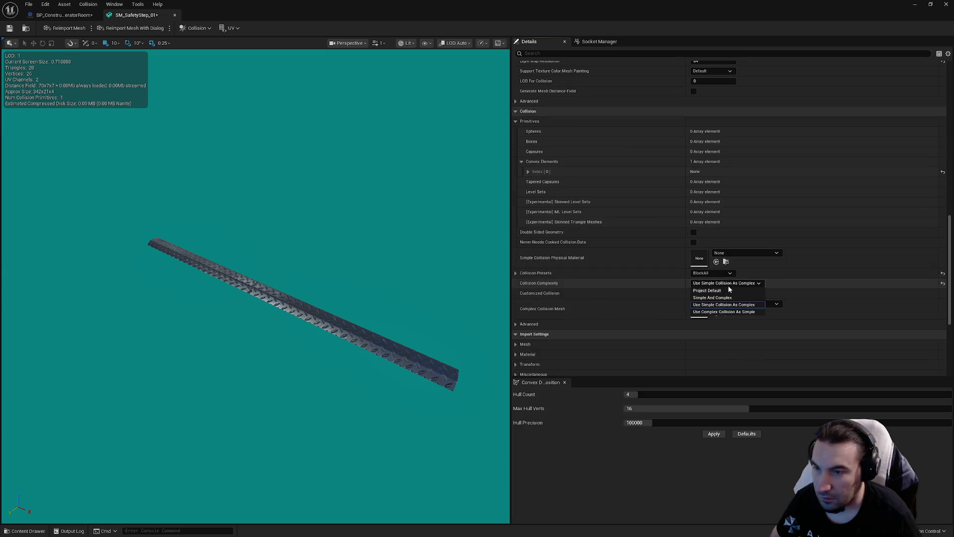
left_click(725, 298)
left_click(725, 283)
left_click(712, 291)
left_click(15, 28)
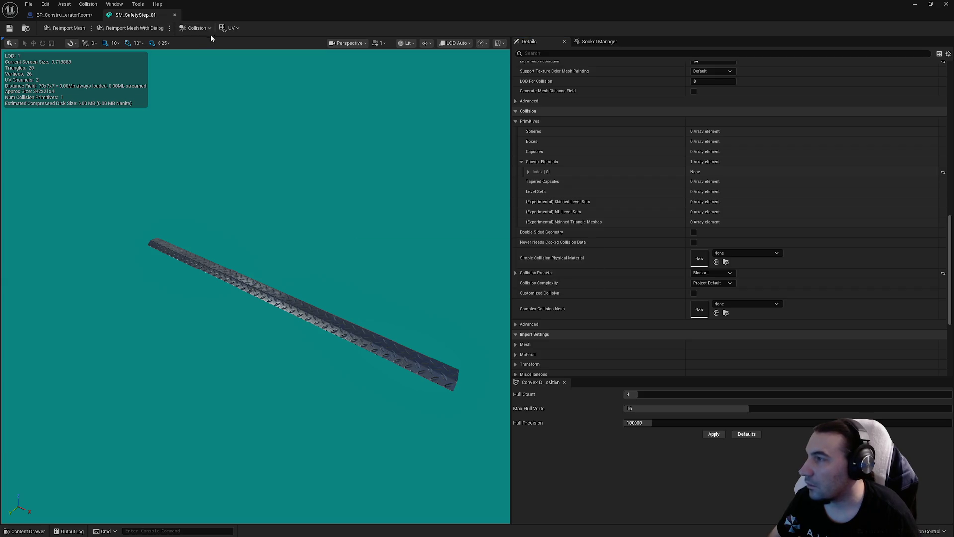
left_click(174, 16)
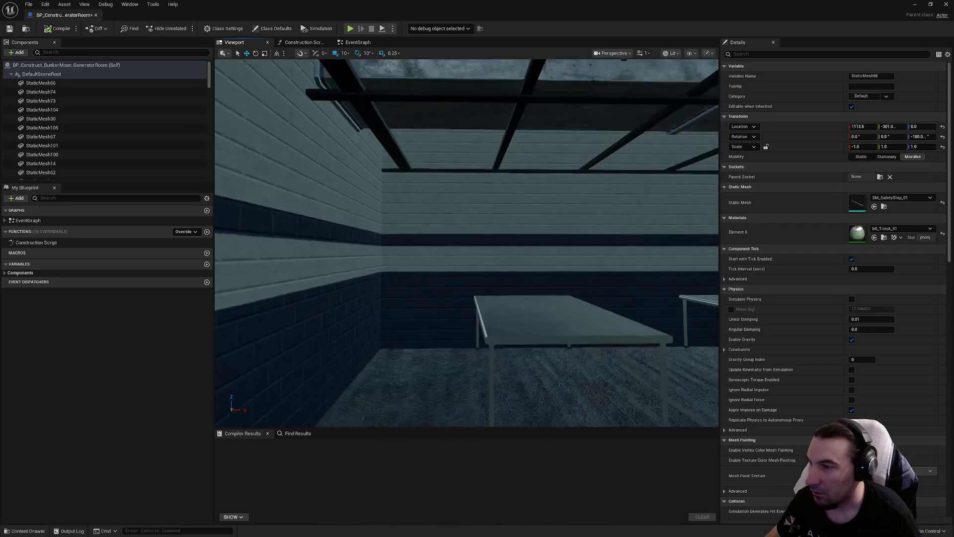
left_click(537, 351)
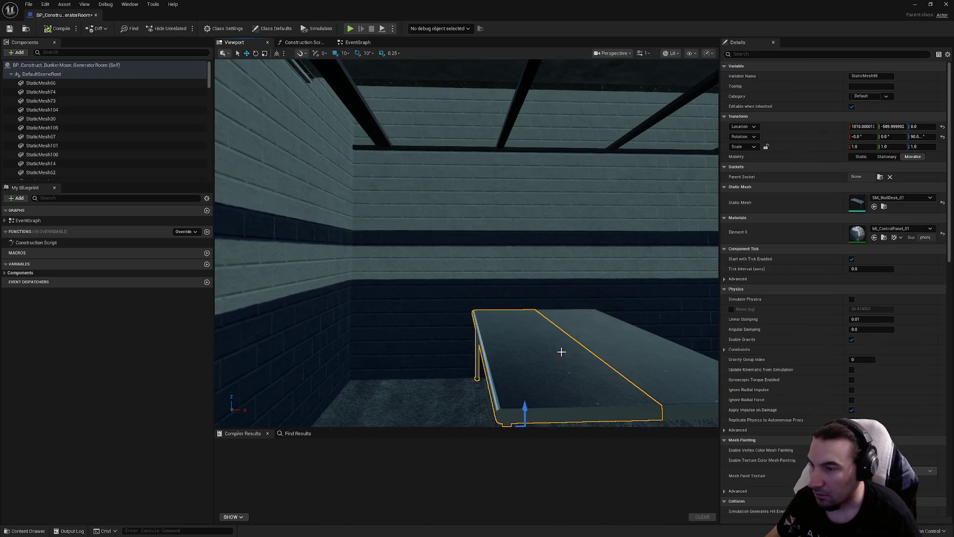
Set SM_WallDesk_01's Collision Complexity to Project Default and briefly preview its complex collision
double_click(857, 202)
scroll(732, 183, "down", 3)
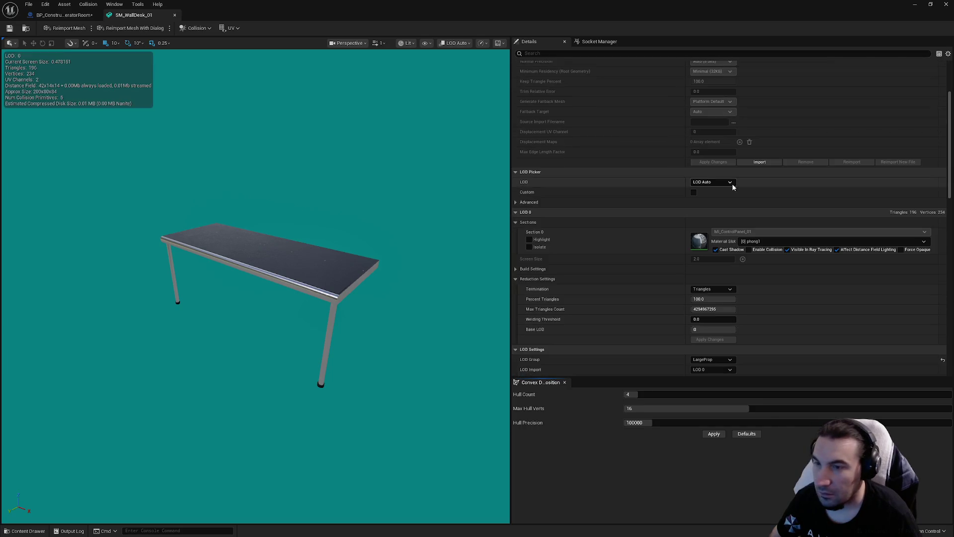
scroll(775, 279, "down", 5)
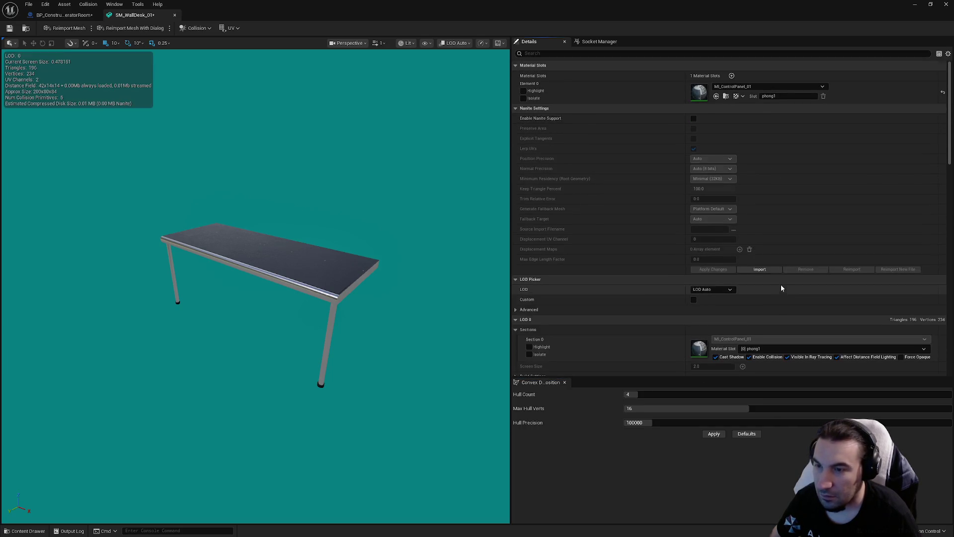
scroll(729, 229, "down", 10)
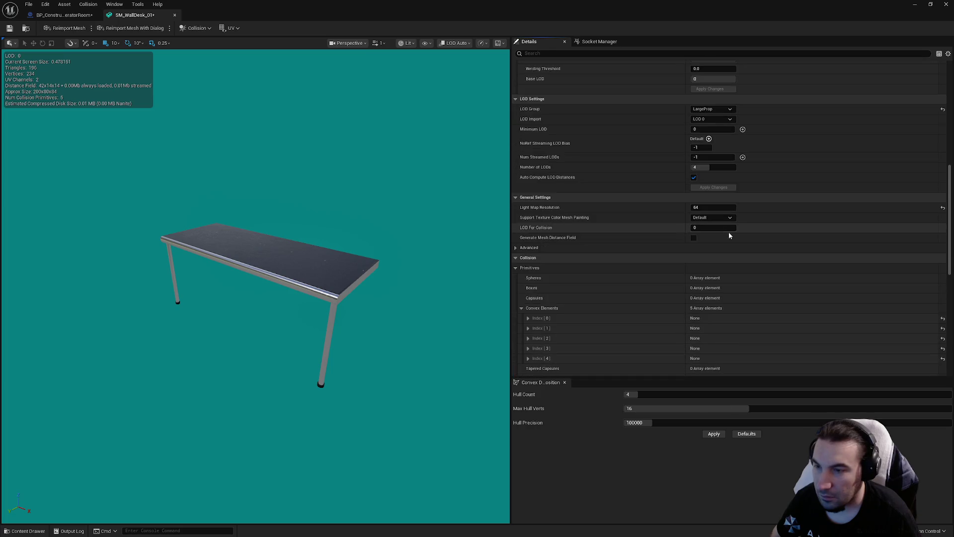
left_click(727, 231)
left_click(720, 237)
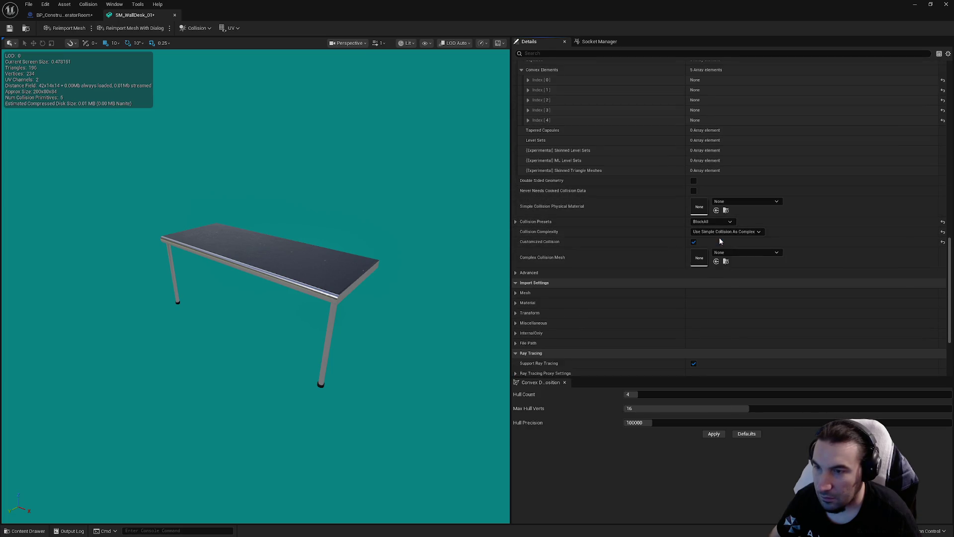
scroll(720, 237, "up", 4)
left_click(425, 43)
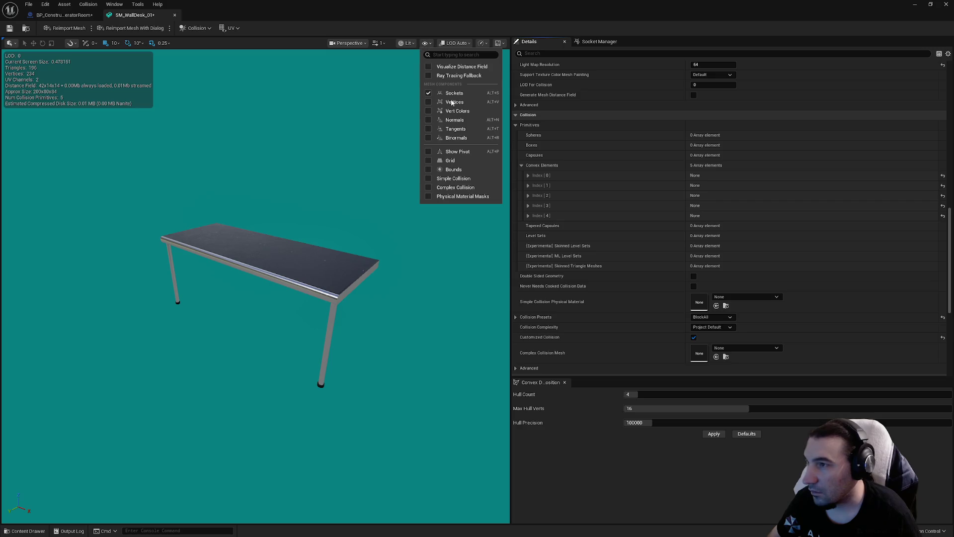
left_click(429, 179)
left_click(428, 179)
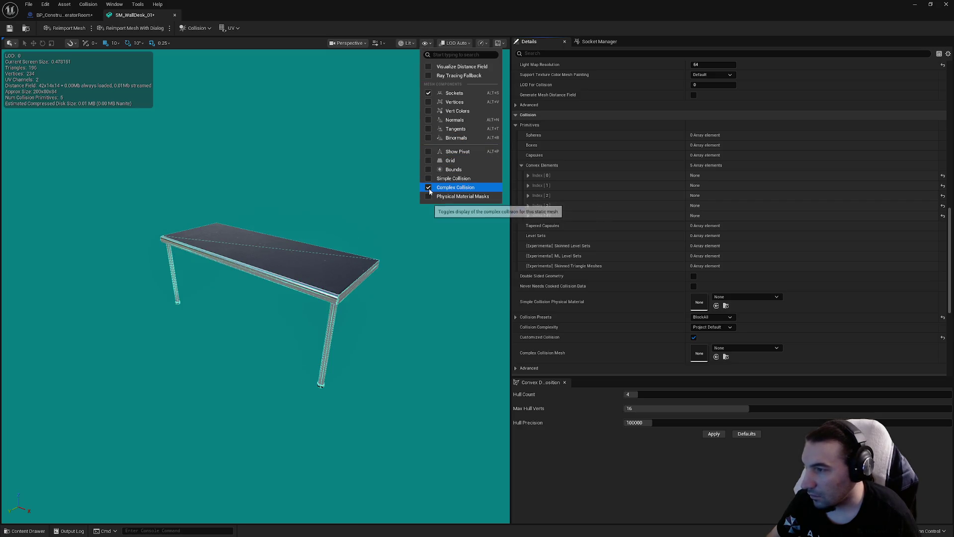
Save the SM_WallDesk_01 mesh and close its editor to return to the generator room blueprint
left_click(10, 28)
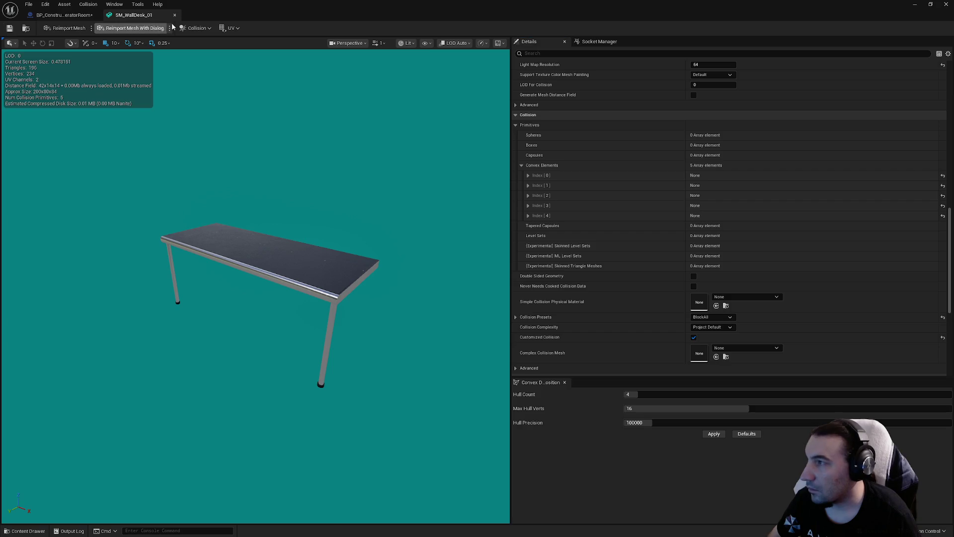
scroll(670, 242, "down", 3)
scroll(712, 256, "up", 10)
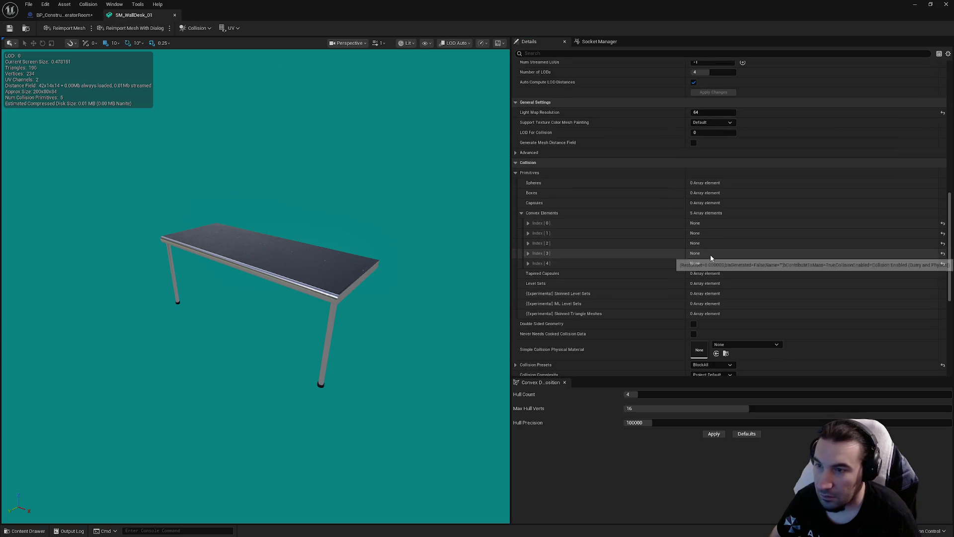
scroll(746, 235, "up", 5)
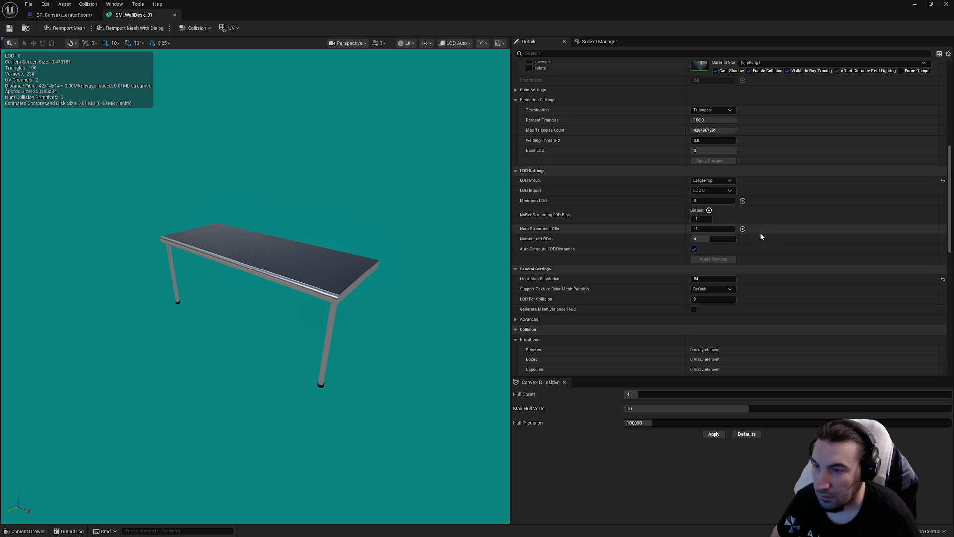
scroll(760, 233, "up", 15)
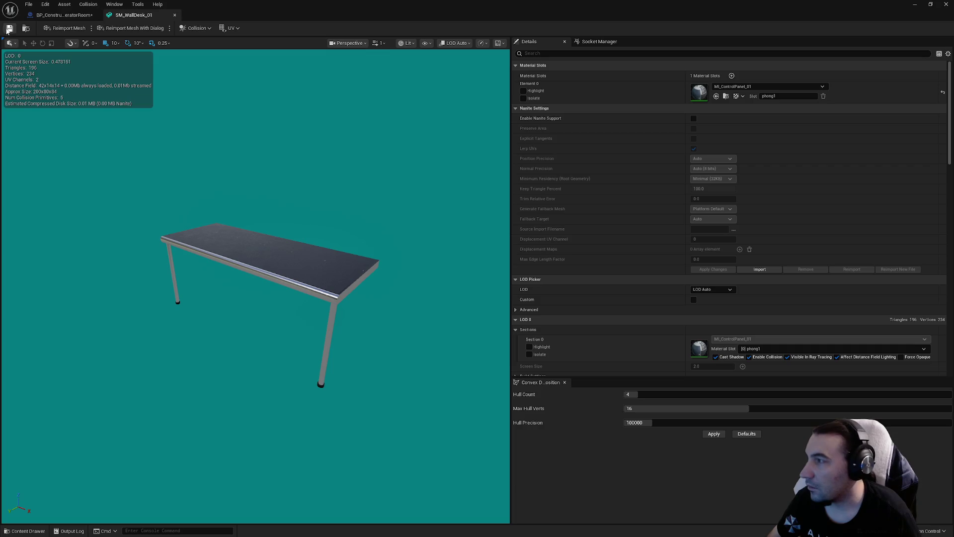
left_click(175, 16)
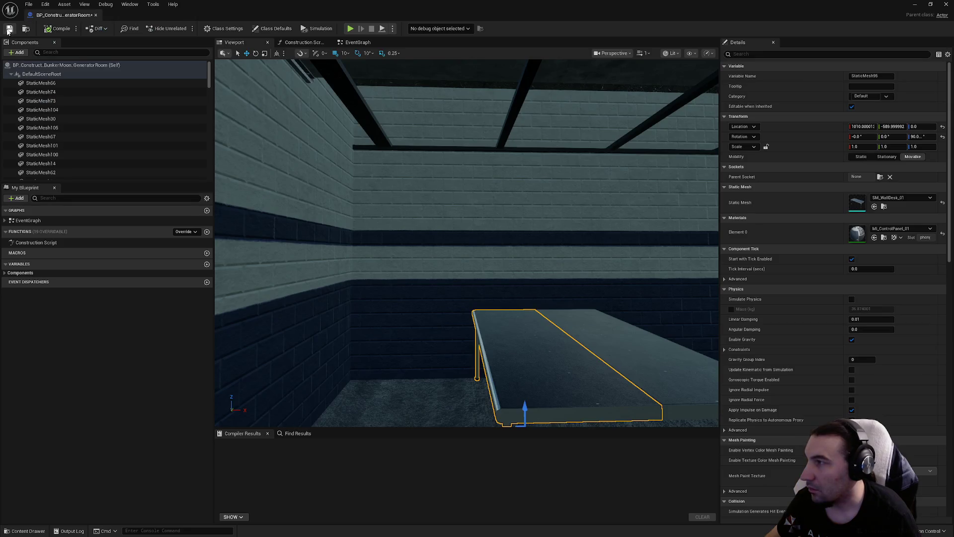
Orbit the blueprint view toward the walls, then switch back to the main level editor
mouse_move(466, 243)
left_mouse_down()
mouse_move(452, 298)
mouse_move(482, 330)
mouse_move(452, 340)
mouse_move(477, 335)
mouse_move(488, 298)
mouse_move(484, 308)
mouse_move(467, 288)
mouse_move(462, 261)
mouse_move(492, 261)
left_mouse_up()
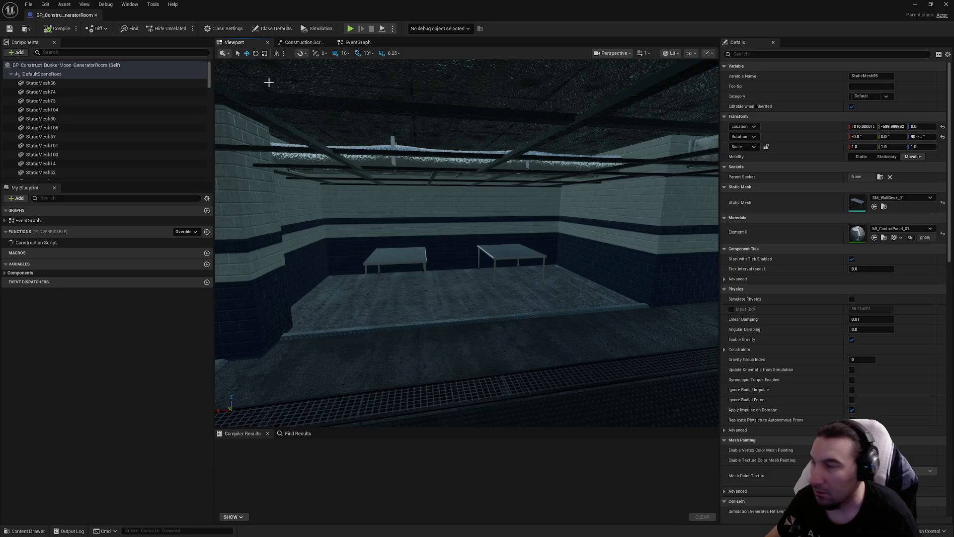
left_click(915, 4)
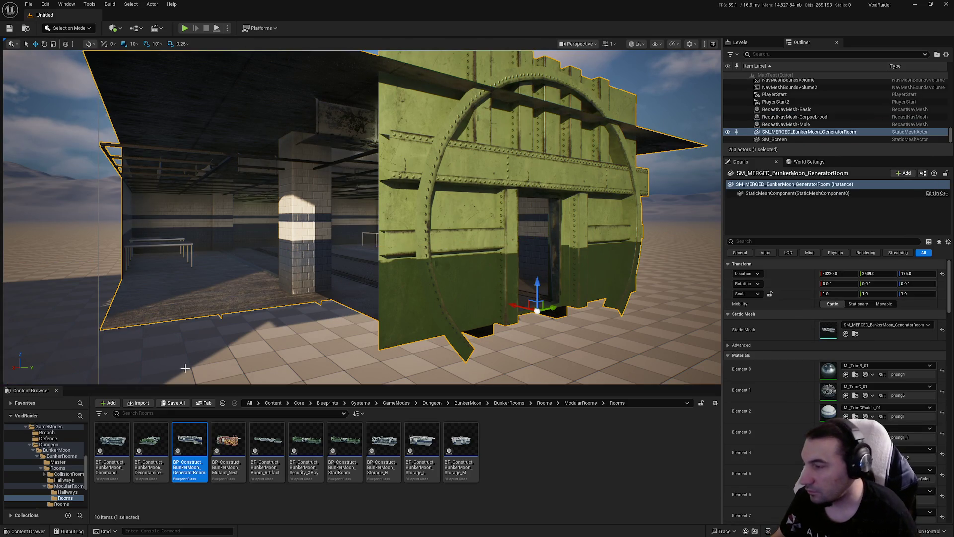
Delete the merged generator room mesh from the level and browse the 14-item Maps folder
key("Delete")
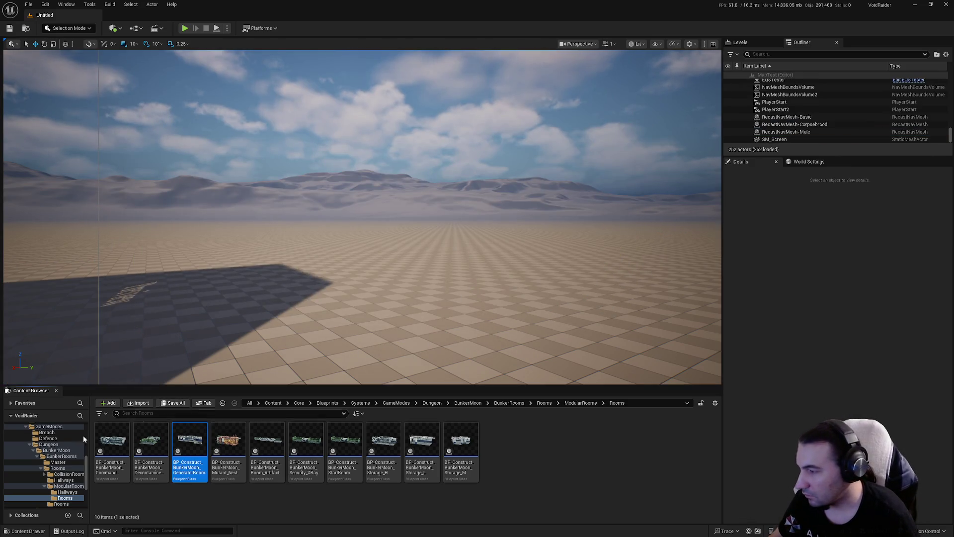
left_click(30, 450)
left_click(24, 447)
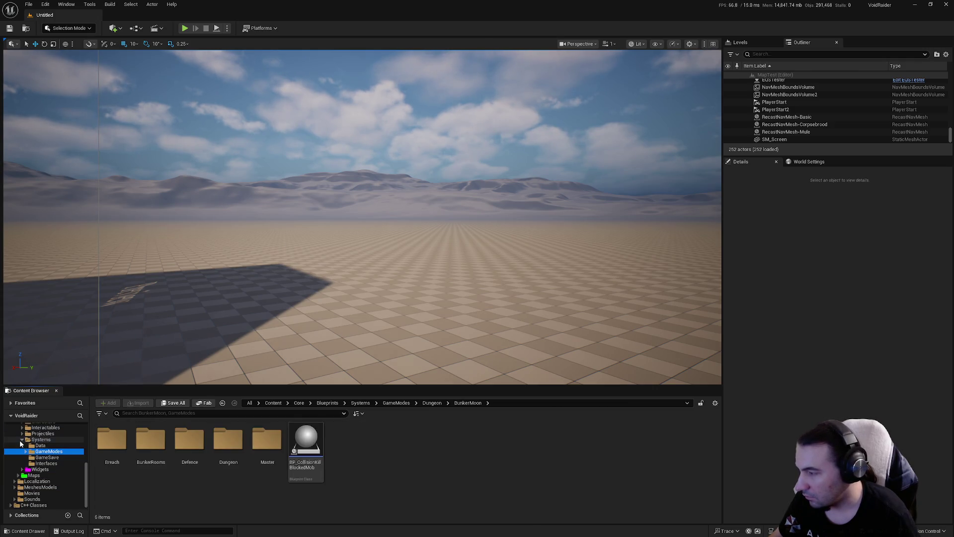
left_click(22, 442)
left_click(34, 475)
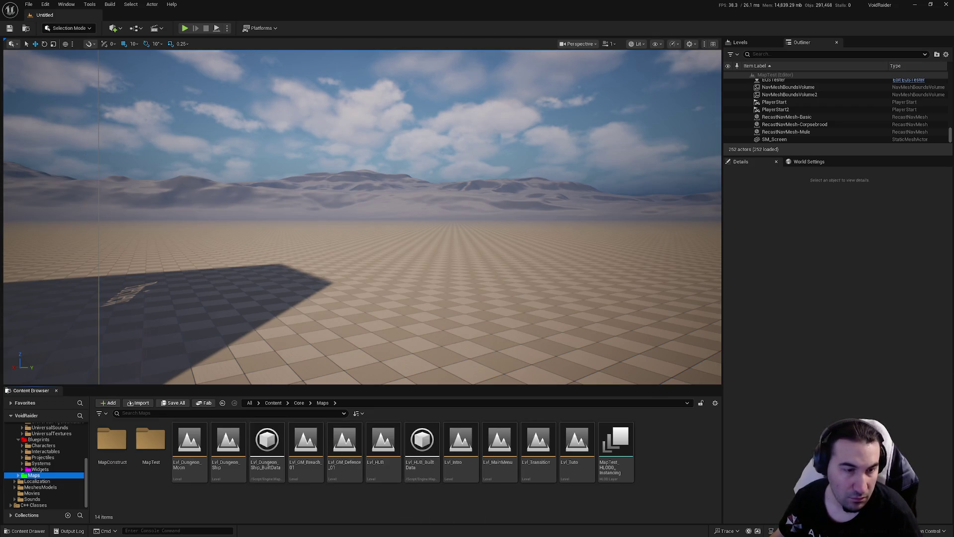
key("super")
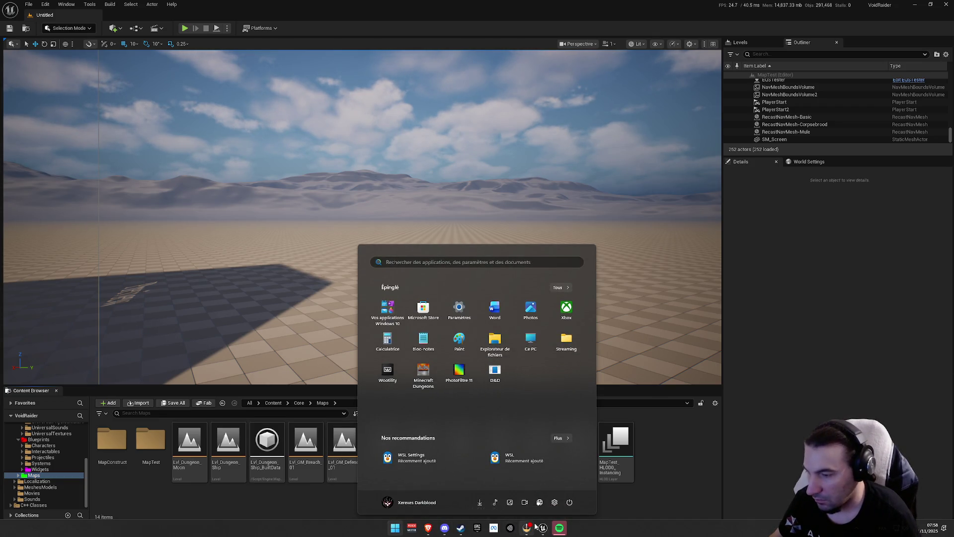
Play NO TOMORROW in Spotify, minimize it, and select the Lvl_Transition map
left_click(560, 528)
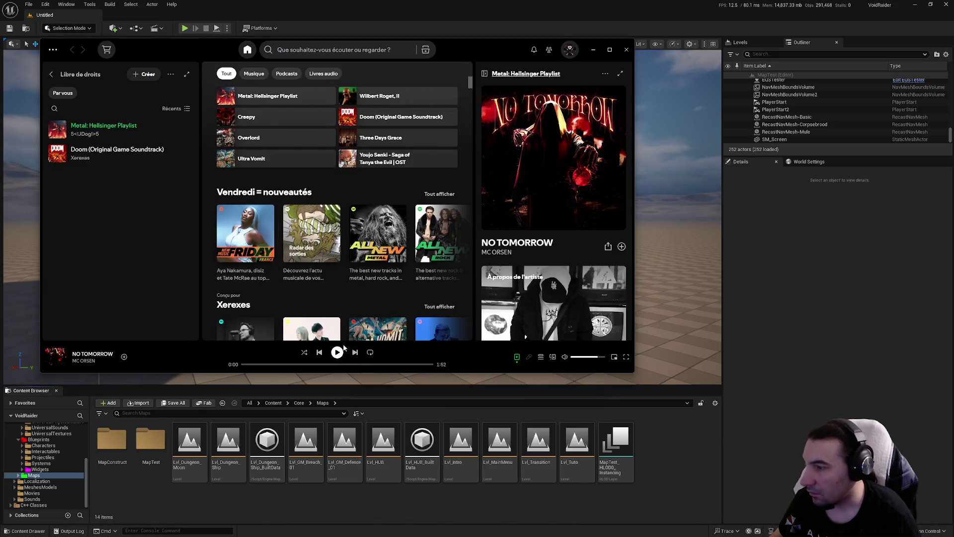
left_click(338, 353)
left_click(593, 49)
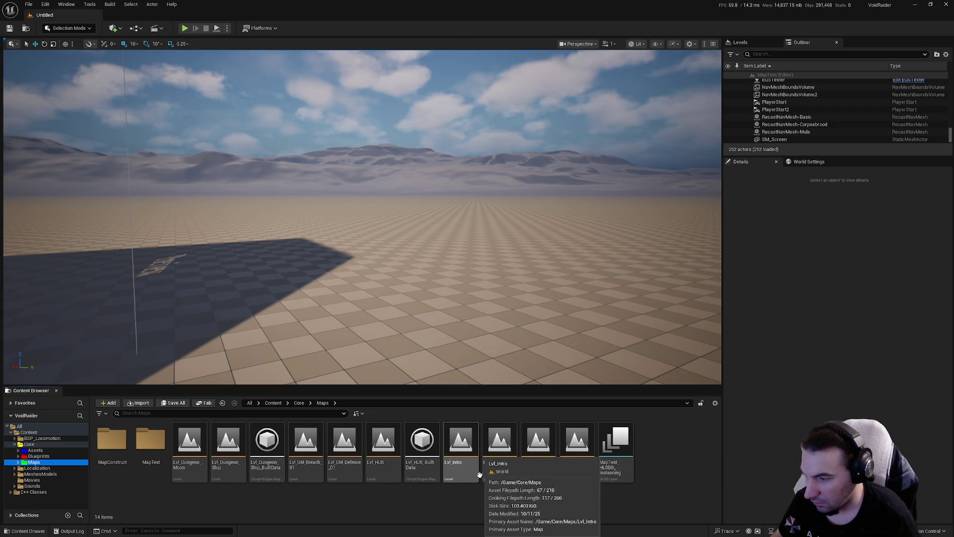
left_click(546, 475)
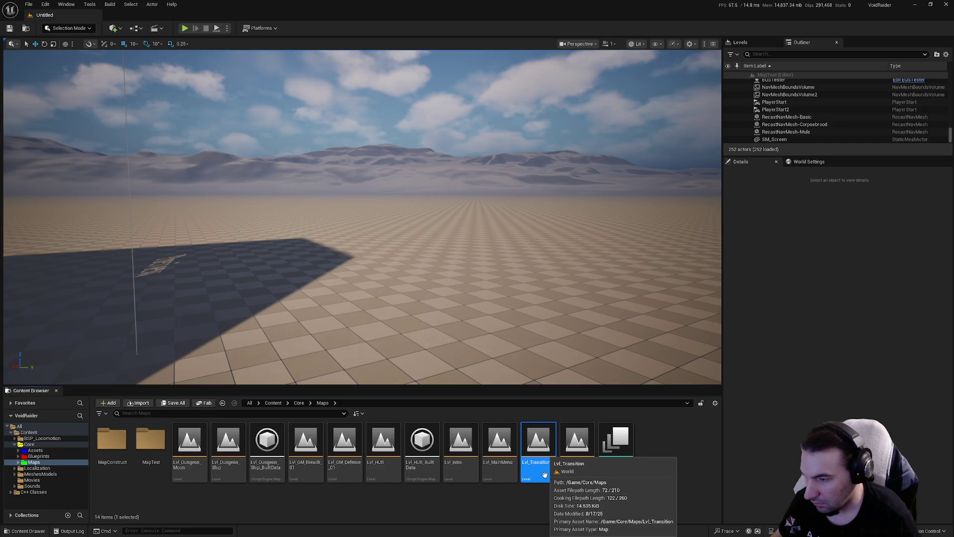
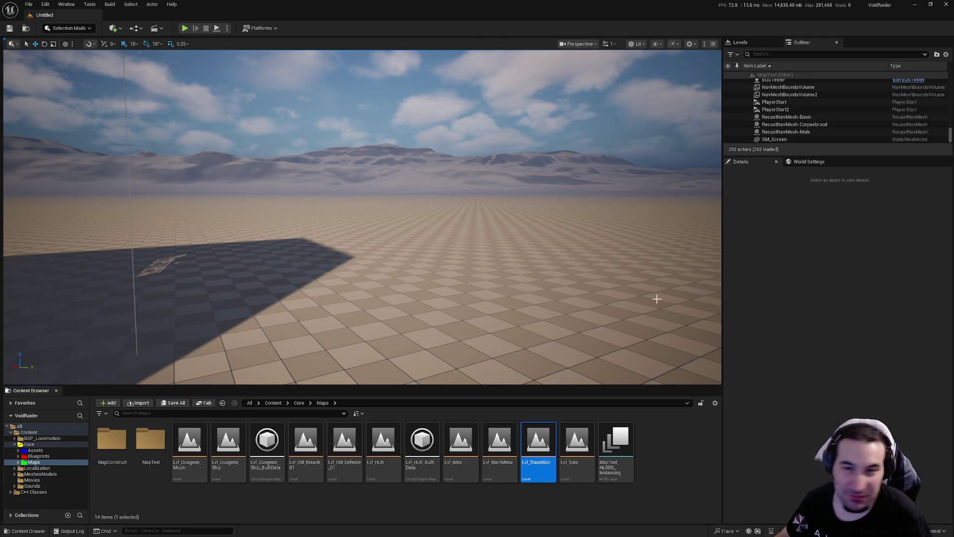
Fly around the current level to survey the ship, props and the orange wall area
key("super")
left_click(415, 531)
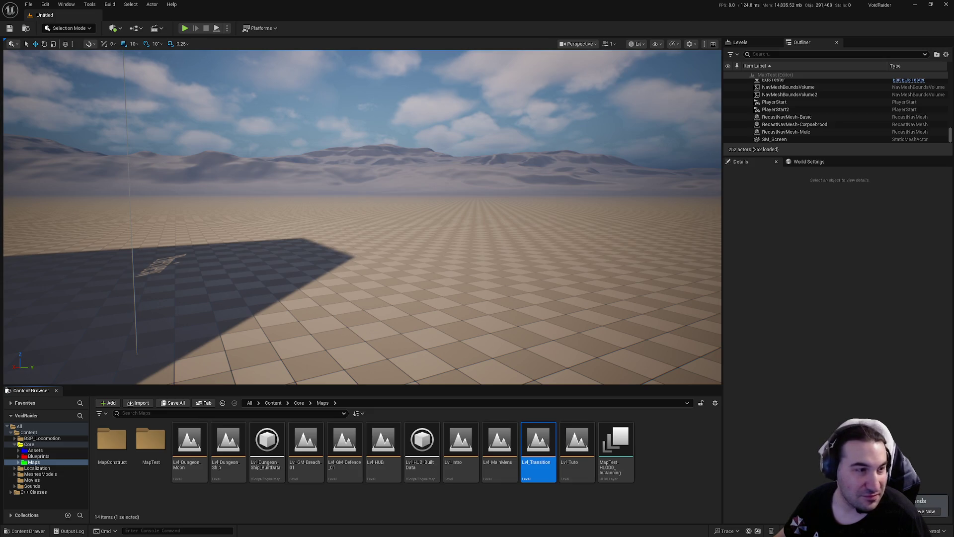
left_click_drag(459, 292, 492, 288)
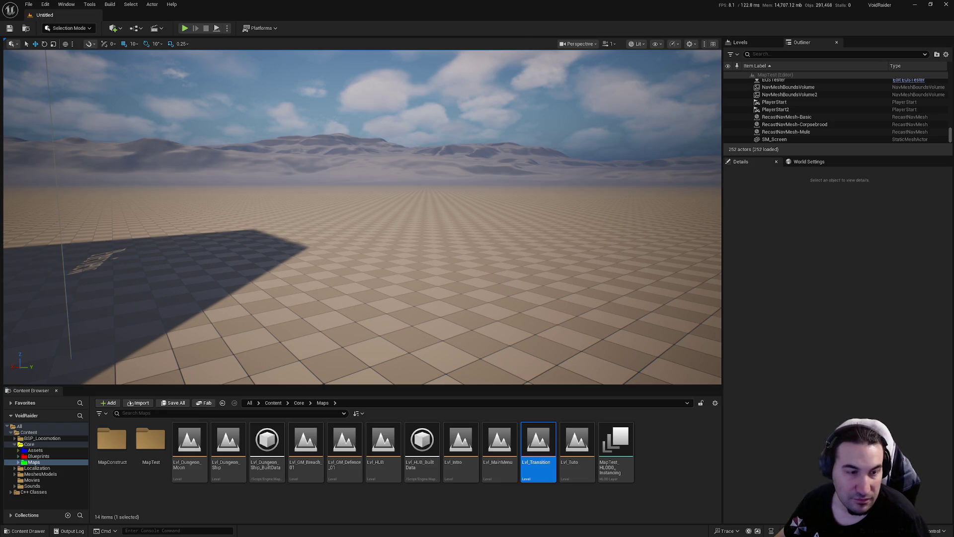
key("super")
mouse_move(376, 366)
left_mouse_down()
mouse_move(636, 215)
mouse_move(671, 334)
mouse_move(469, 305)
mouse_move(348, 255)
left_mouse_up()
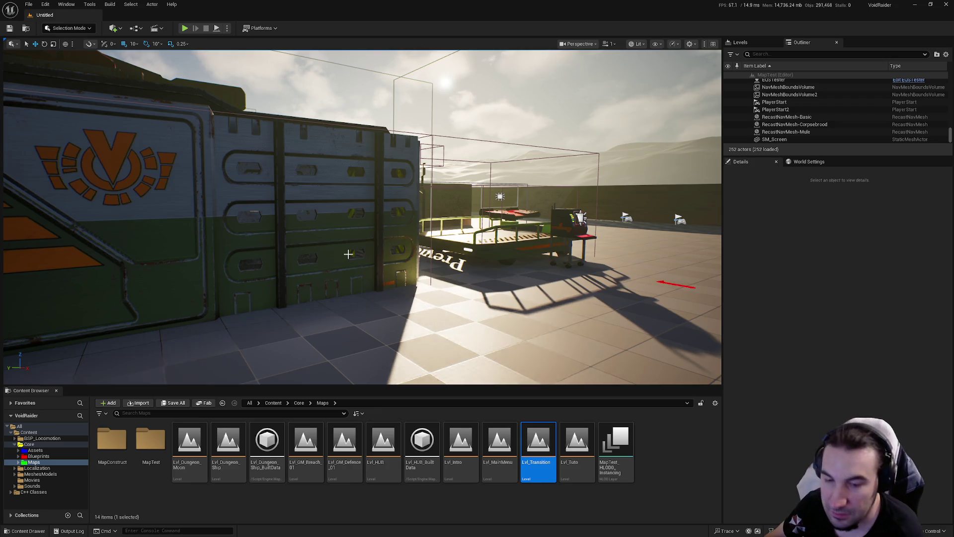
left_click_drag(382, 248, 344, 260)
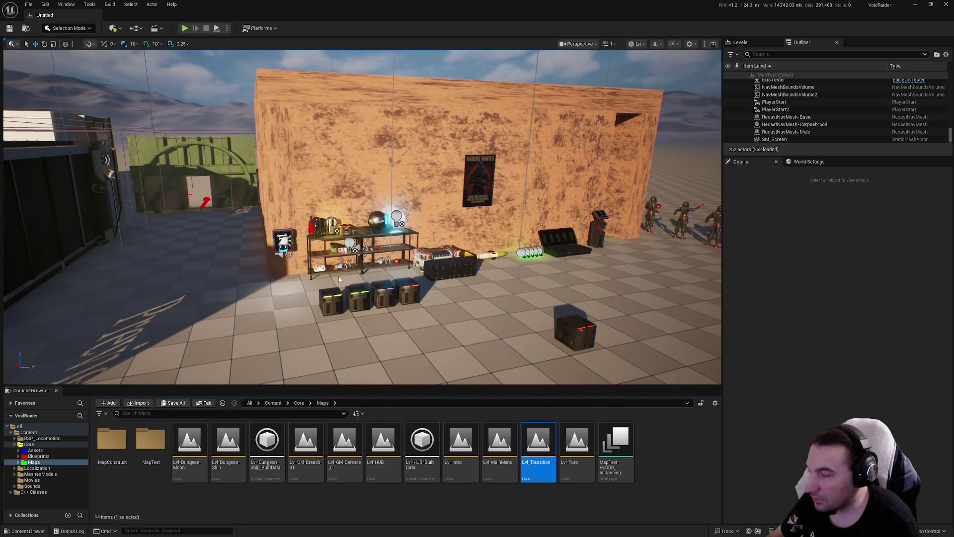
key("super")
key("Escape")
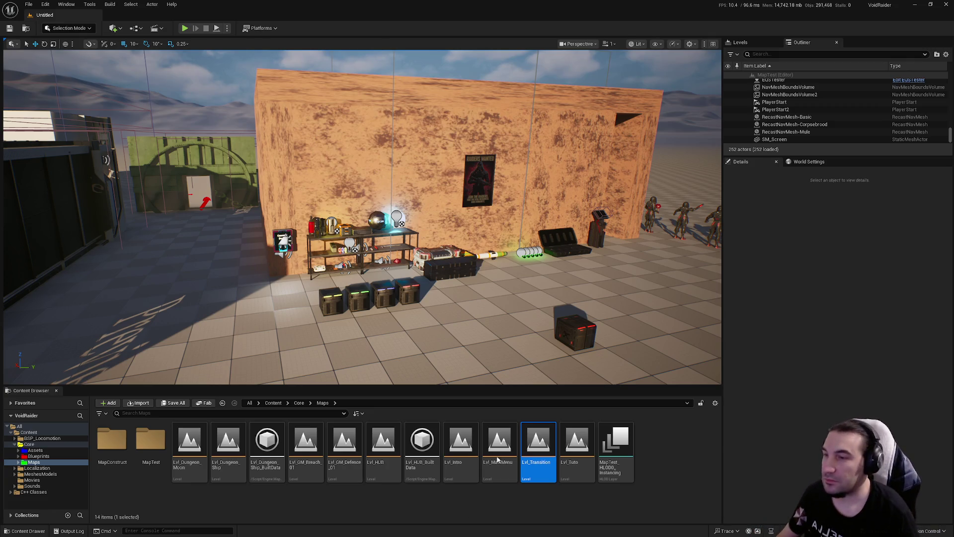
left_click_drag(508, 345, 509, 345)
key("super")
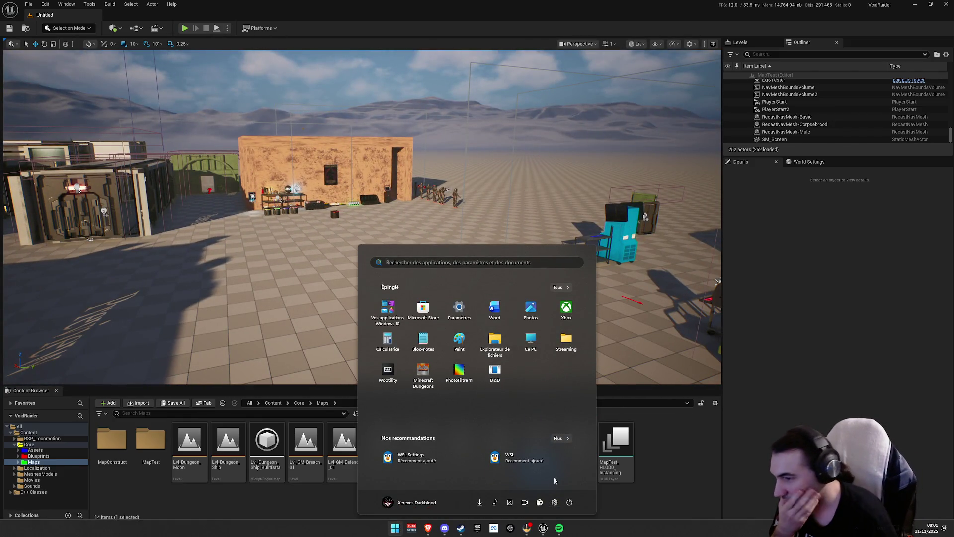
key("super")
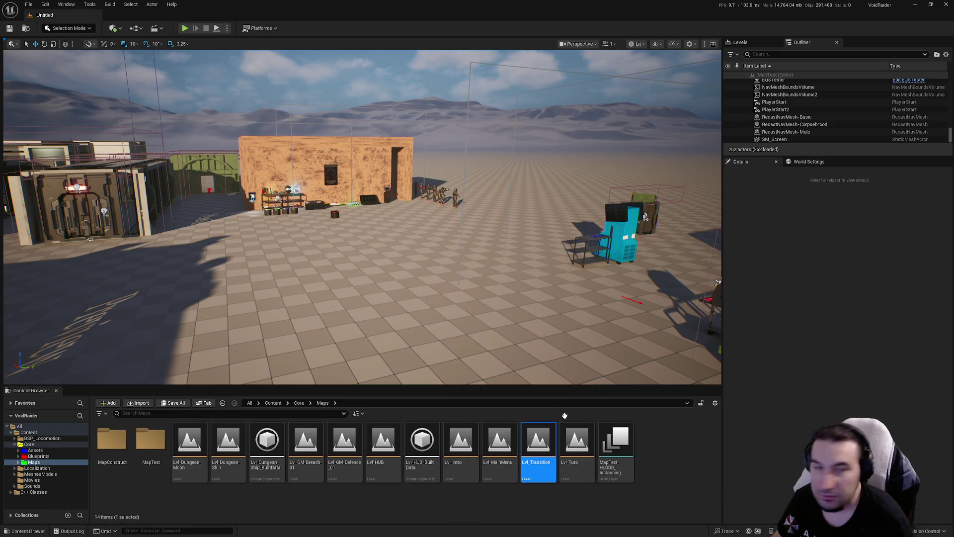
left_click_drag(454, 269, 455, 269)
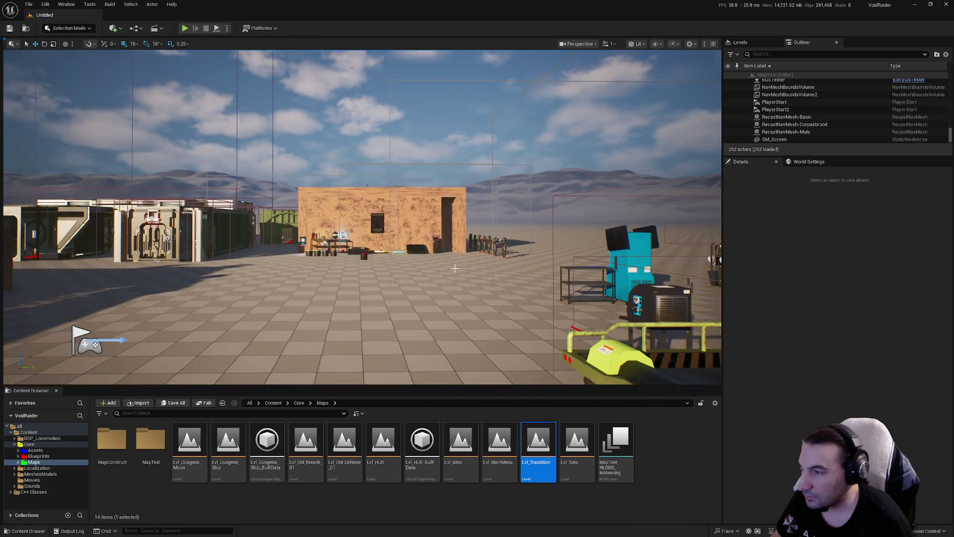
Open the Map_Construct_BunkerMoon level from MapConstruct and select the BunkerMoon CommandCenter actor
double_click(111, 440)
double_click(112, 440)
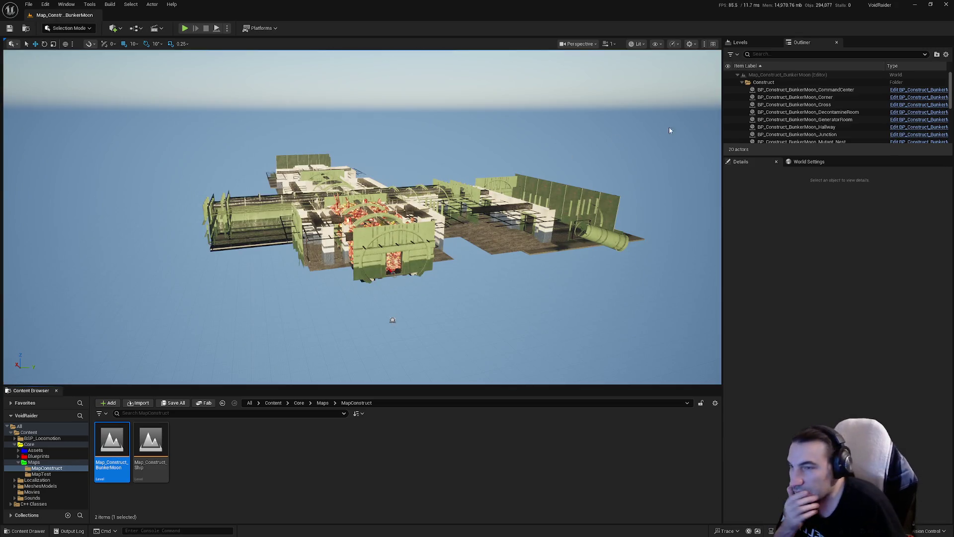
left_click(820, 91)
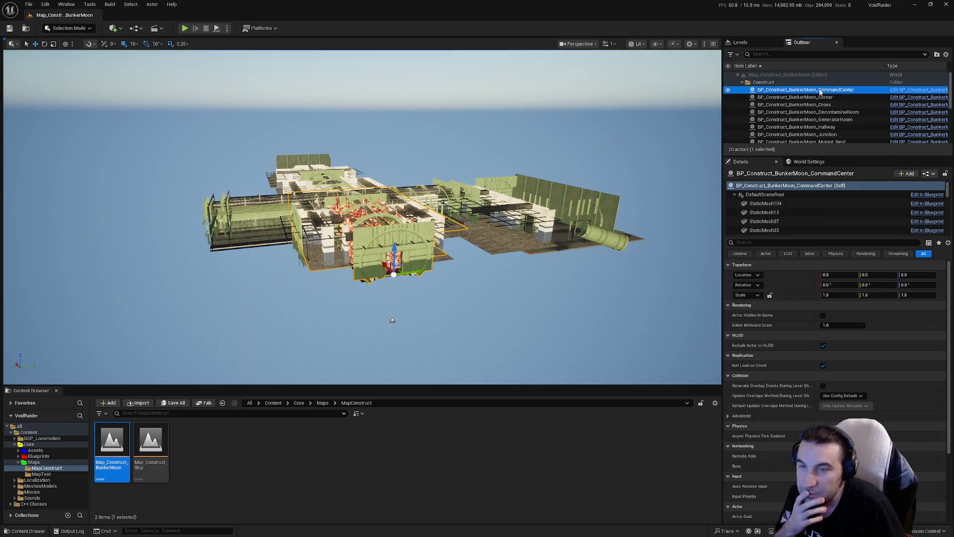
Show the Output Log and clear its contents with Clear Log
left_click(72, 531)
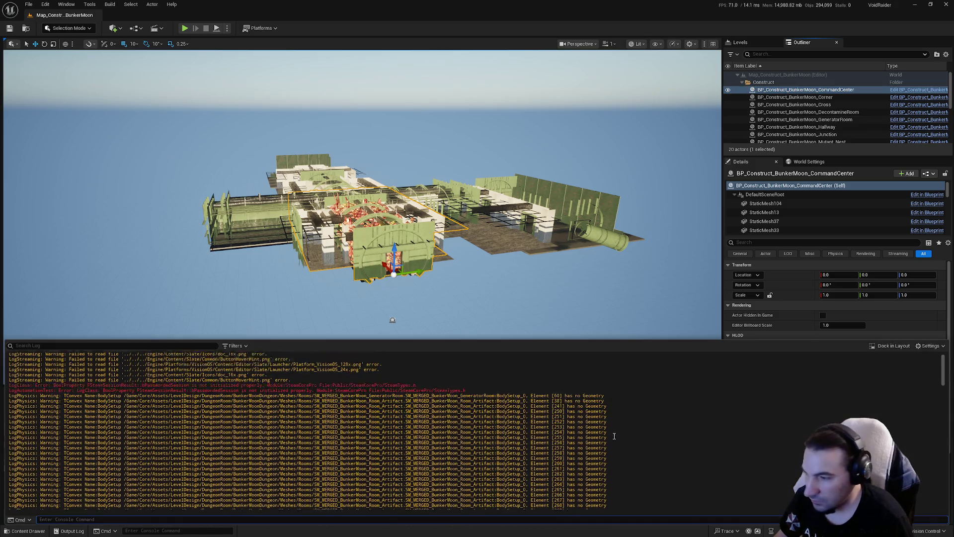
left_click_drag(944, 381, 951, 515)
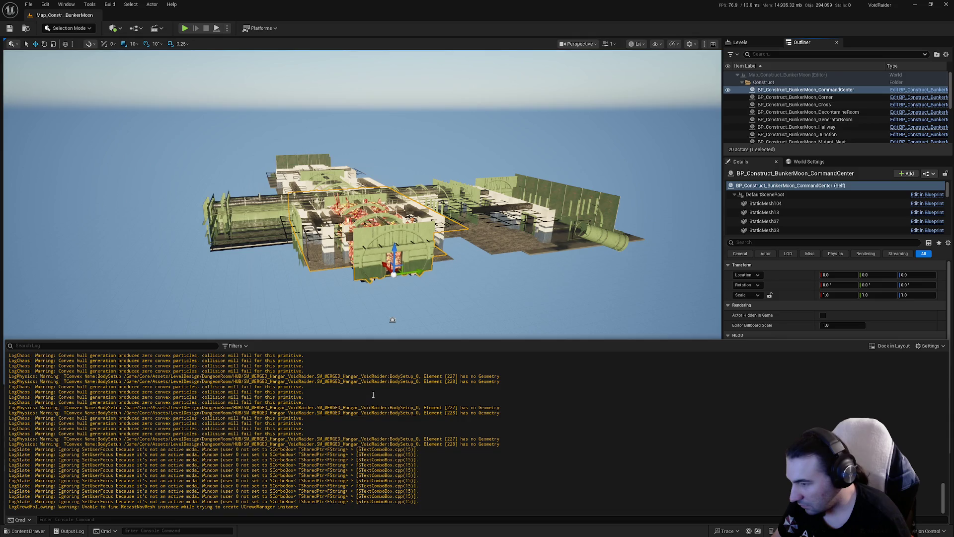
right_click(369, 426)
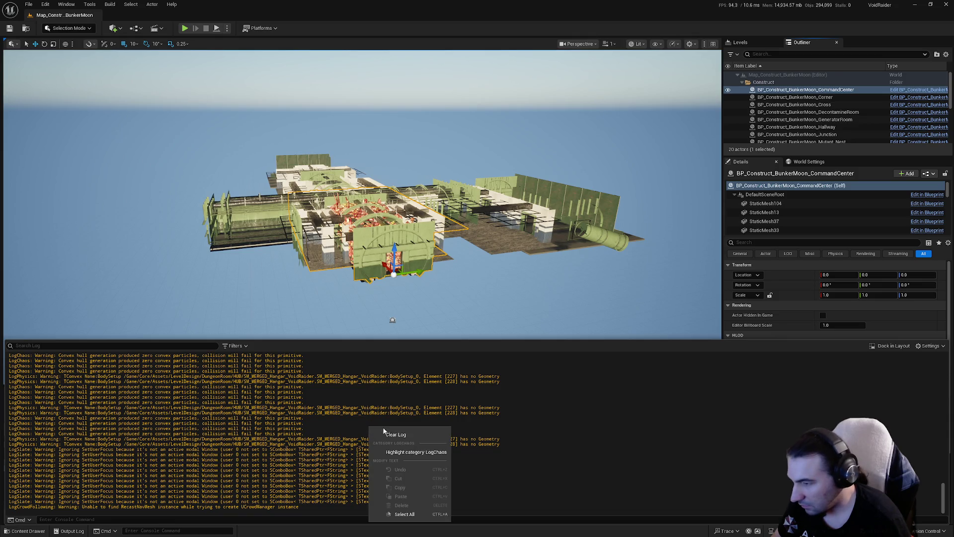
left_click(393, 447)
scroll(362, 223, "up", 3)
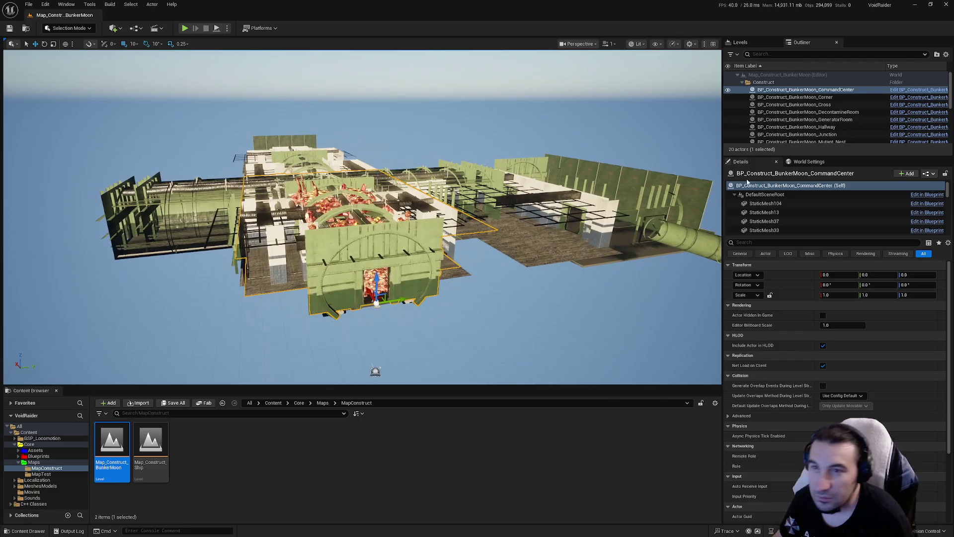
Merge the selected GeneratorRoom actor's meshes using Merge Actors with Pivot Point at Zero ticked
left_click(855, 120)
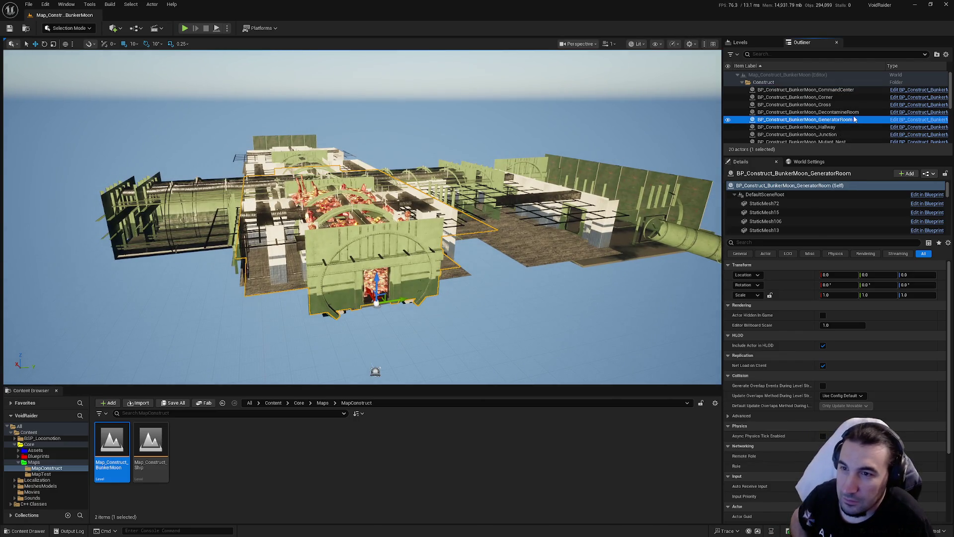
left_click(90, 5)
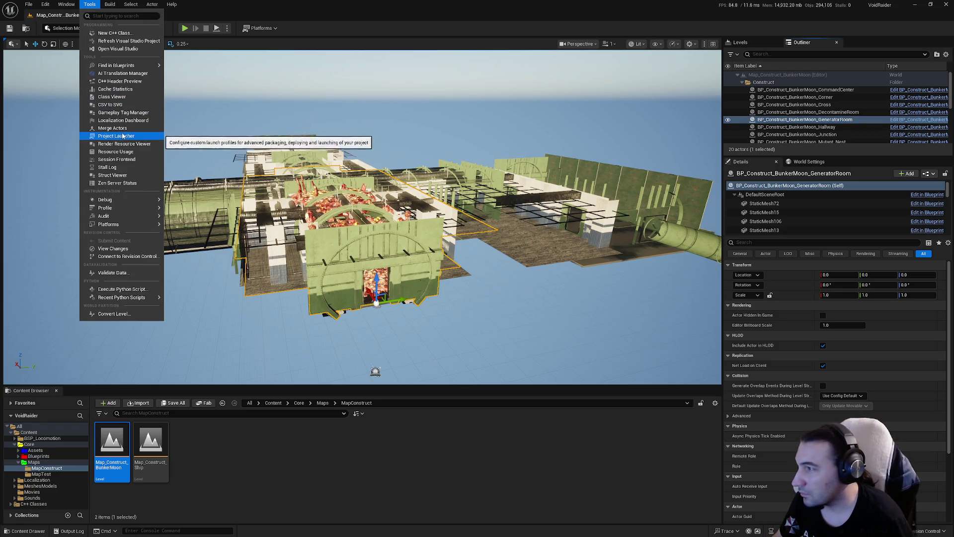
left_click(113, 129)
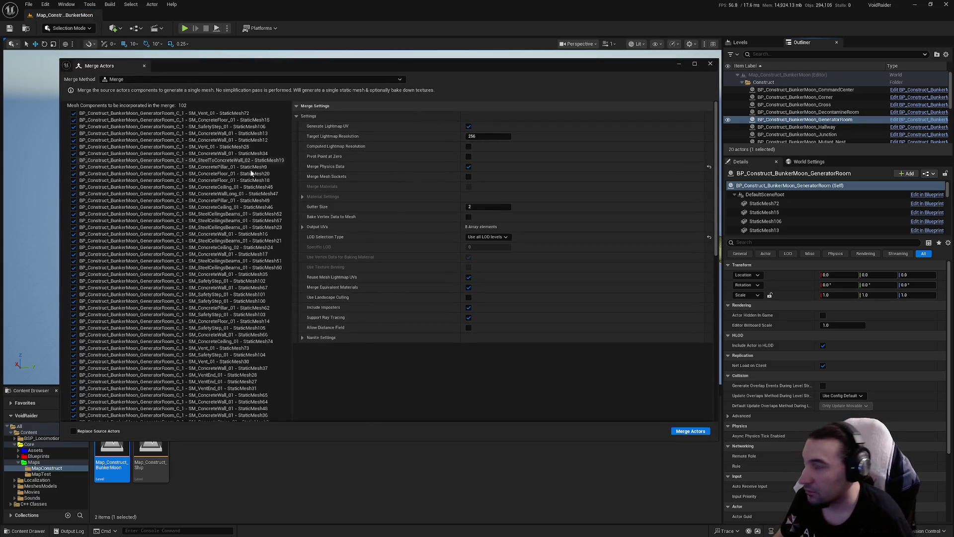
left_click(468, 156)
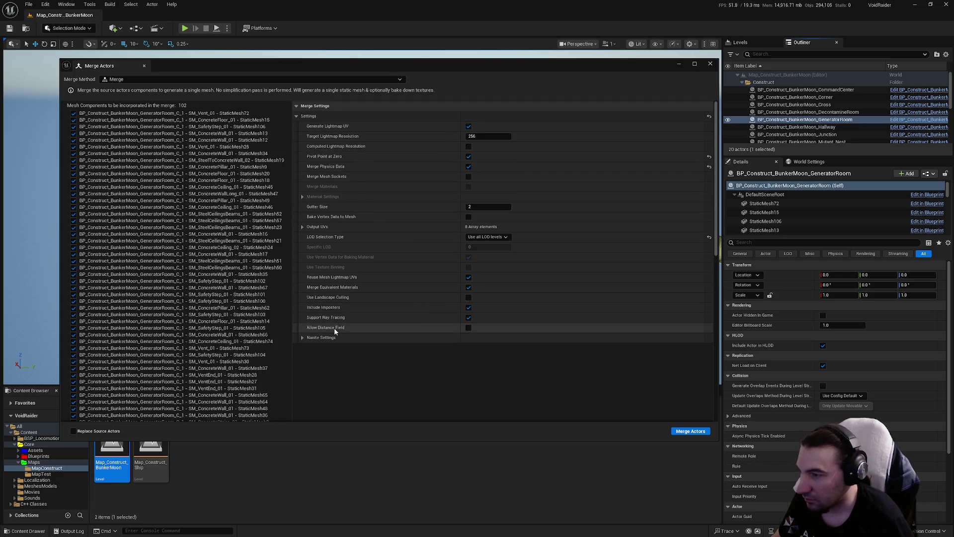
mouse_move(334, 329)
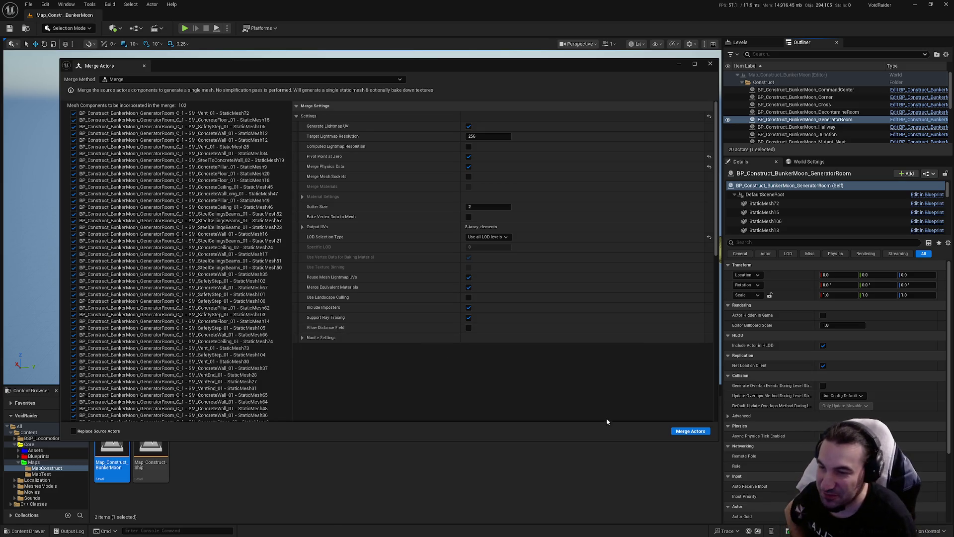
left_click(689, 431)
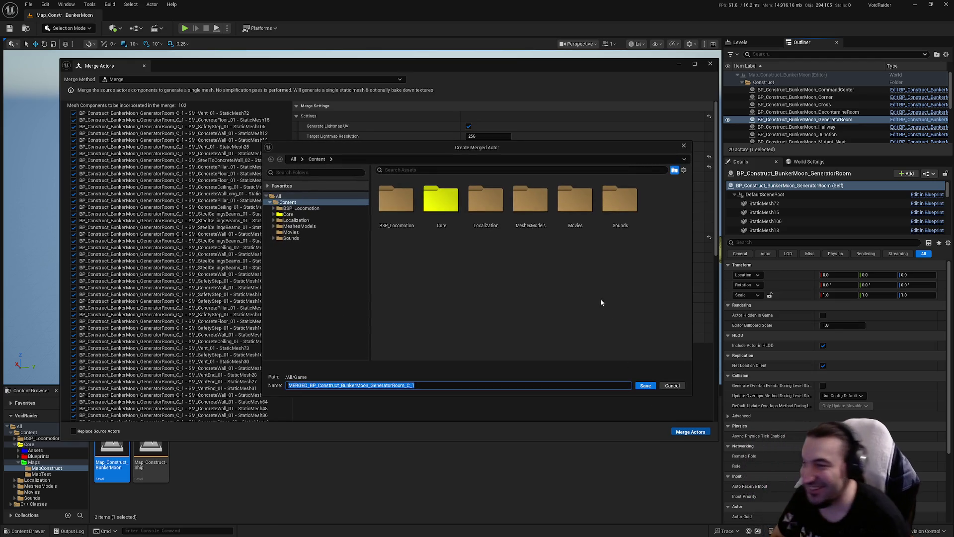
Save the merged mesh as SM_MERGED_BunkerMoon_GeneratorRoom in Core/Assets/LevelDesign/DungeonRoom/BunkerMoonDungeon/Meshes/Rooms
double_click(449, 200)
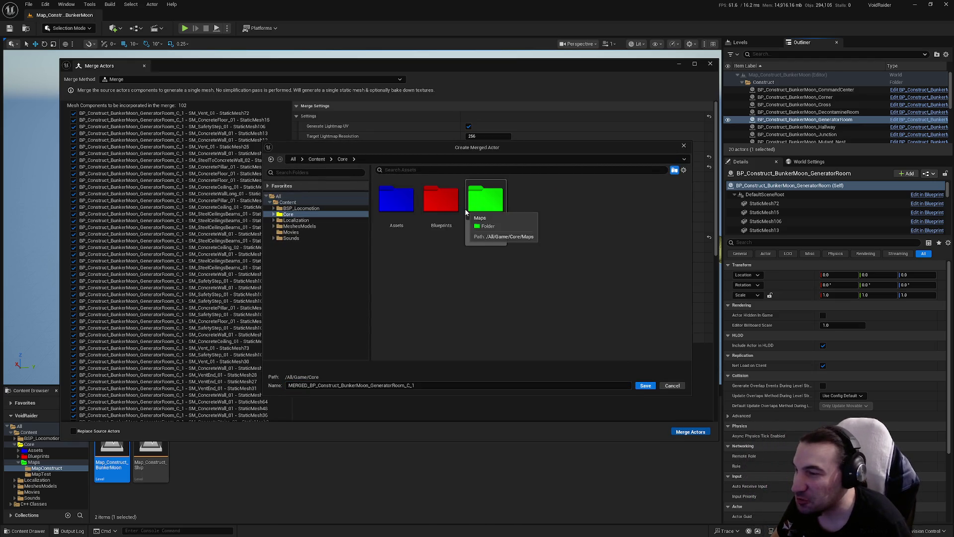
double_click(409, 219)
double_click(620, 201)
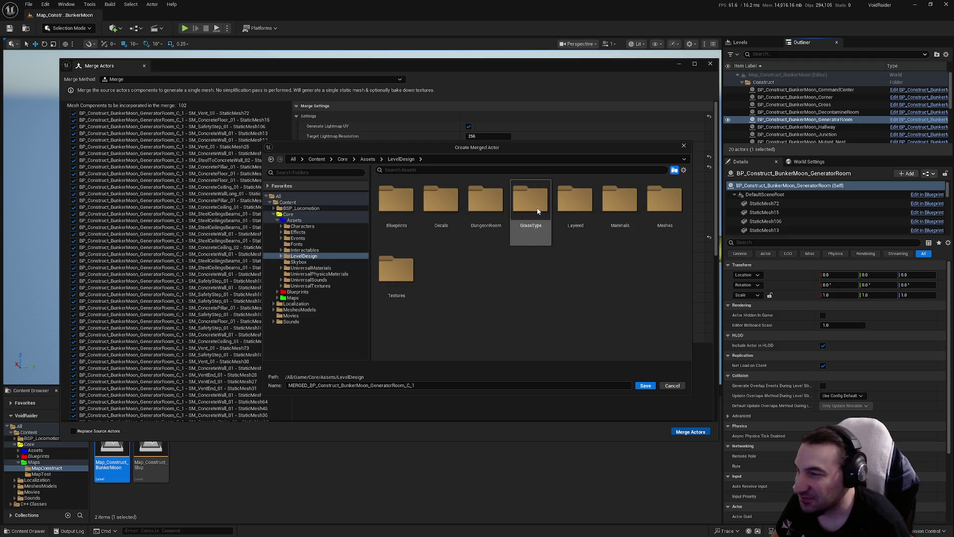
double_click(481, 221)
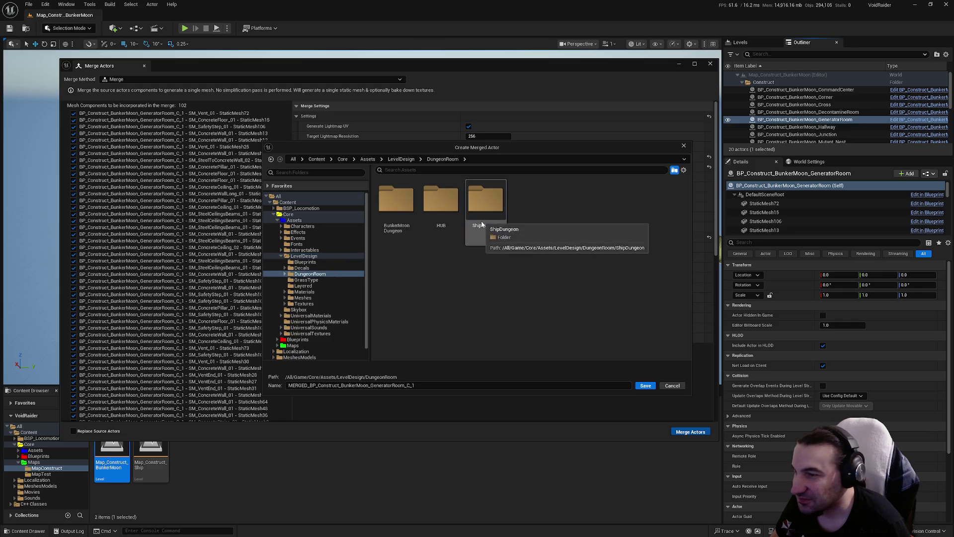
double_click(406, 224)
double_click(407, 225)
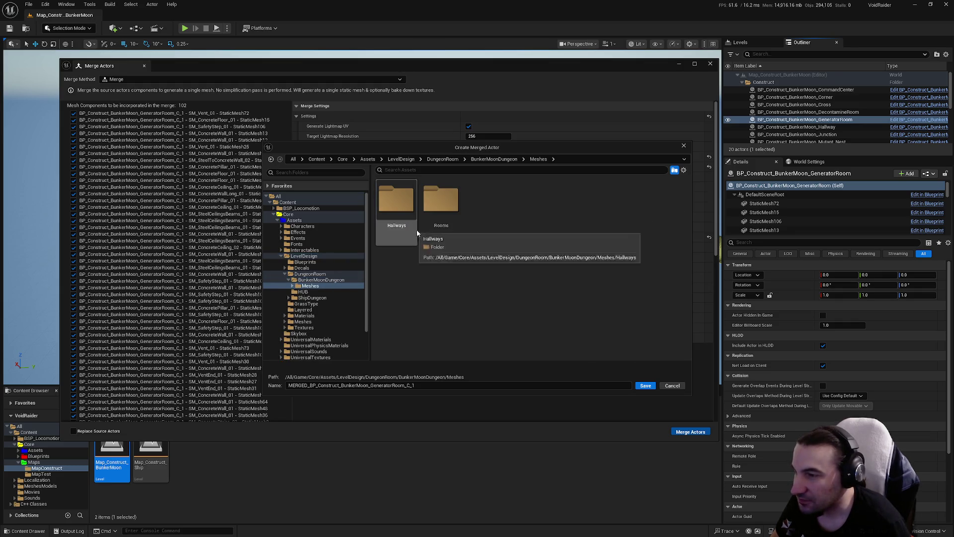
double_click(437, 231)
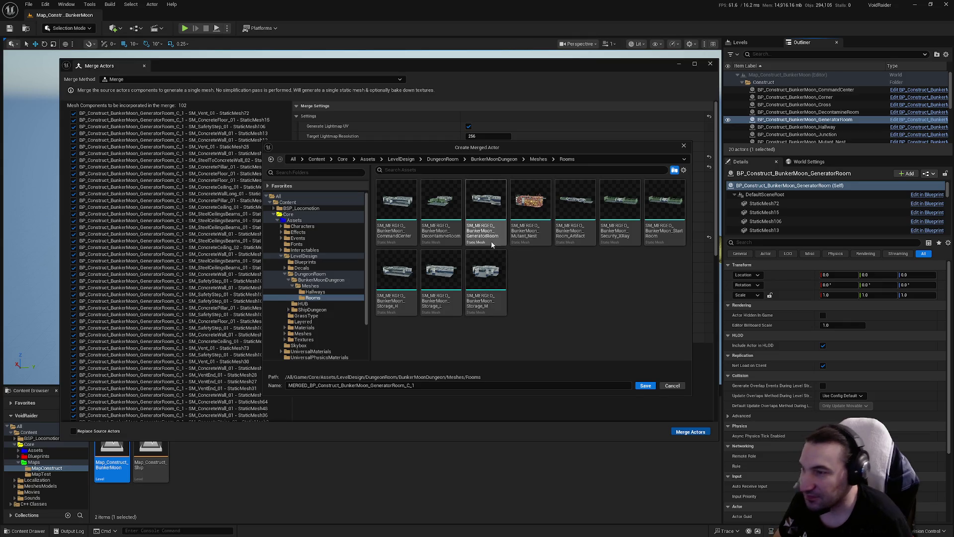
left_click(298, 387)
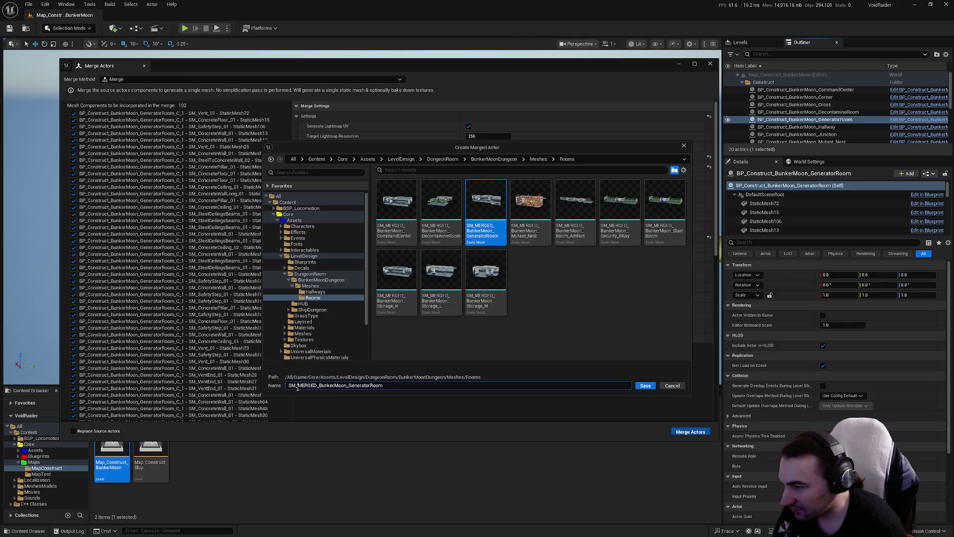
left_click(643, 386)
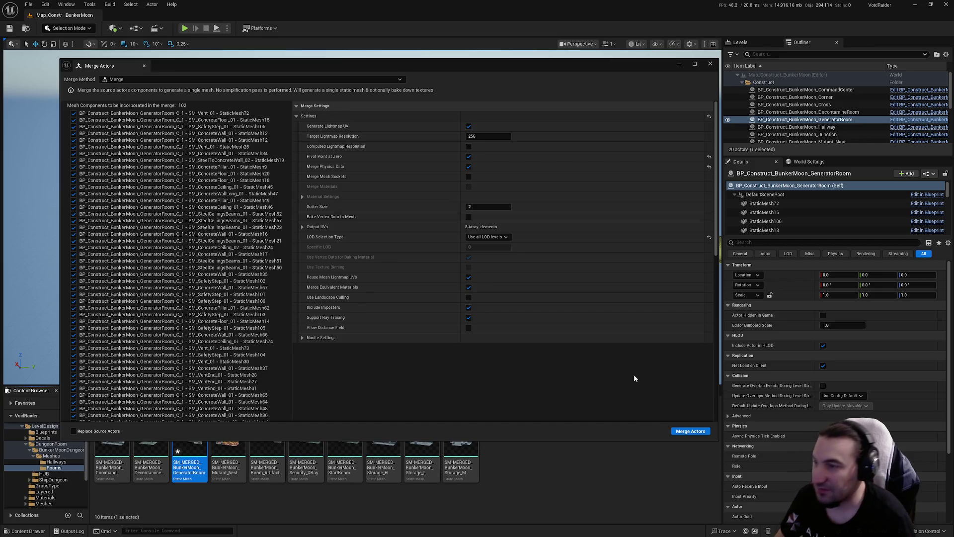
left_click(714, 65)
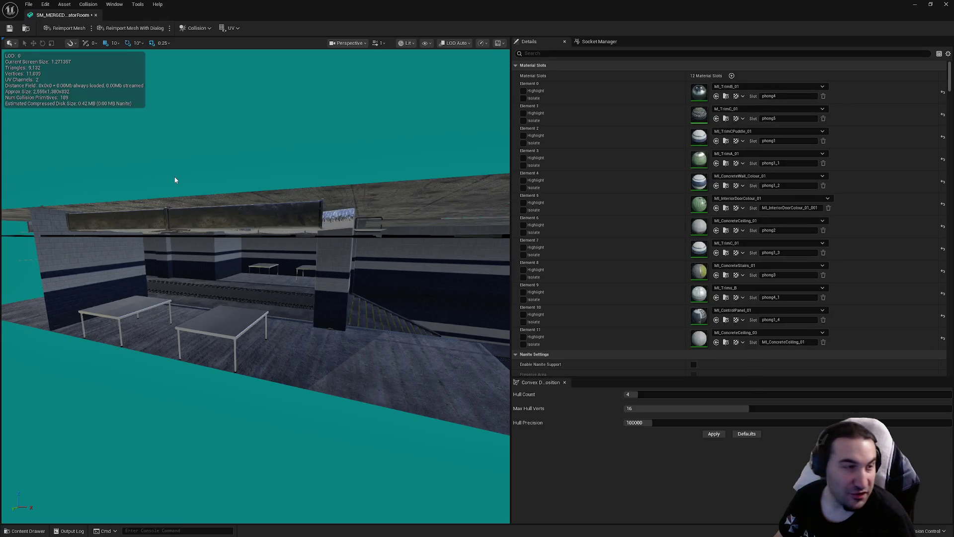
Enable collision for the Section 6 and Section 9 material slots
mouse_move(227, 241)
left_mouse_down()
mouse_move(234, 233)
mouse_move(209, 219)
mouse_move(214, 228)
mouse_move(224, 218)
mouse_move(234, 234)
mouse_move(208, 234)
mouse_move(229, 228)
mouse_move(214, 226)
left_mouse_up()
scroll(641, 179, "down", 3)
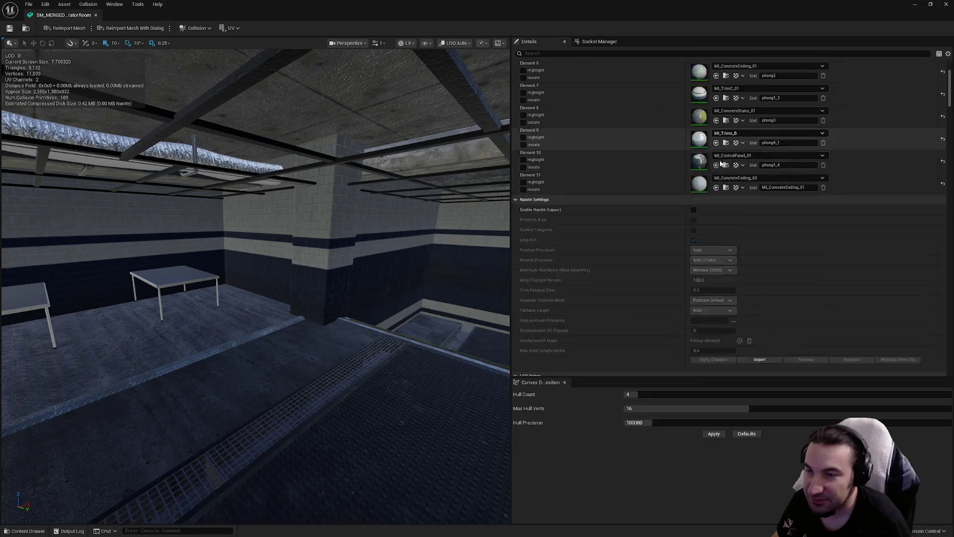
scroll(720, 164, "down", 10)
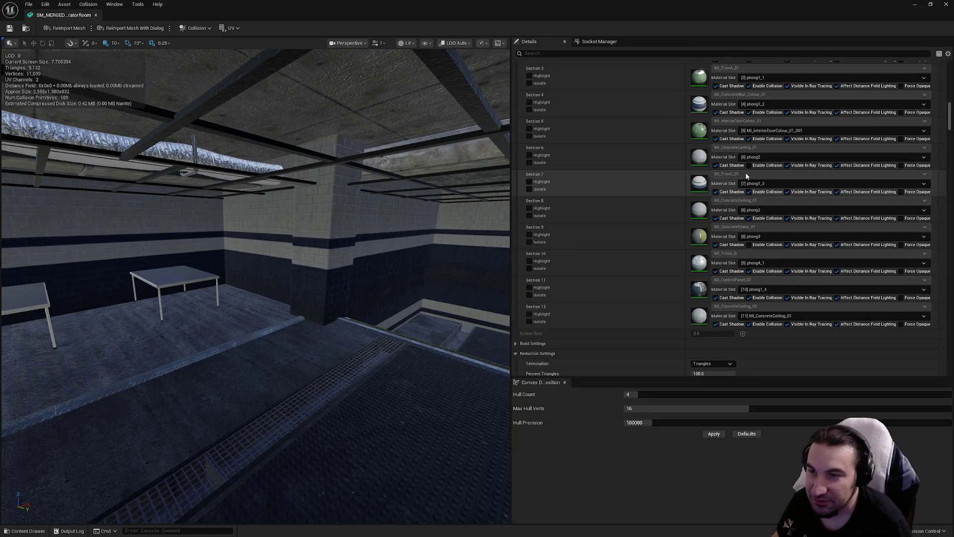
left_click(749, 166)
left_click(753, 245)
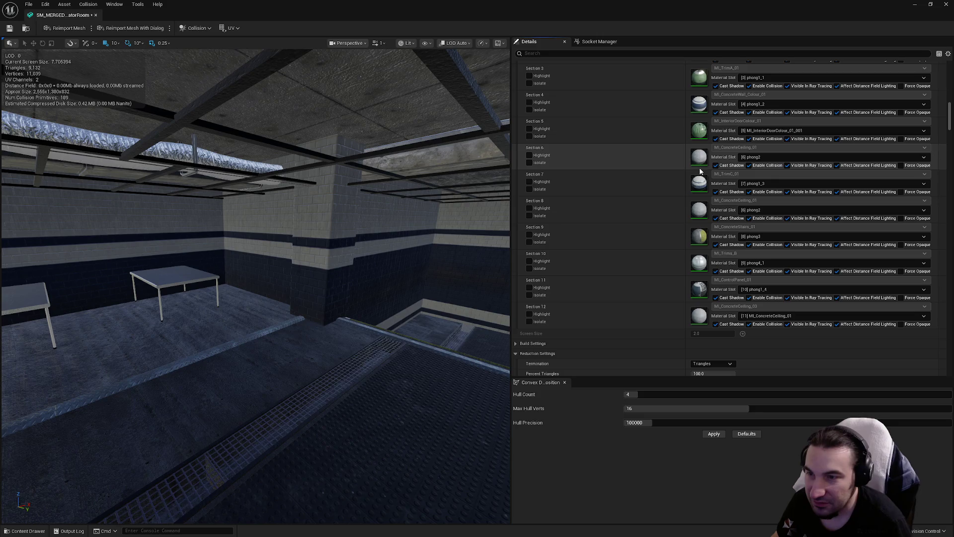
Set the mesh's LOD Group to LargeProp and confirm regenerating the LODs
scroll(703, 274, "down", 3)
scroll(703, 274, "down", 5)
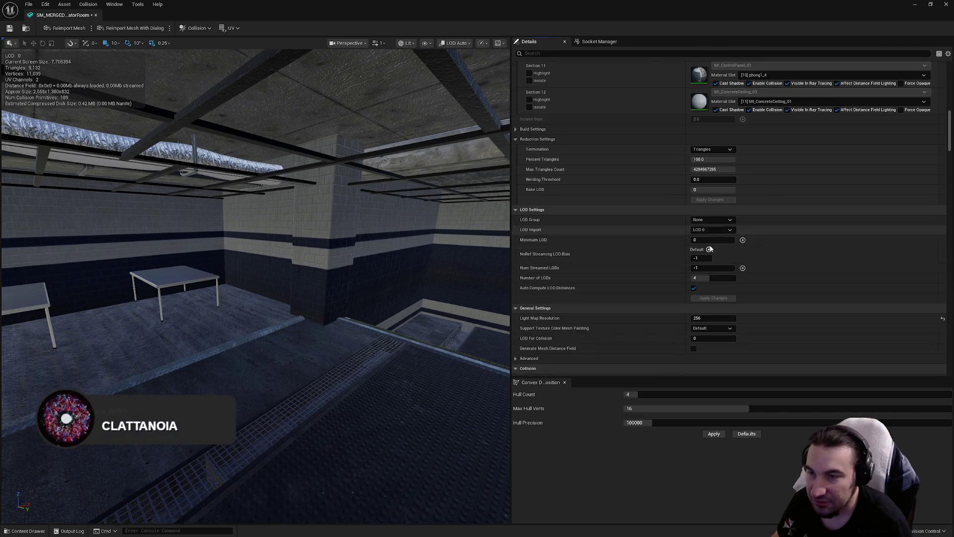
left_click(712, 219)
left_click(711, 248)
left_click(535, 285)
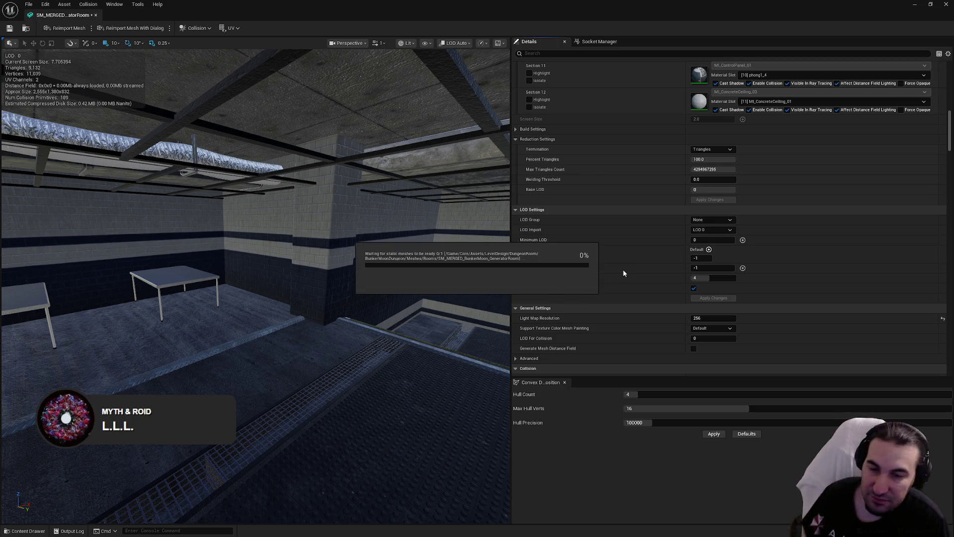
Turn off Auto Compute LOD Distances and save the mesh asset
scroll(627, 256, "down", 4)
scroll(641, 240, "down", 20)
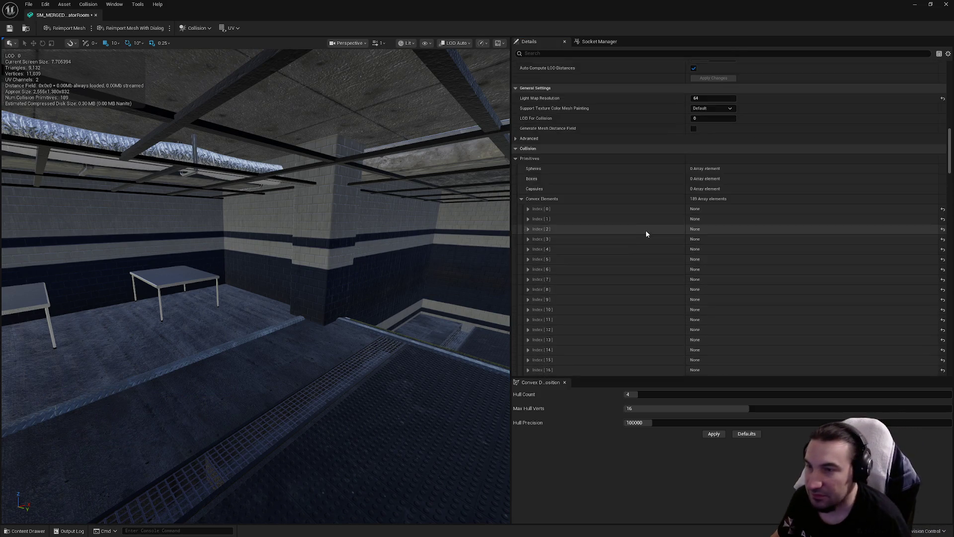
scroll(656, 241, "down", 20)
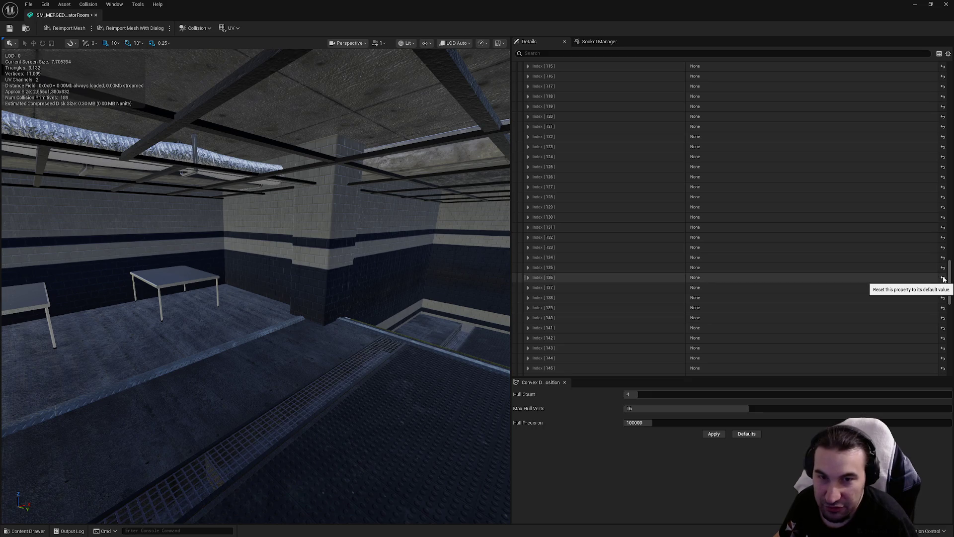
mouse_move(949, 277)
left_mouse_down()
mouse_move(942, 179)
mouse_move(928, 148)
left_mouse_up()
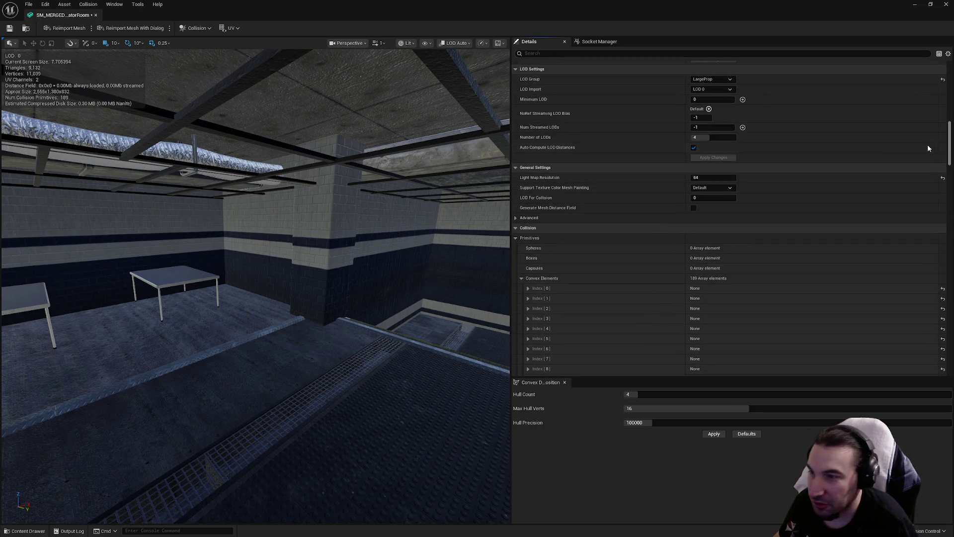
left_click(522, 277)
scroll(624, 273, "down", 4)
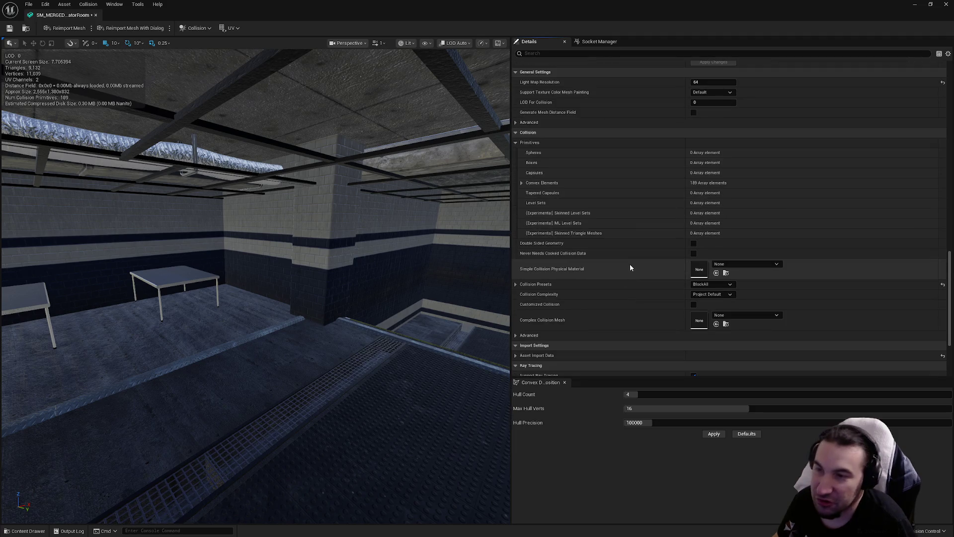
scroll(702, 287, "up", 8)
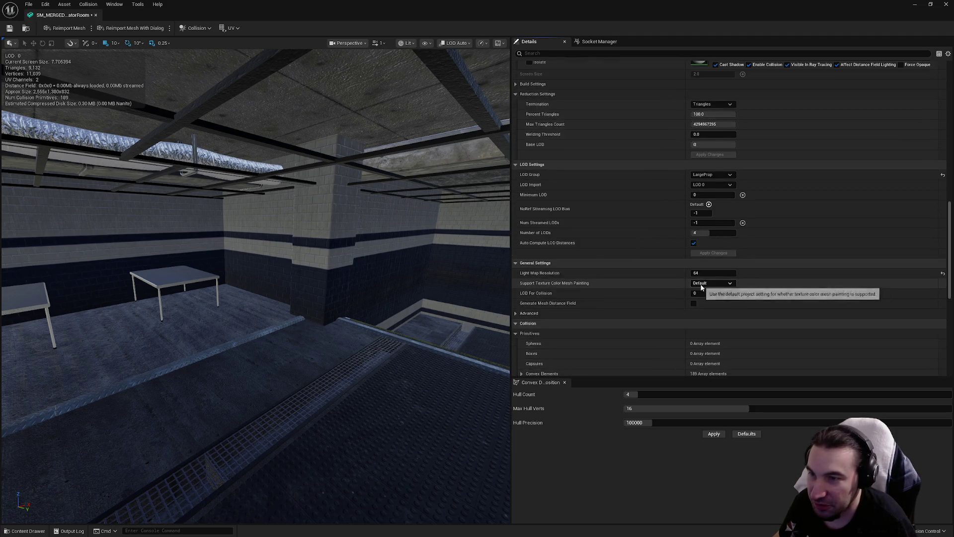
scroll(702, 287, "up", 3)
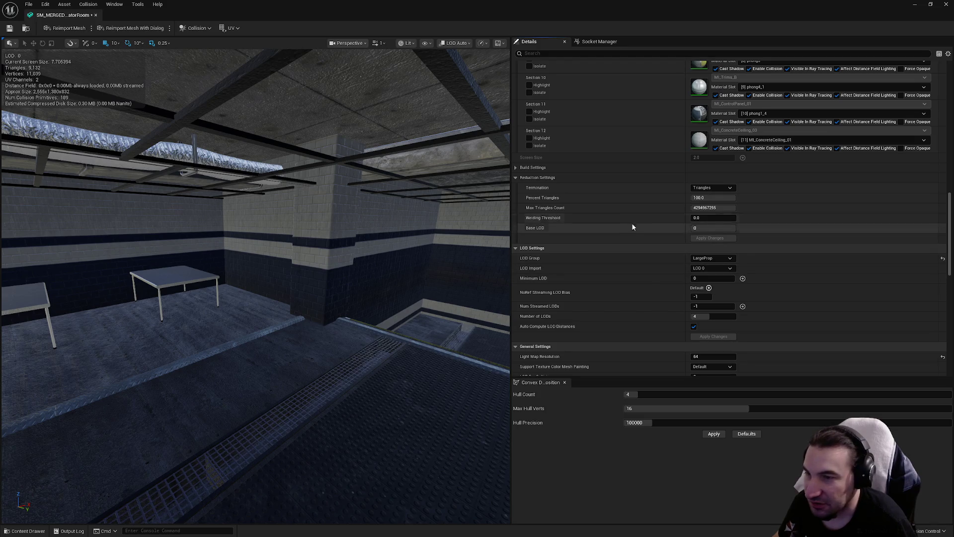
left_click(694, 326)
left_click(8, 30)
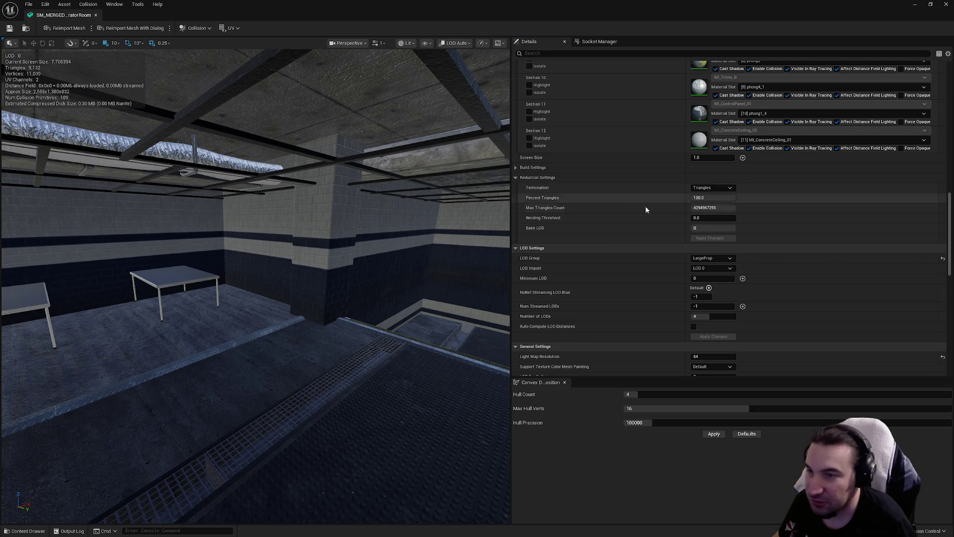
Set the LOD 1 screen size to 0.8 and the LOD 2 screen size to 0.5
scroll(645, 207, "up", 10)
left_click(711, 215)
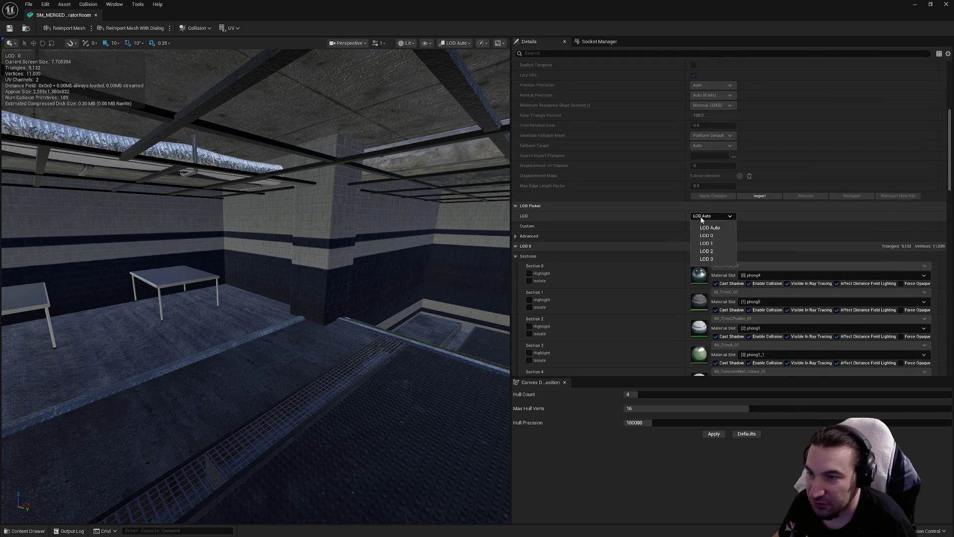
left_click(705, 244)
mouse_move(380, 252)
left_mouse_down()
mouse_move(358, 228)
mouse_move(343, 234)
mouse_move(383, 226)
mouse_move(348, 231)
mouse_move(368, 230)
left_mouse_up()
left_click(716, 266)
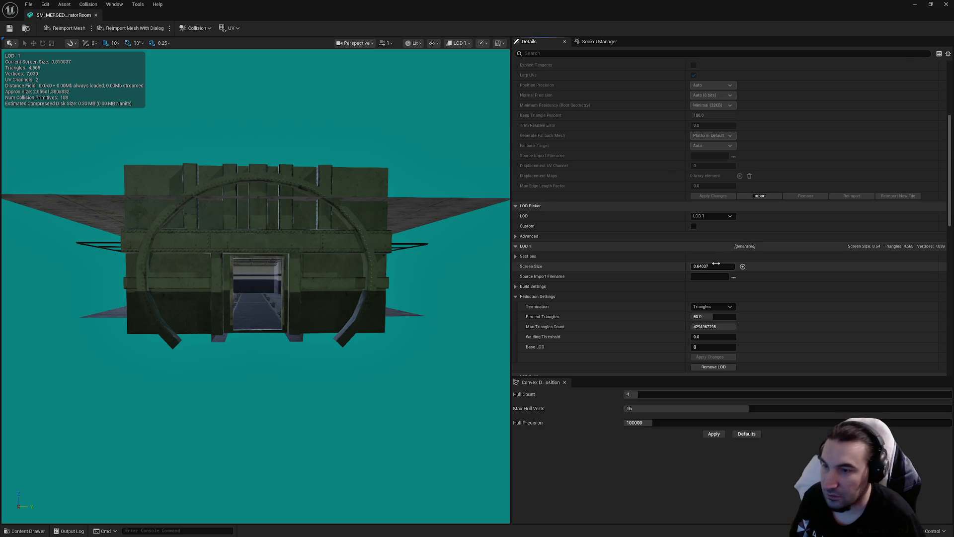
type("0.8")
key("Return")
left_click(712, 216)
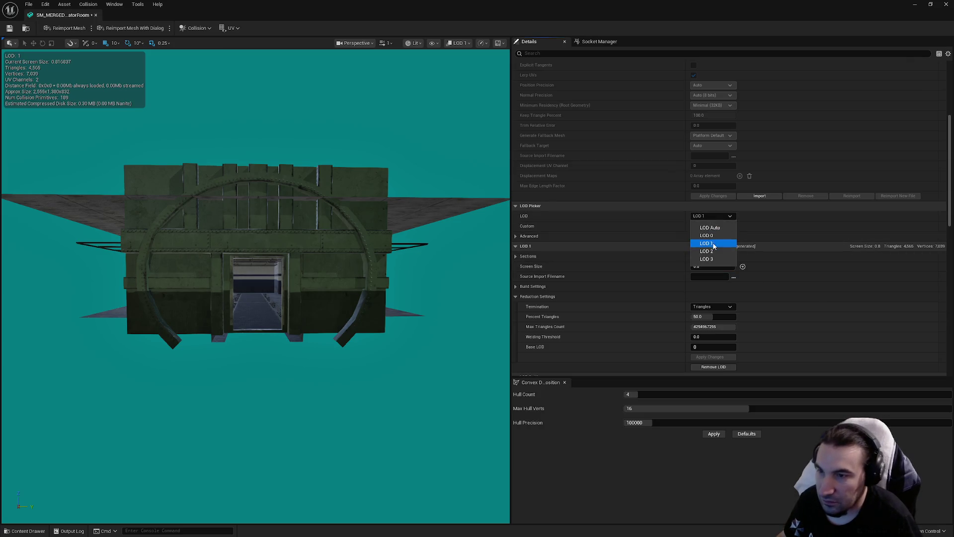
left_click(713, 252)
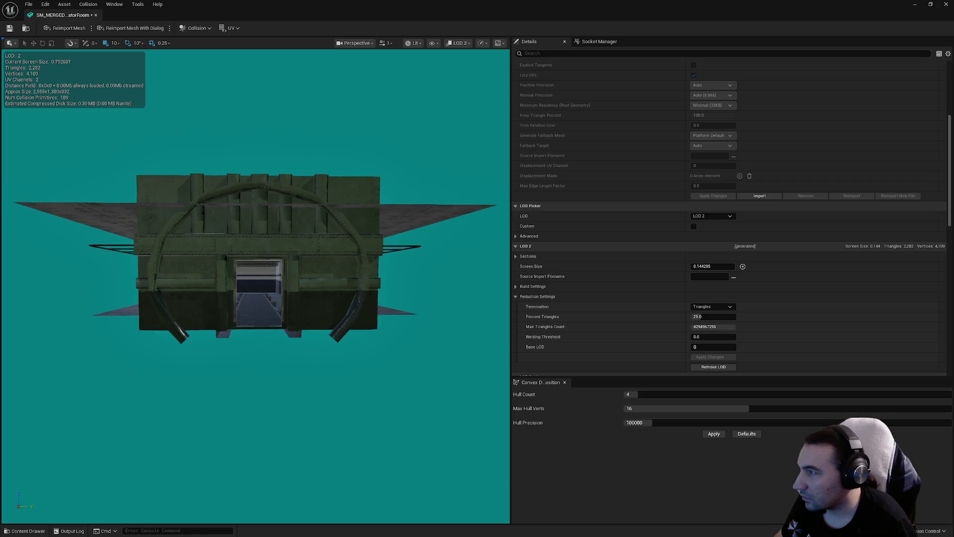
left_click(711, 266)
type("0.5")
key("Return")
Give LOD 3 a 0.3 screen size and 1% triangles, then apply the changes
left_click(714, 216)
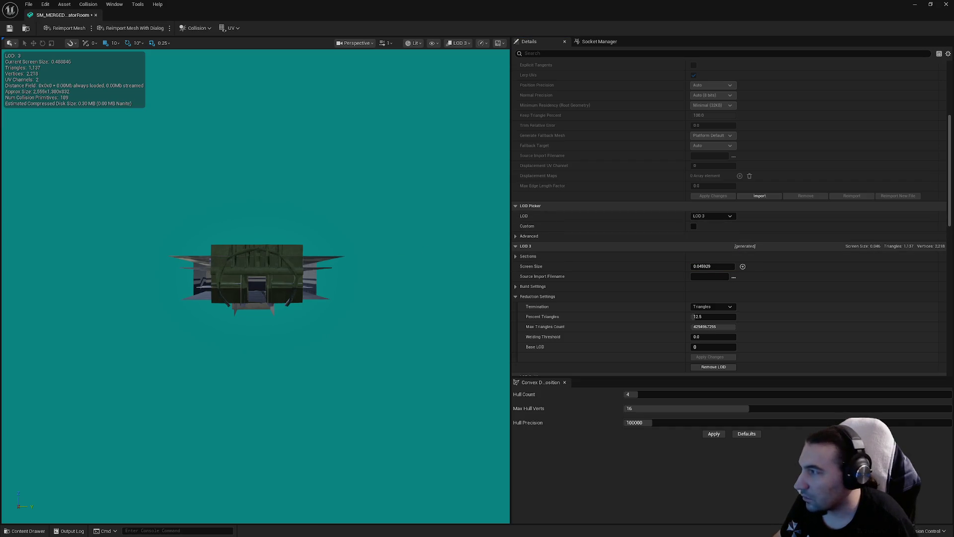
scroll(257, 278, "down", 4)
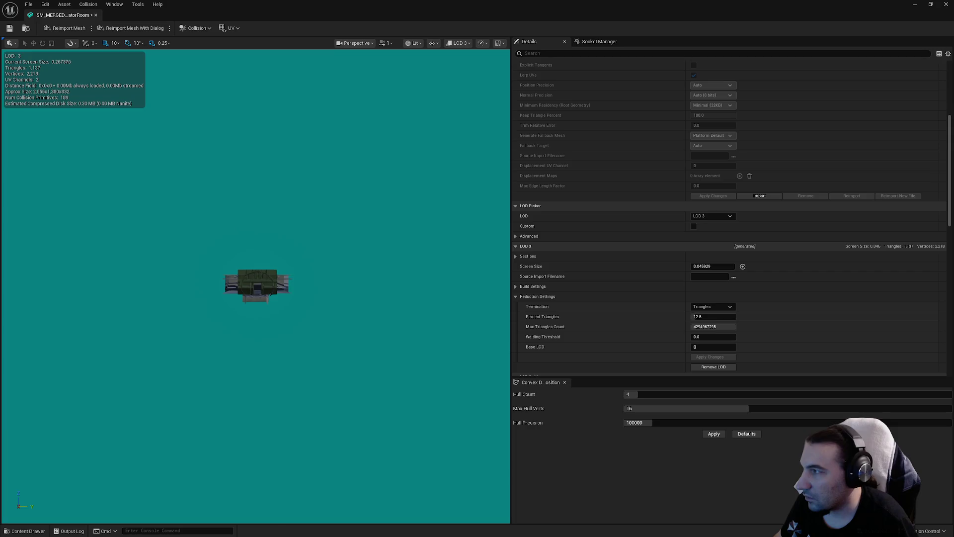
left_click(706, 267)
type("0.3")
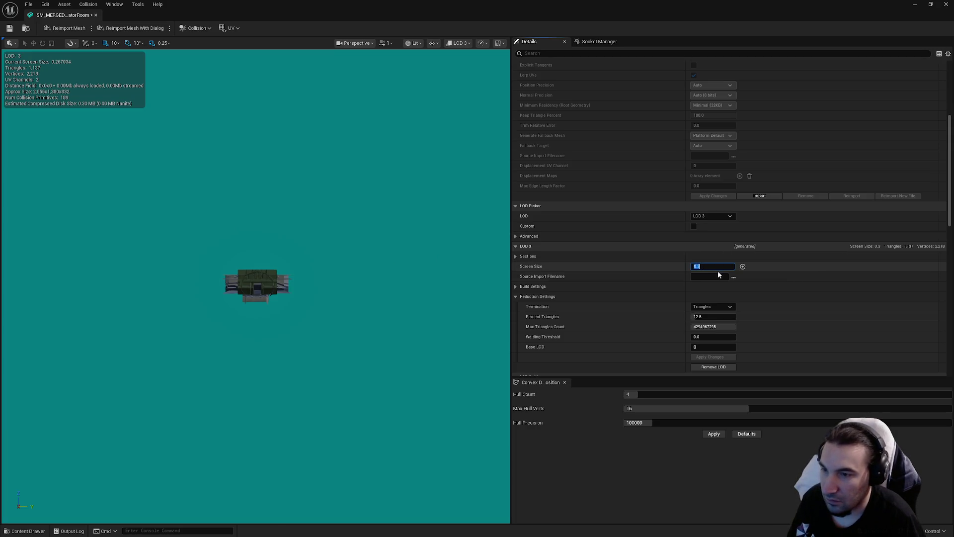
left_click(715, 317)
type("1")
key("Return")
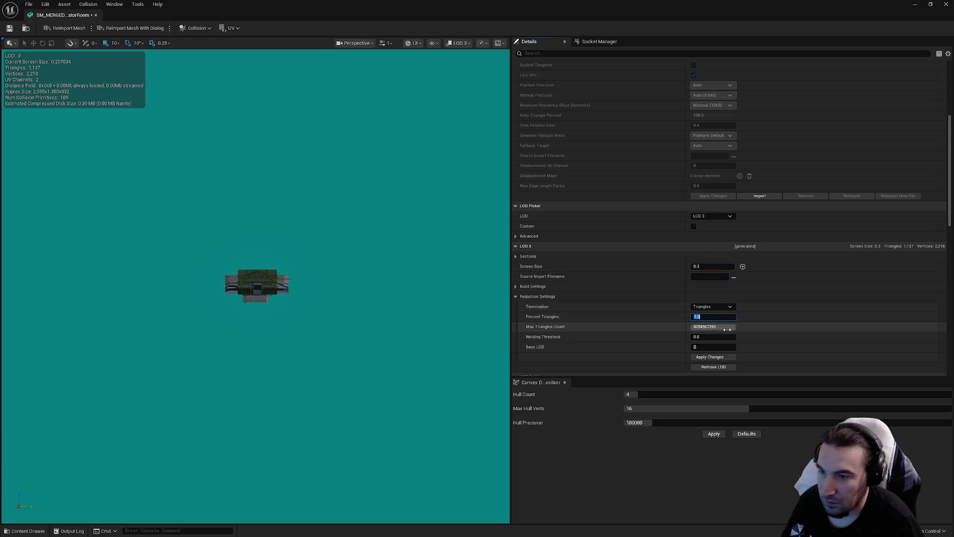
left_click(719, 359)
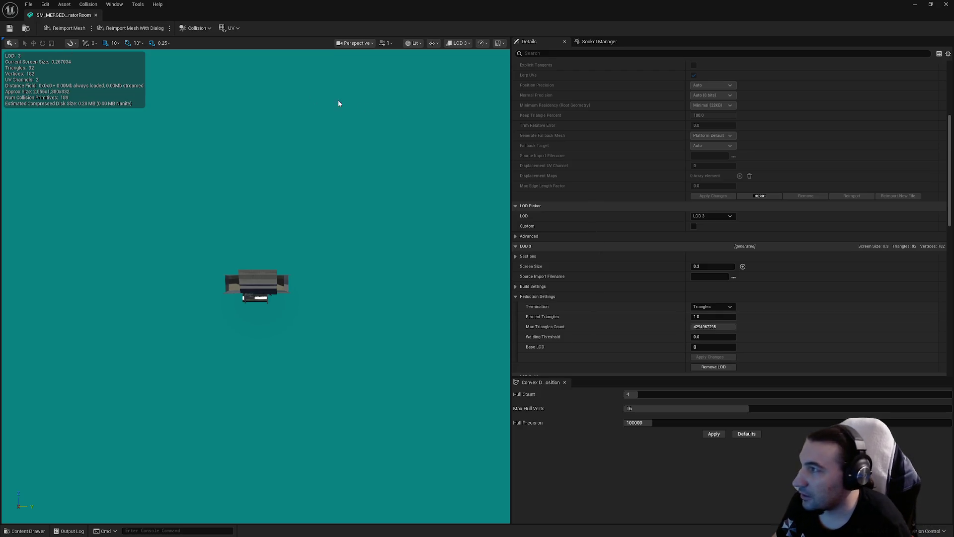
Return the LOD preview to Auto, close the mesh editor and show the output log
left_click(714, 216)
left_click(708, 228)
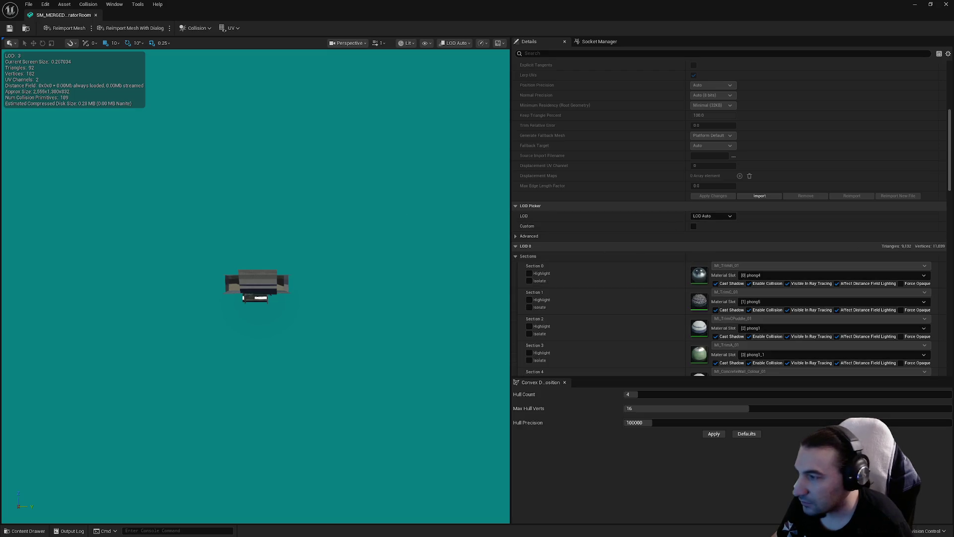
scroll(255, 290, "up", 10)
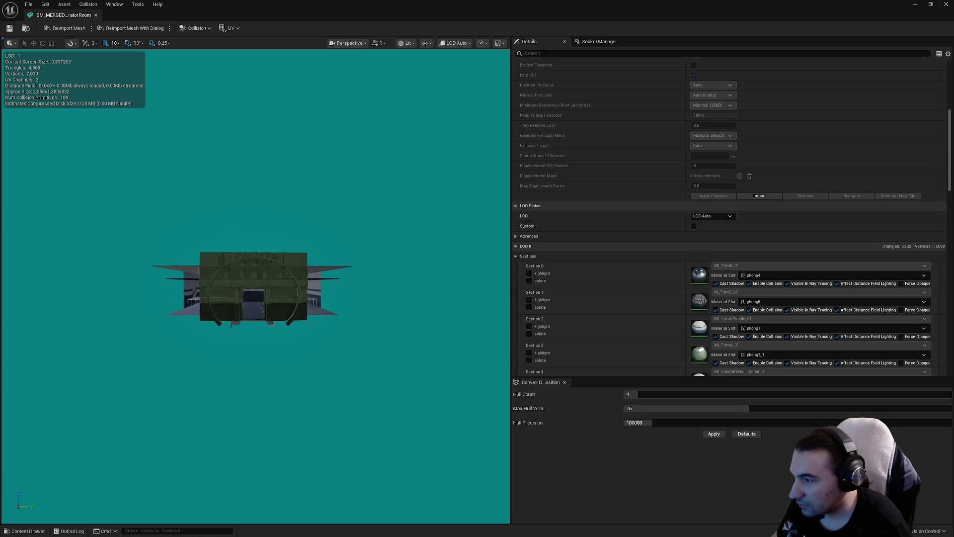
scroll(254, 291, "up", 10)
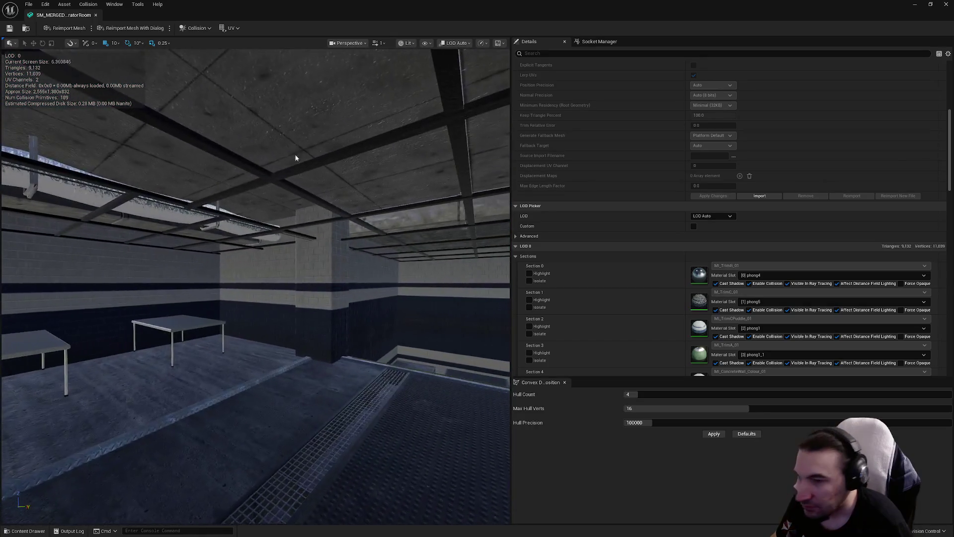
left_click(932, 4)
left_click(69, 531)
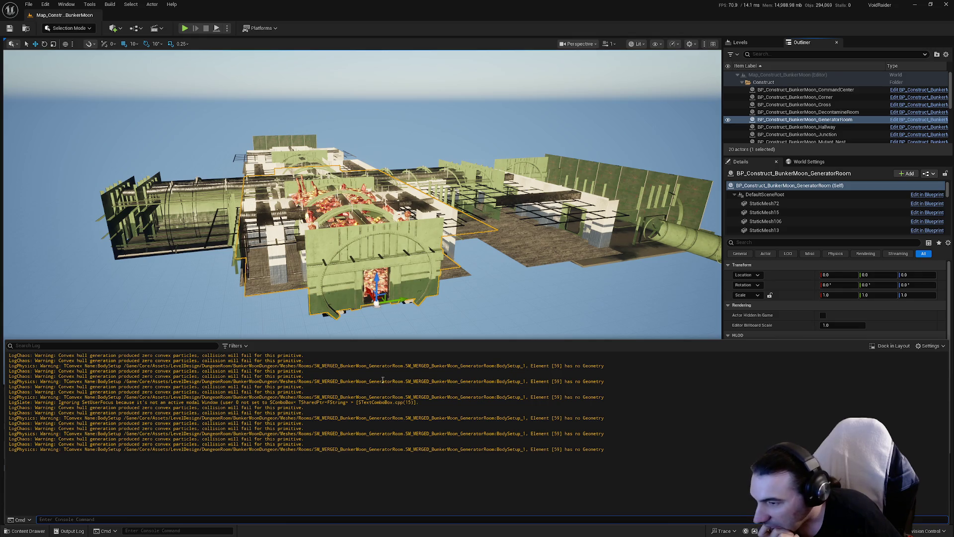
left_click(412, 303)
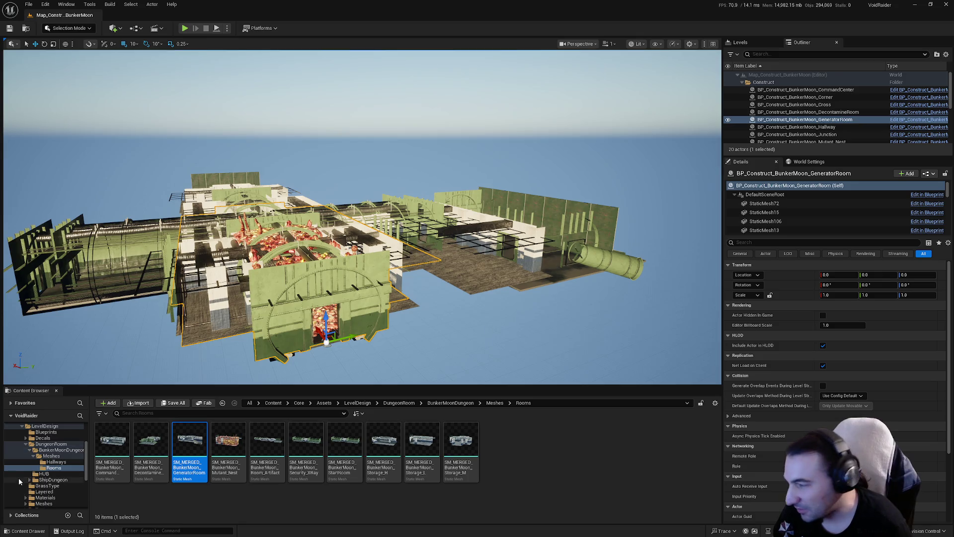
left_click(26, 445)
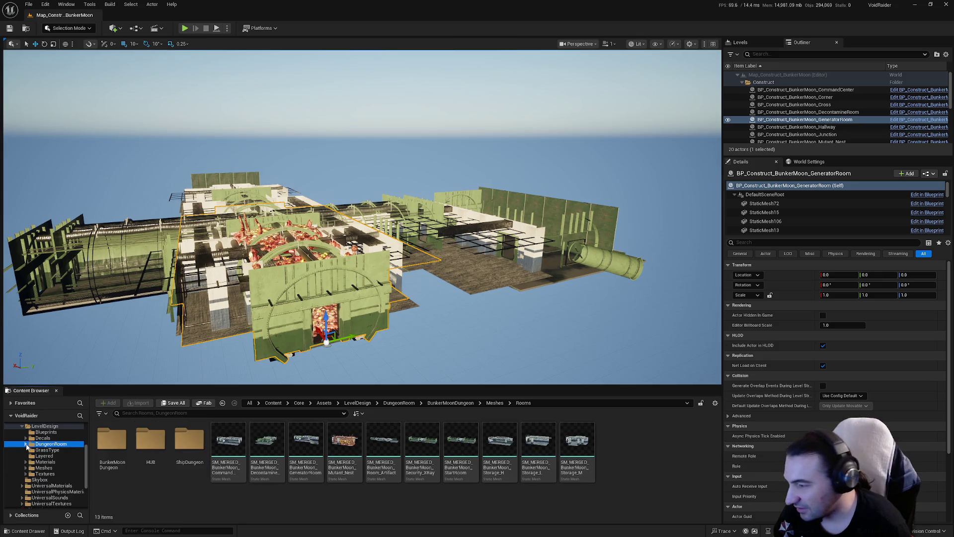
scroll(50, 455, "up", 3)
scroll(62, 456, "down", 4)
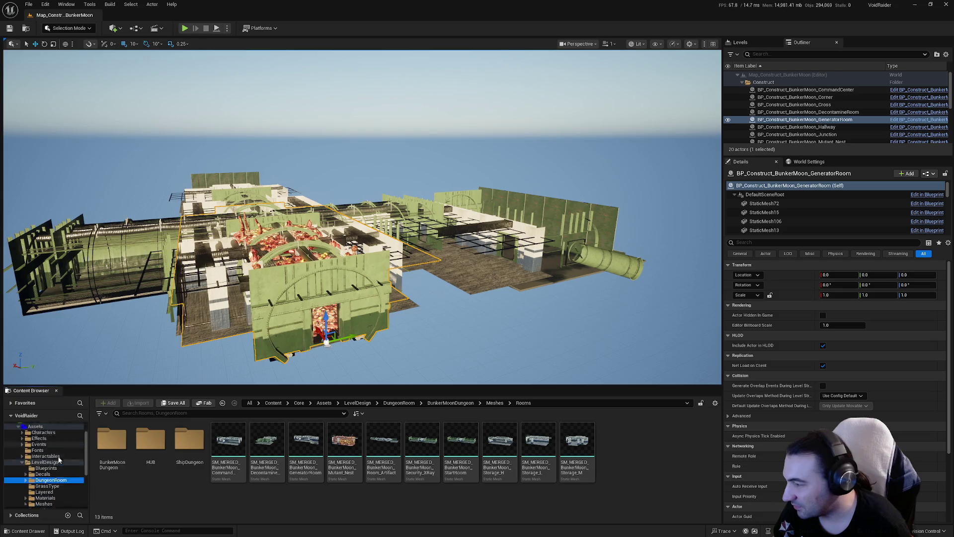
left_click(71, 497)
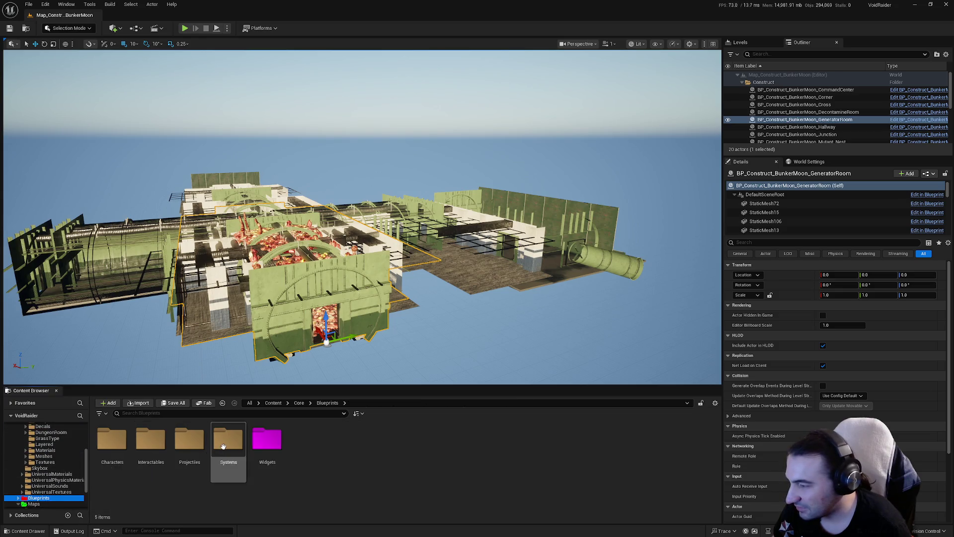
double_click(228, 440)
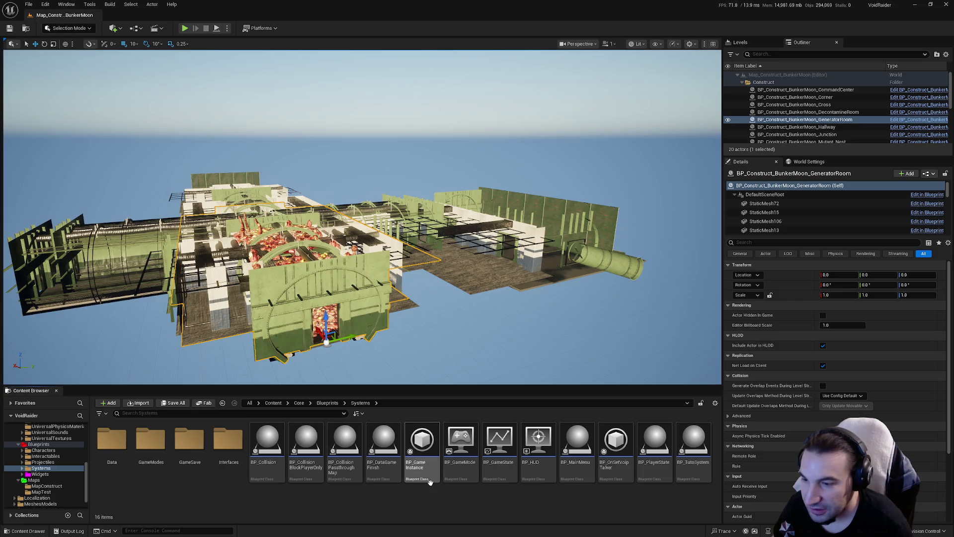
mouse_move(431, 465)
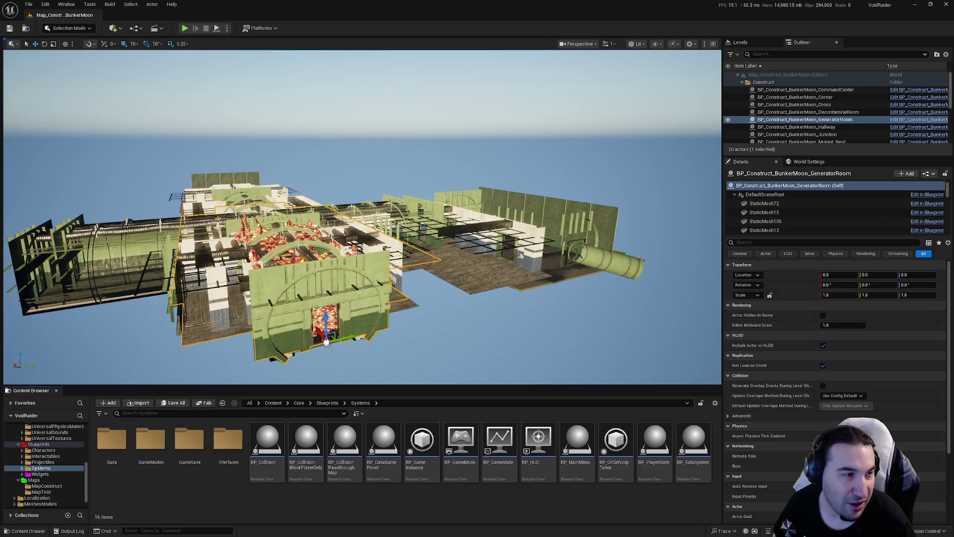
left_click(805, 120)
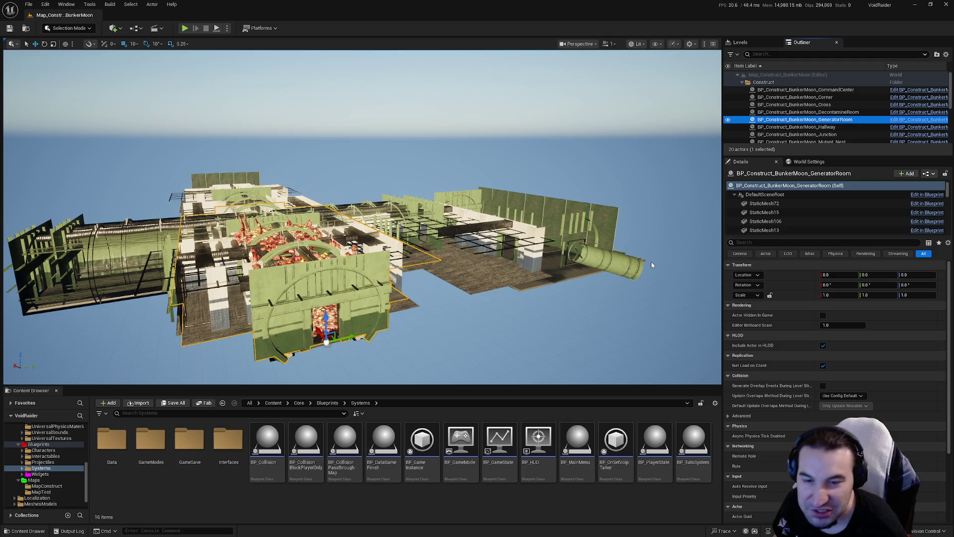
left_click_drag(457, 306, 492, 294)
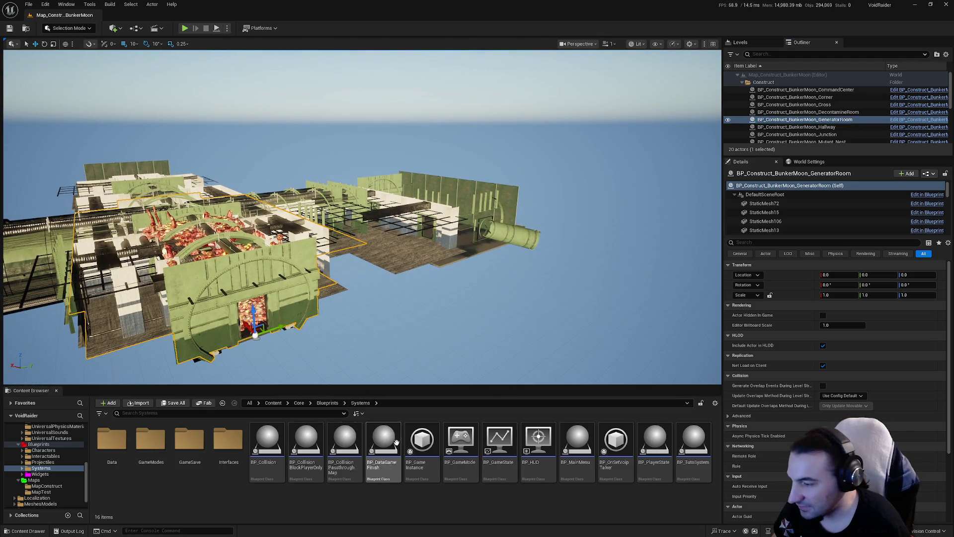
left_click(415, 433)
double_click(415, 433)
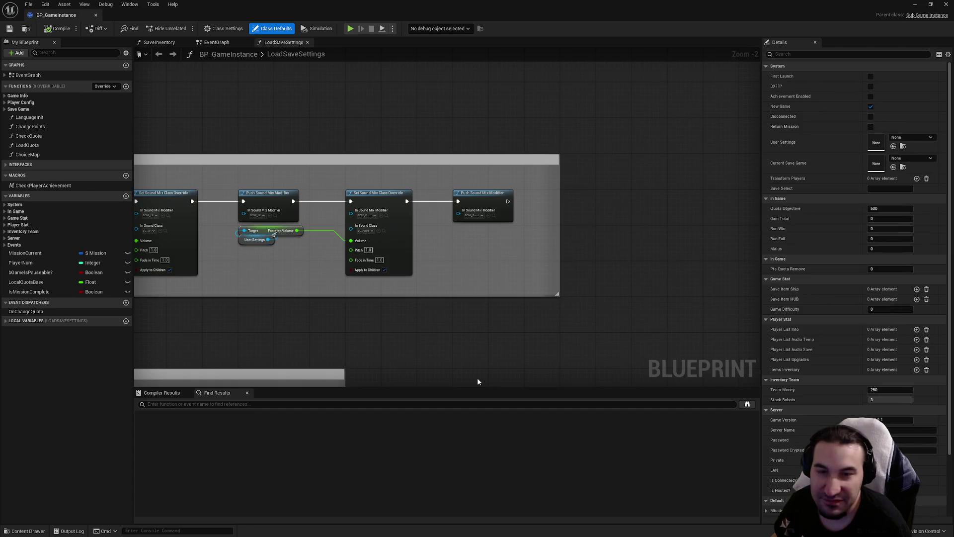
scroll(597, 129, "down", 6)
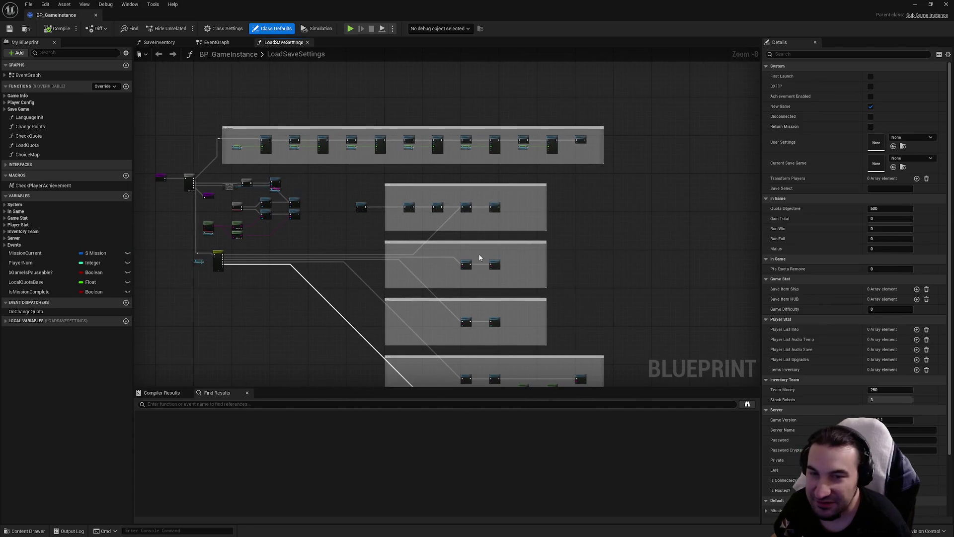
left_click_drag(482, 233, 532, 159)
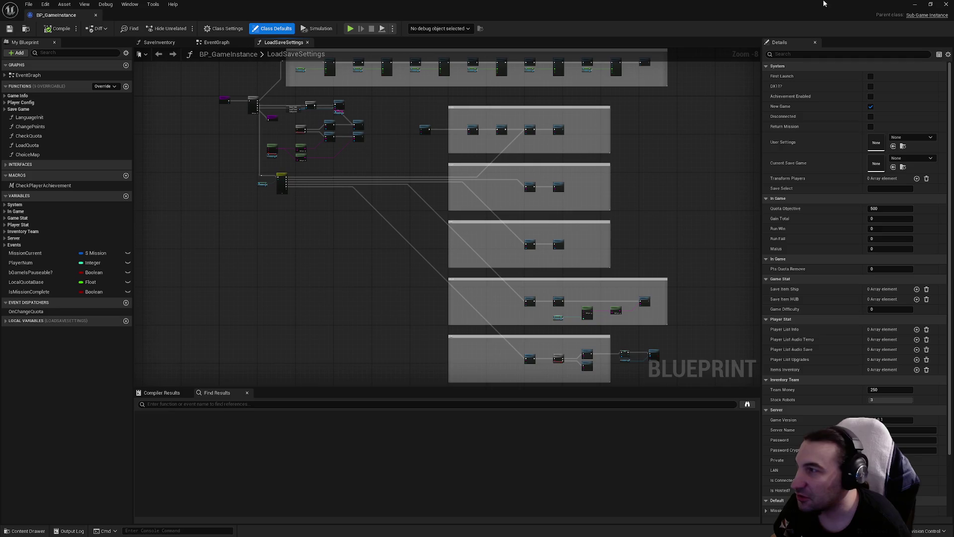
left_click(947, 3)
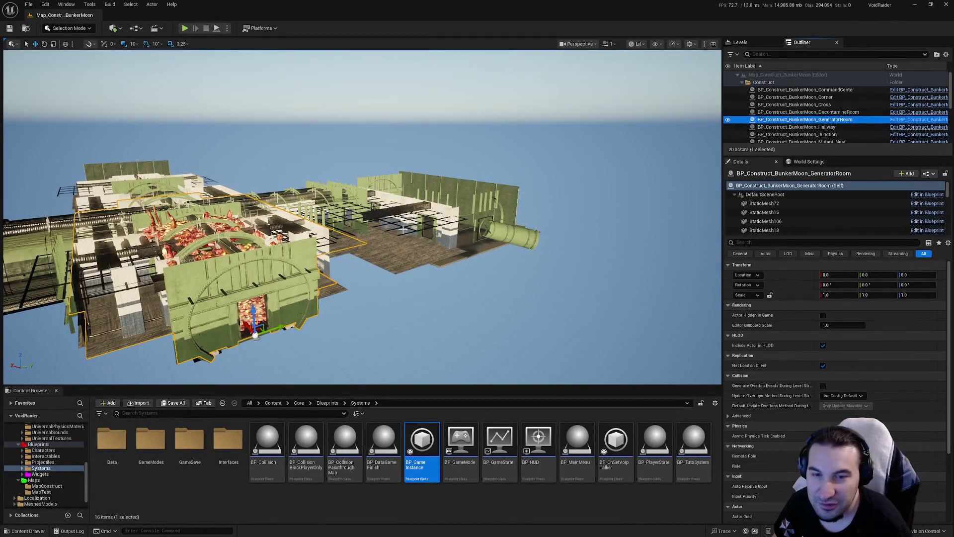
Browse the Content Browser tree from Maps into the Blueprints Systems folder
left_click(19, 479)
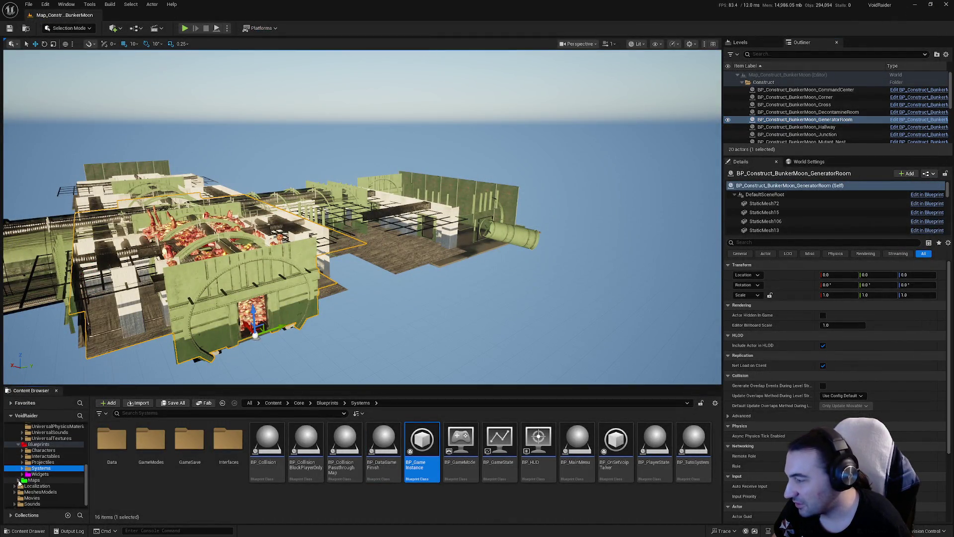
scroll(44, 459, "up", 5)
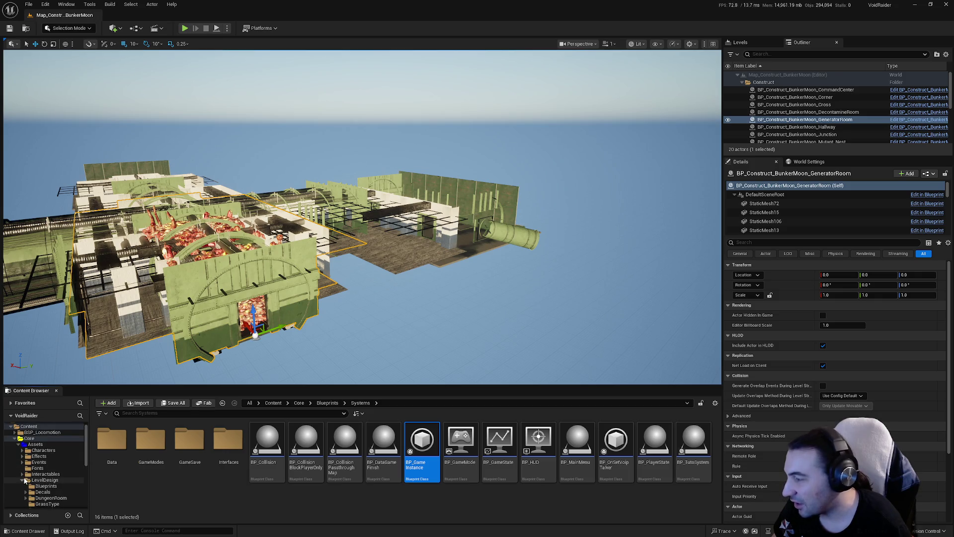
left_click(18, 444)
left_click(19, 450)
left_click(45, 461)
left_click(42, 467)
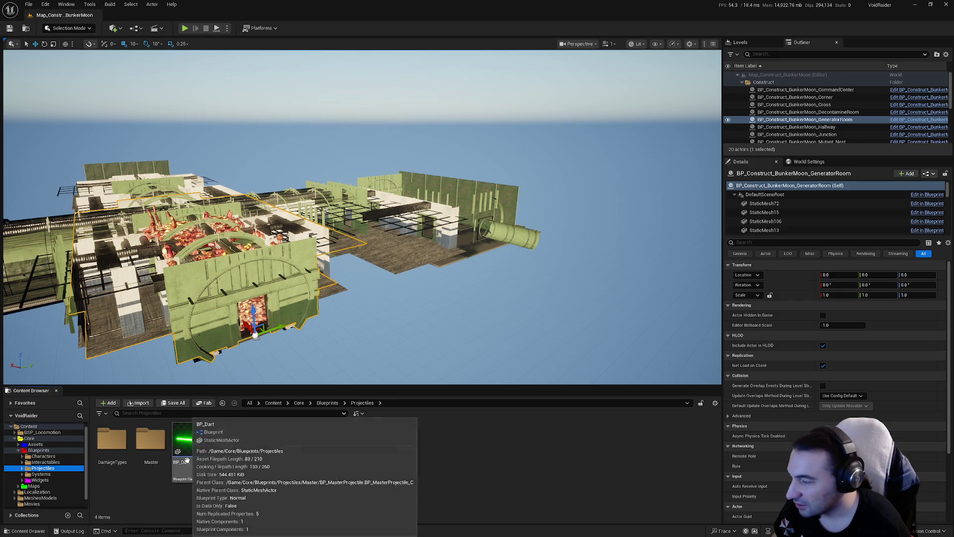
left_click(61, 474)
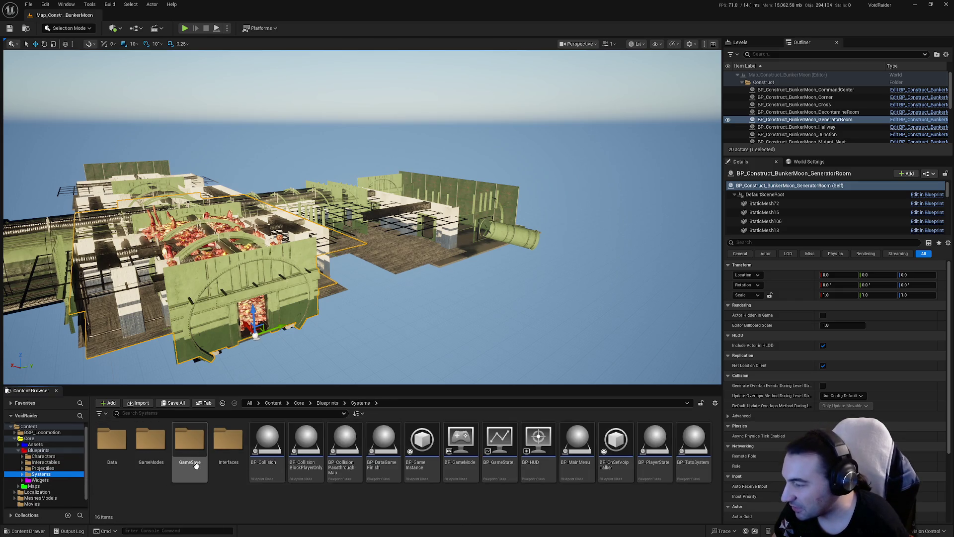
double_click(190, 440)
key("alt+Left")
Navigate through GameModes, Dungeon, Ship and RoomsShip to the Rooms folder
double_click(151, 439)
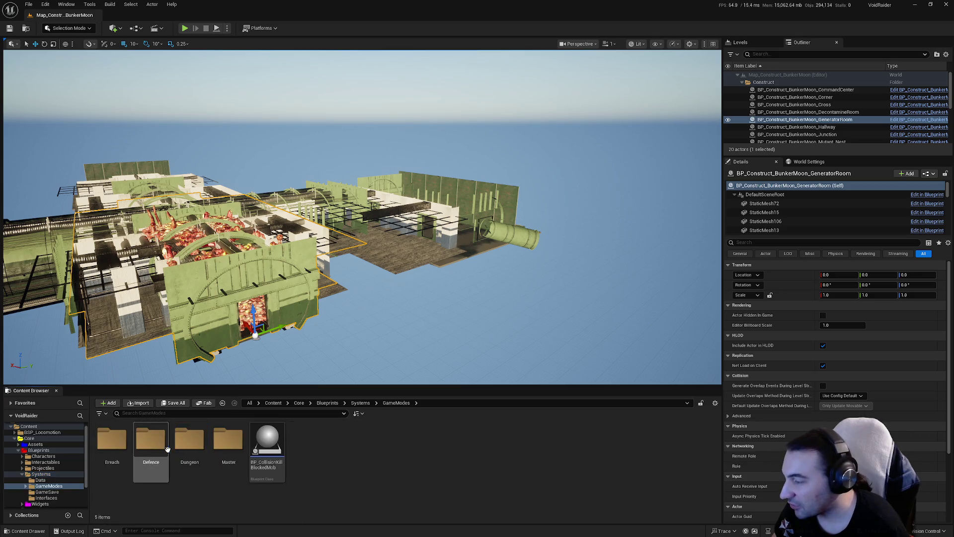
double_click(190, 440)
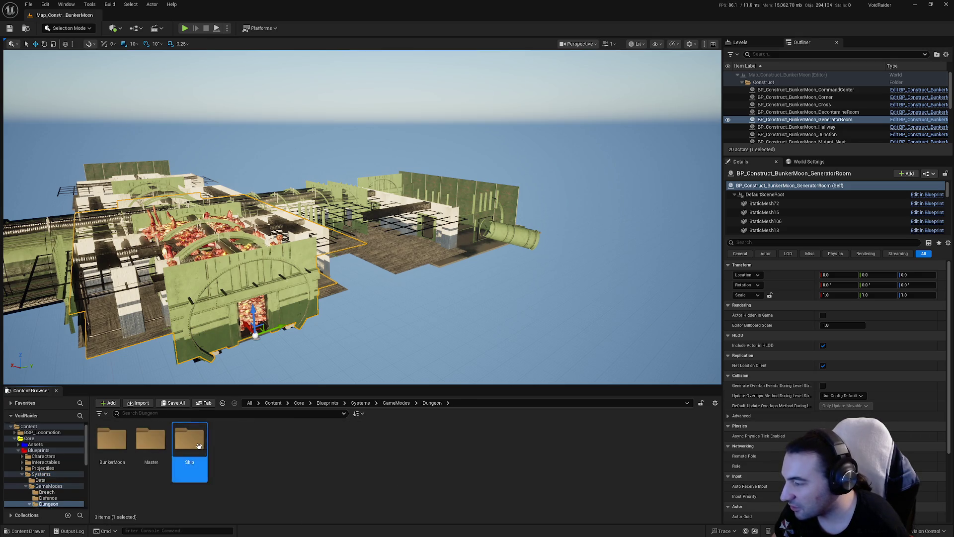
double_click(189, 440)
double_click(113, 439)
left_click(150, 438)
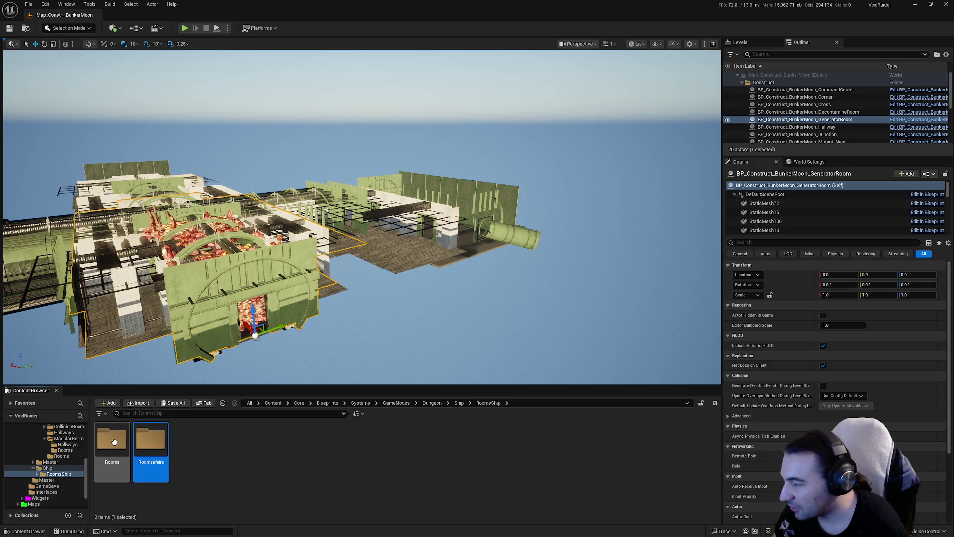
left_click(116, 441)
double_click(116, 441)
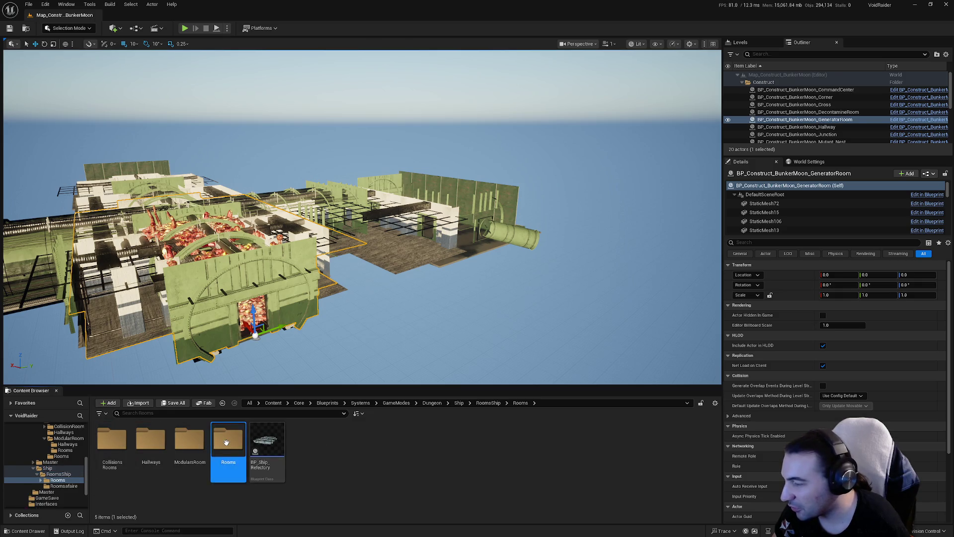
double_click(228, 440)
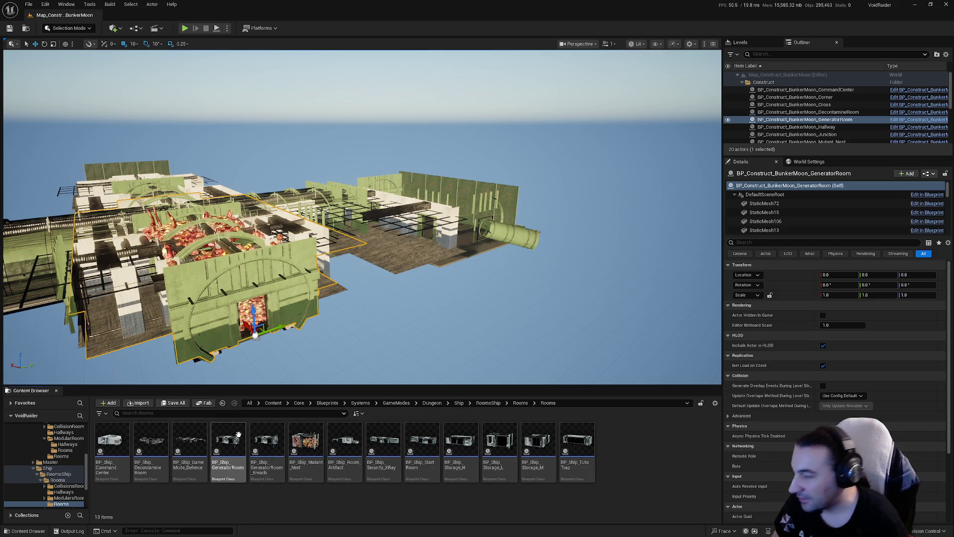
key("alt+Left")
key("alt+Left")
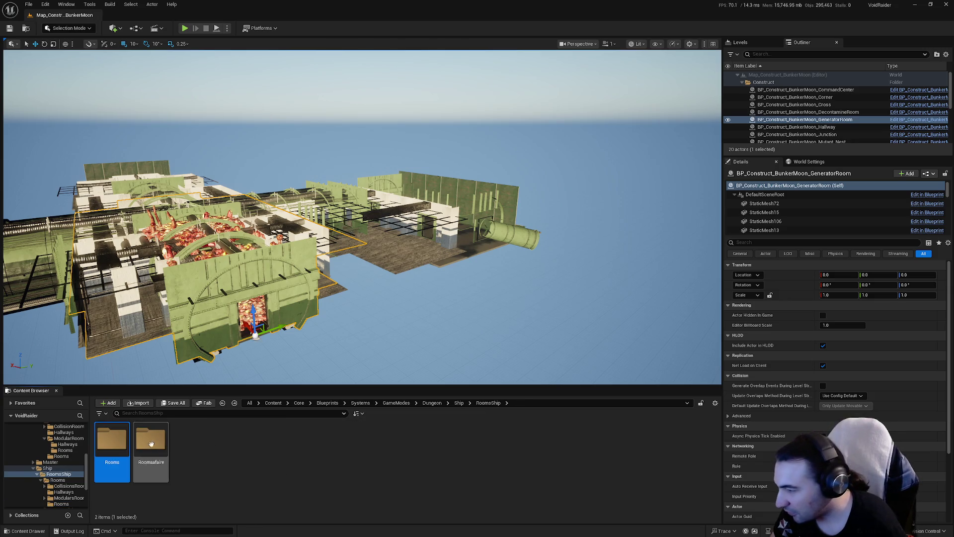
key("alt+Left")
key("alt+Right")
key("alt+Right")
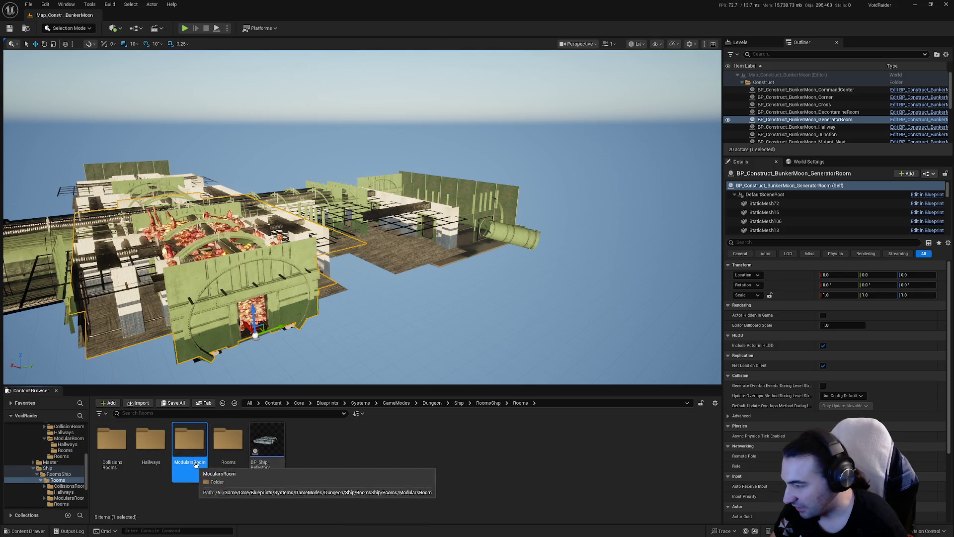
Enter ModularsRoom > Rooms and open the BP_Construct_Ship_GeneratorRoom blueprint
double_click(198, 459)
double_click(150, 440)
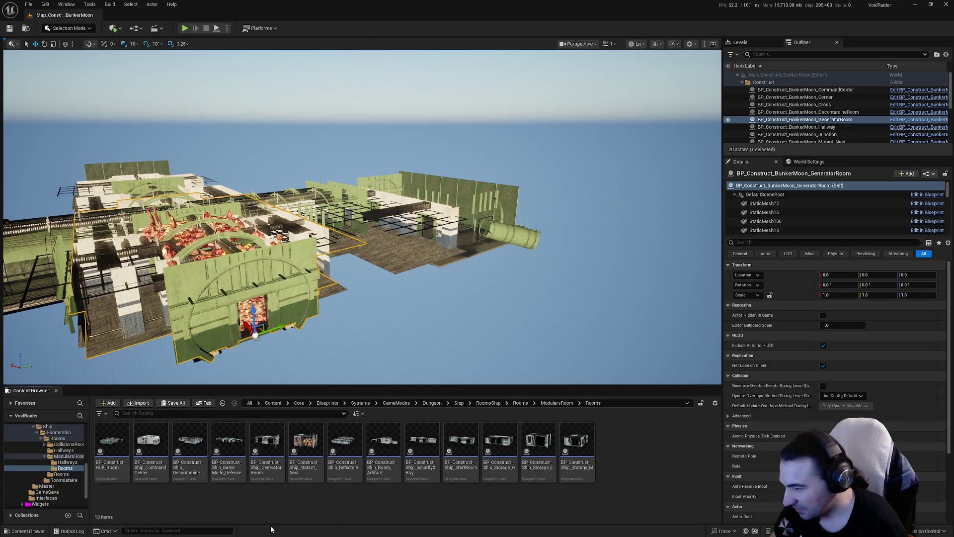
double_click(258, 464)
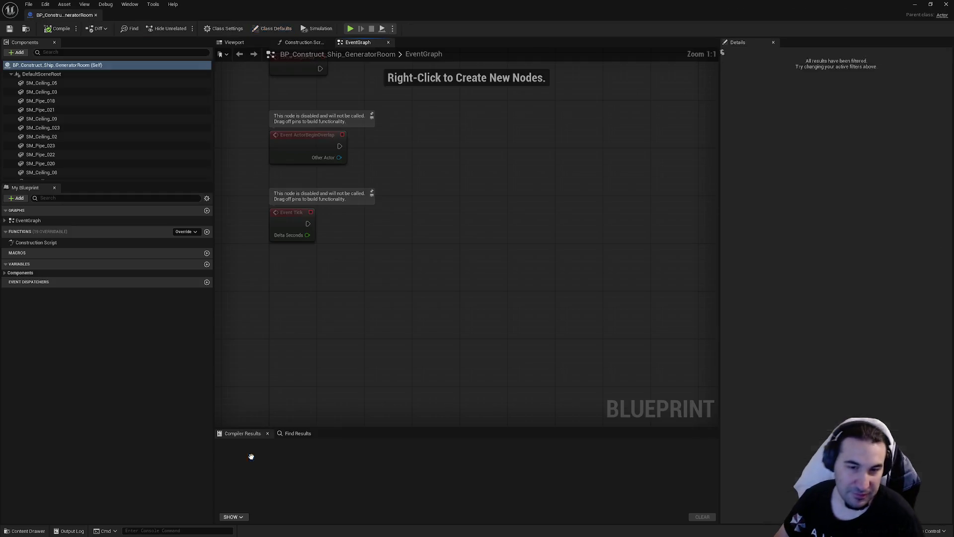
View the ship blueprint in 3D and frame the SM_Ceiling_05 component
left_click(234, 43)
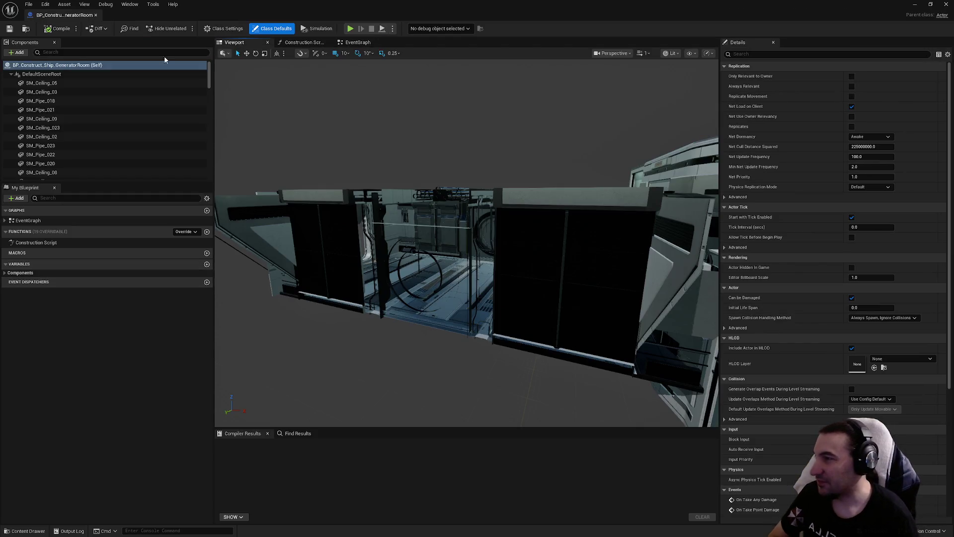
left_click(99, 75)
key("Down")
key("f")
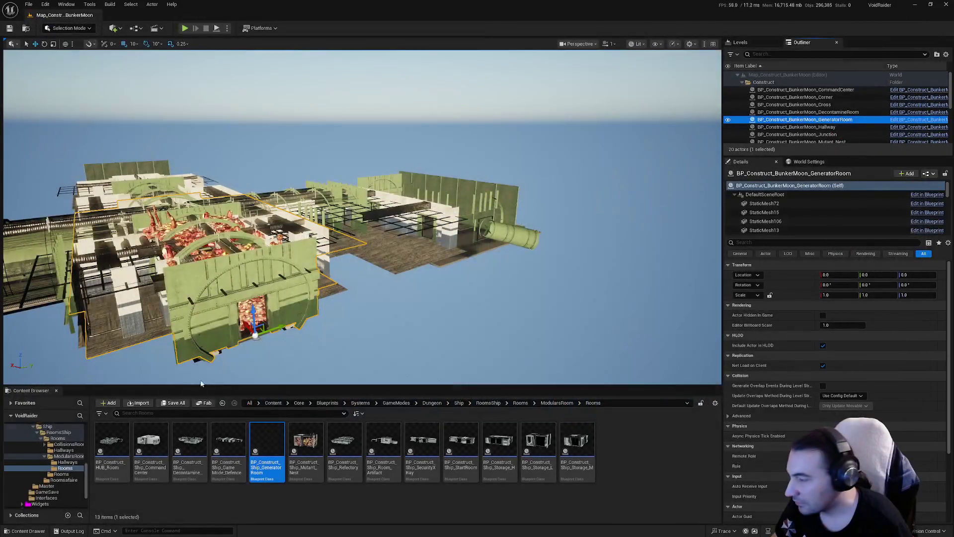
Browse BunkerMoon's ModularRooms > Rooms folder and open the BunkerMoon Generator Room blueprint
left_click(47, 450, "ctrl")
scroll(29, 450, "up", 3)
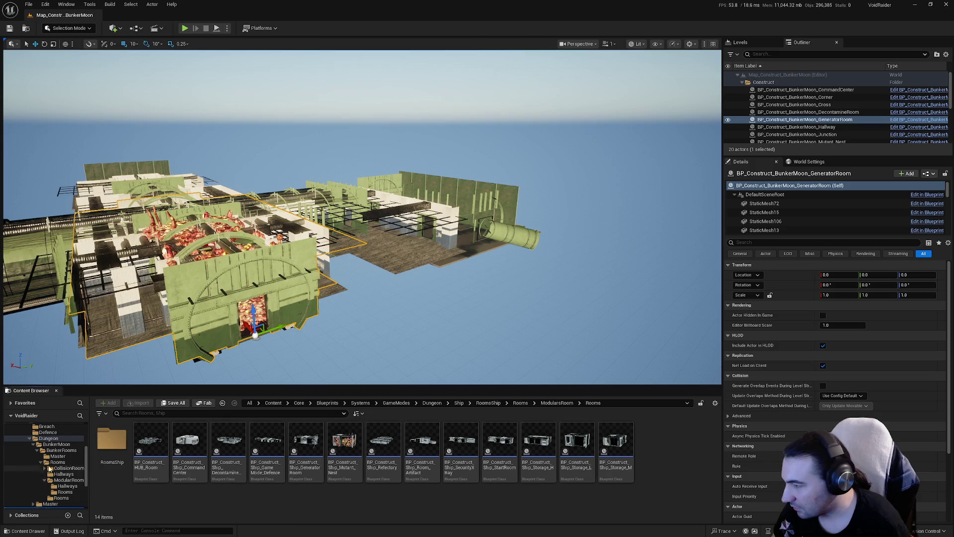
left_click(40, 462)
left_click(40, 462)
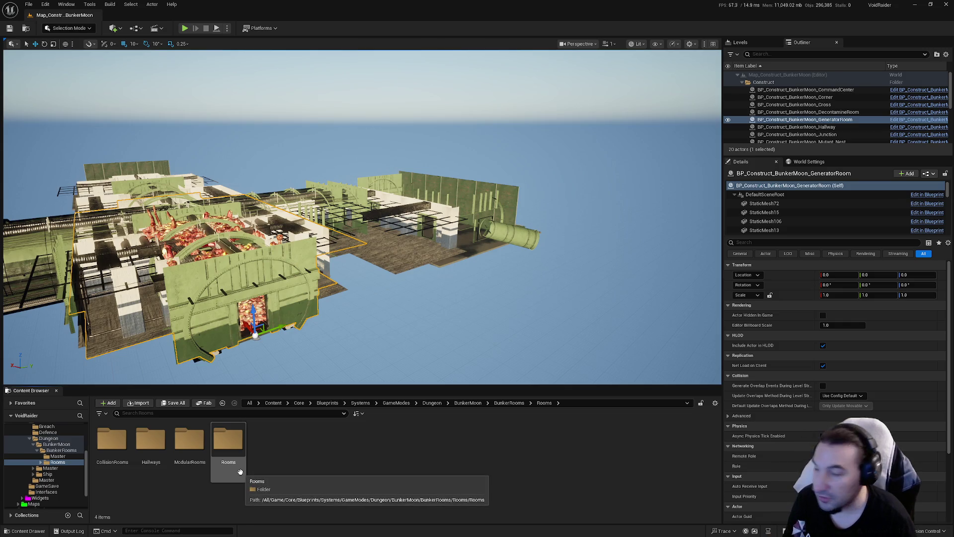
double_click(190, 440)
double_click(151, 440)
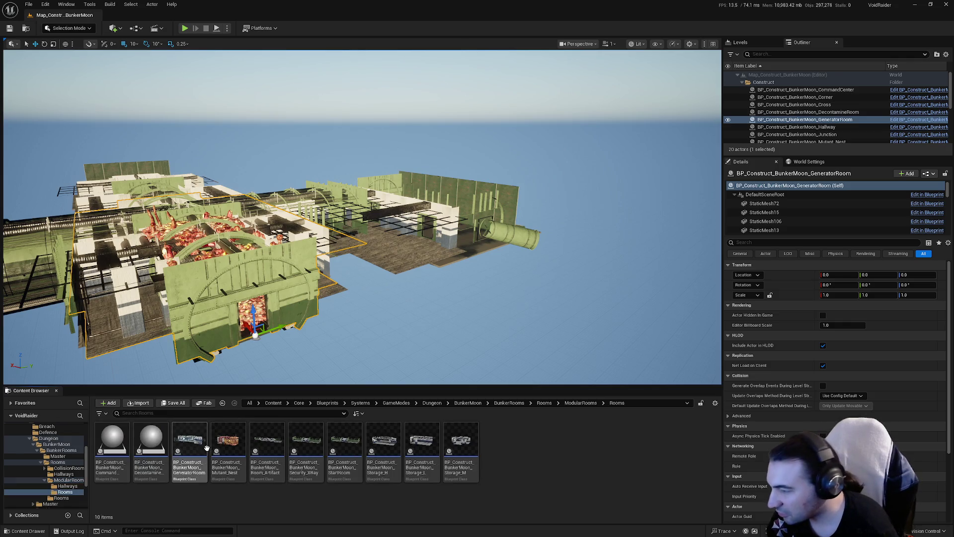
double_click(201, 448)
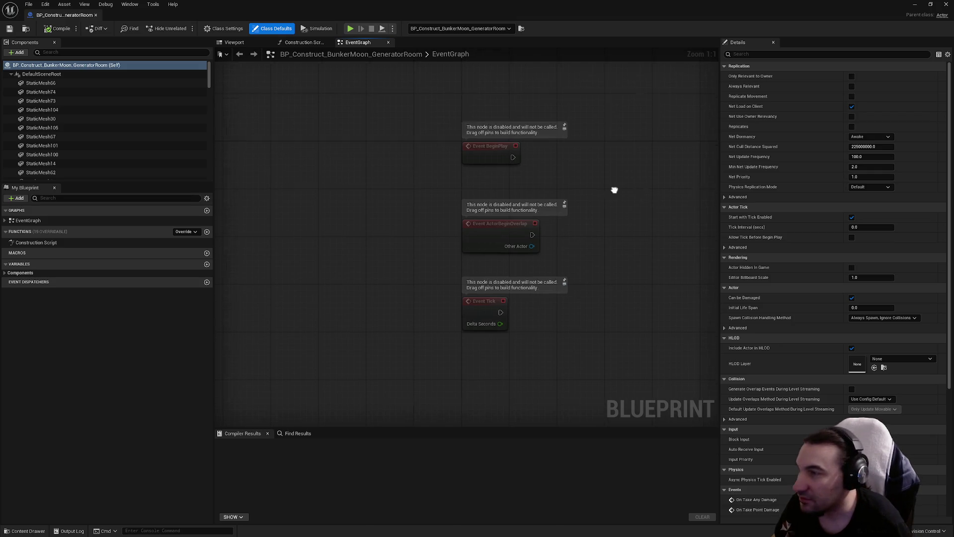
In the blueprint's 3D view, fly into the room and select the concrete staircase
left_click(251, 43)
scroll(467, 243, "up", 10)
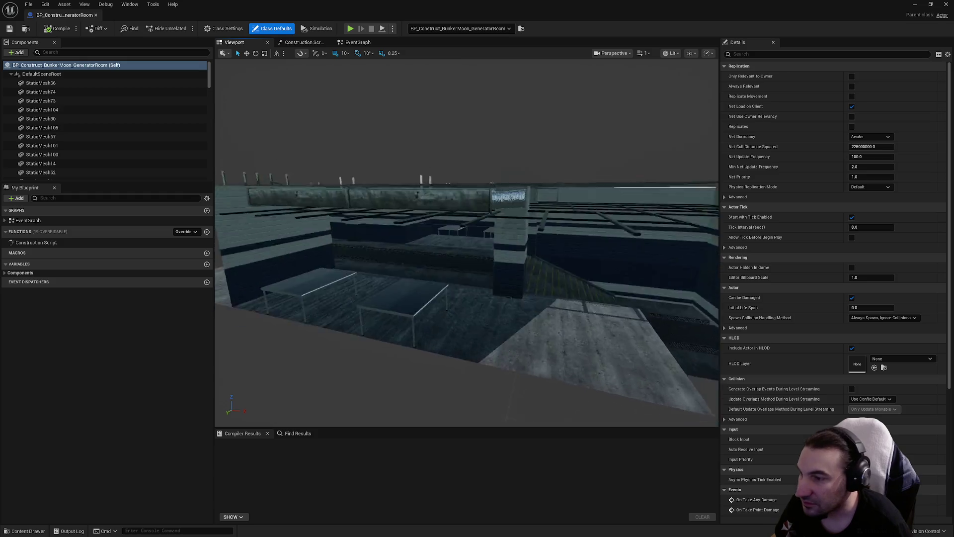
left_click_drag(406, 160, 406, 160)
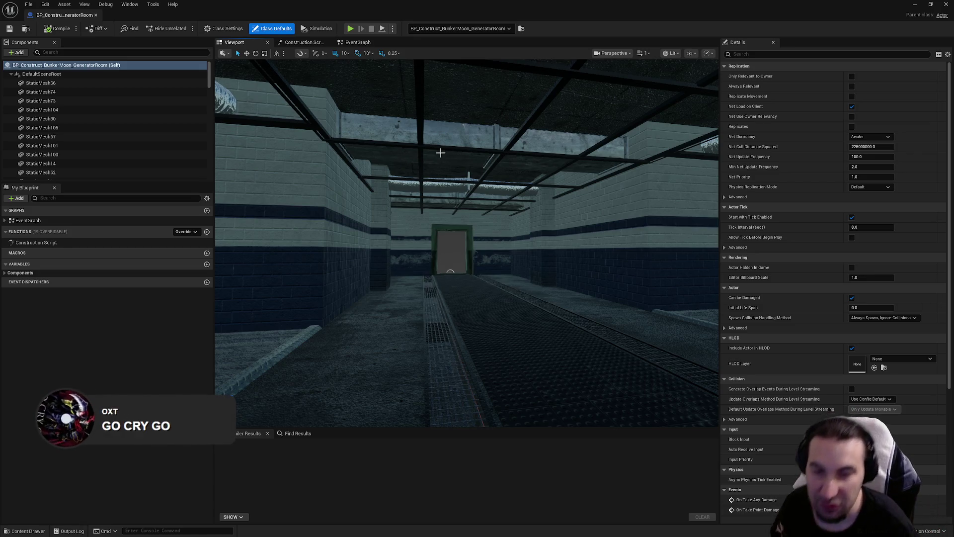
mouse_move(460, 168)
left_mouse_down()
mouse_move(527, 168)
mouse_move(448, 169)
mouse_move(542, 167)
mouse_move(495, 277)
mouse_move(437, 278)
mouse_move(458, 197)
left_mouse_up()
left_click(485, 200)
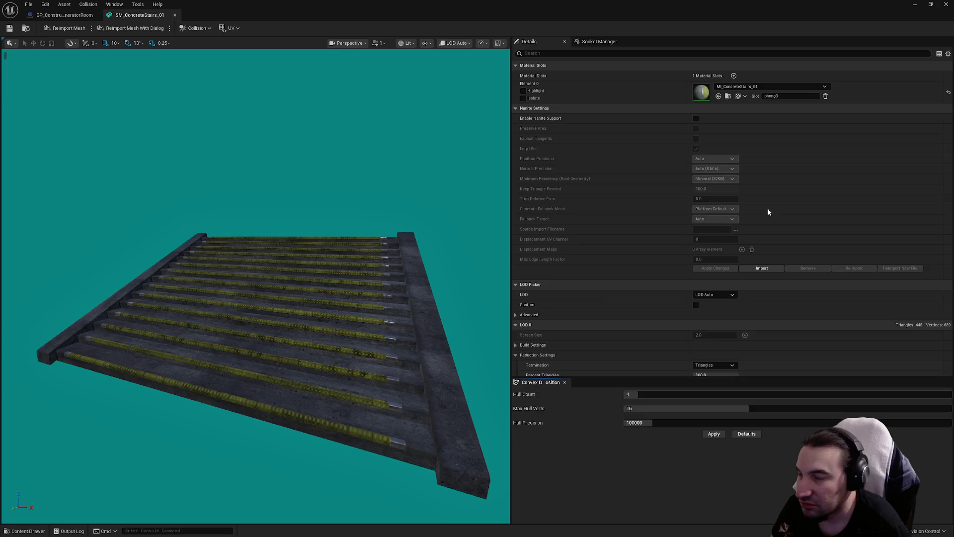
Set SM_ConcreteStairs_01's LOD Group to LargeProp and confirm the change
scroll(644, 196, "down", 5)
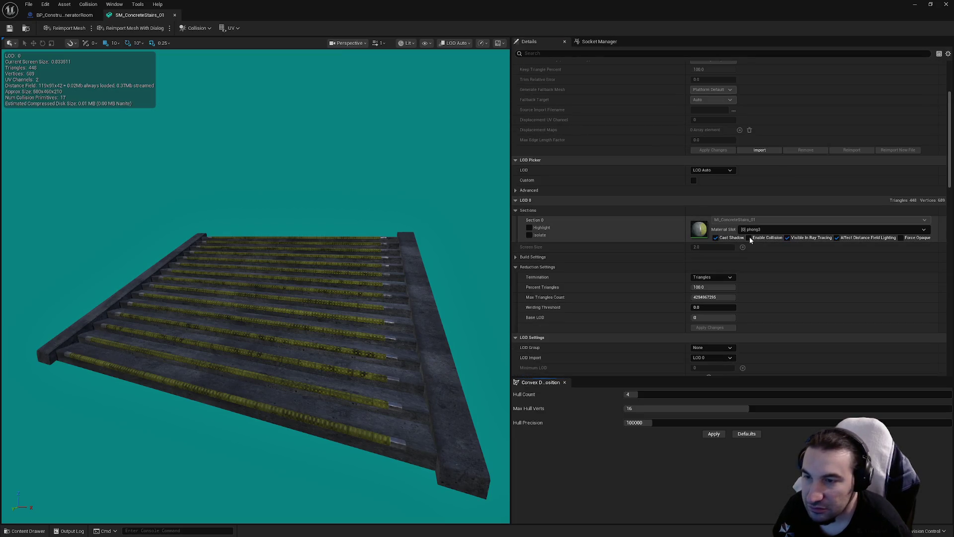
scroll(756, 264, "up", 4)
scroll(758, 265, "down", 9)
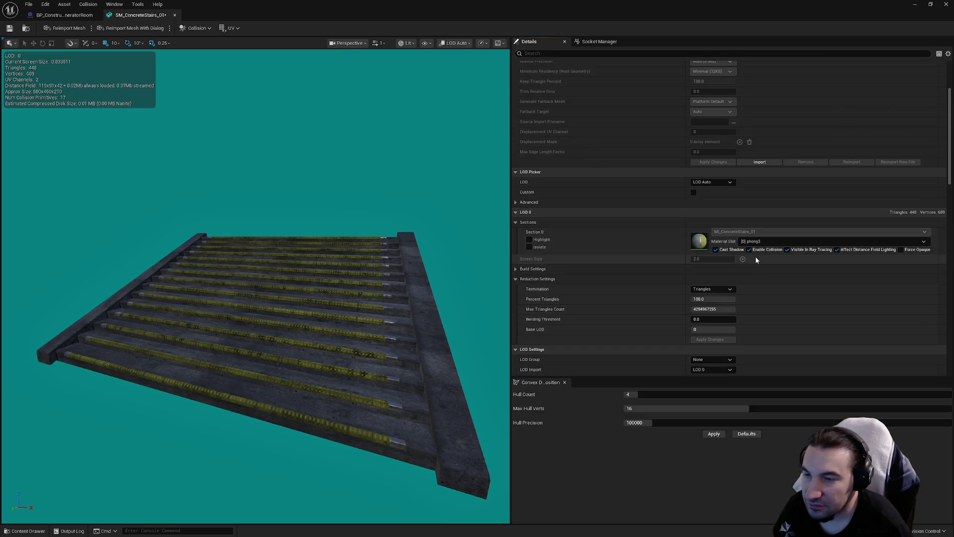
left_click(711, 242)
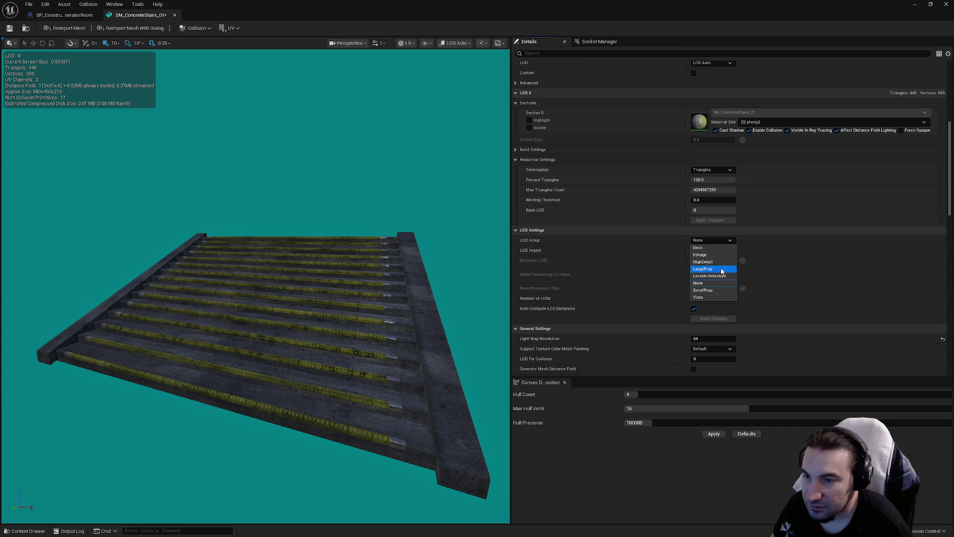
left_click(705, 271)
left_click(535, 284)
Pick a different option in the Collision Complexity dropdown
scroll(721, 288, "down", 10)
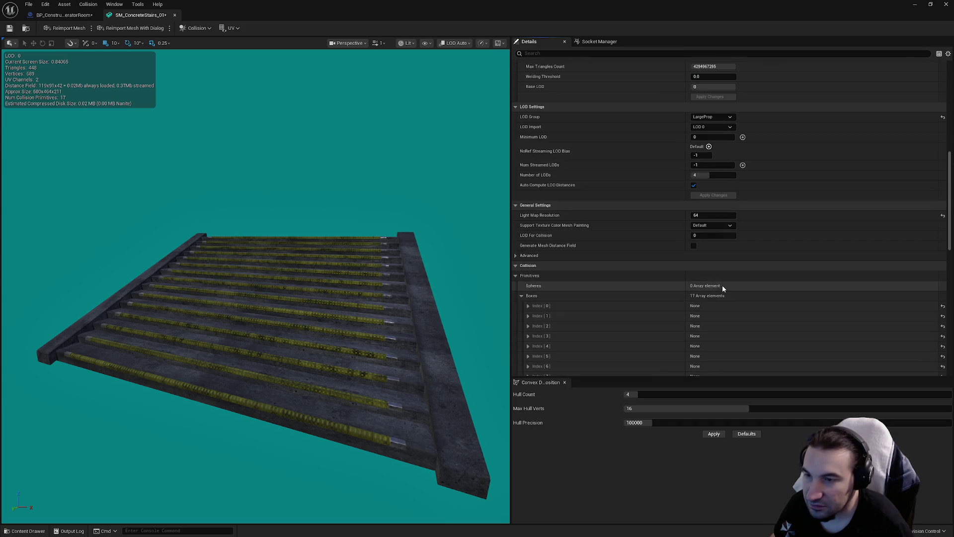
scroll(724, 253, "down", 5)
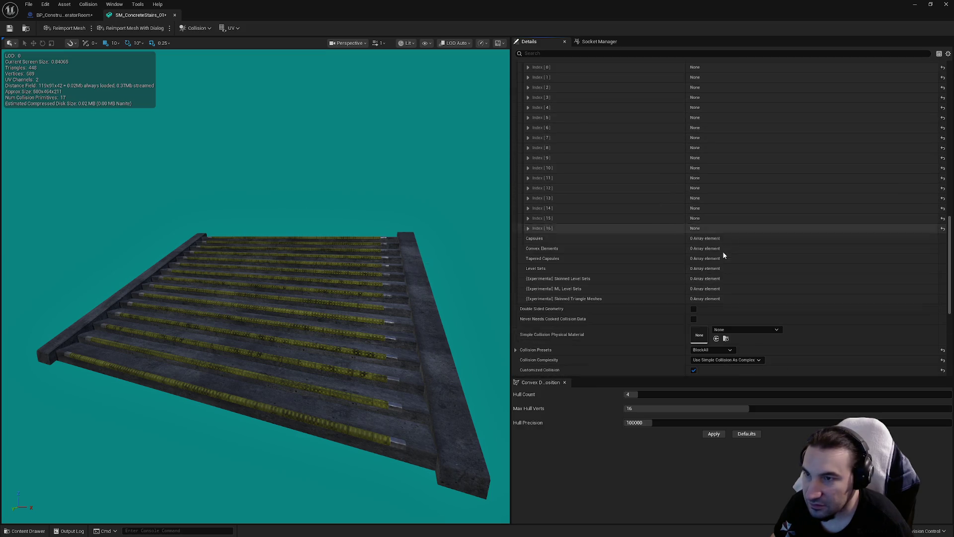
left_click(723, 253)
left_click(734, 265)
scroll(746, 278, "up", 12)
scroll(751, 290, "up", 15)
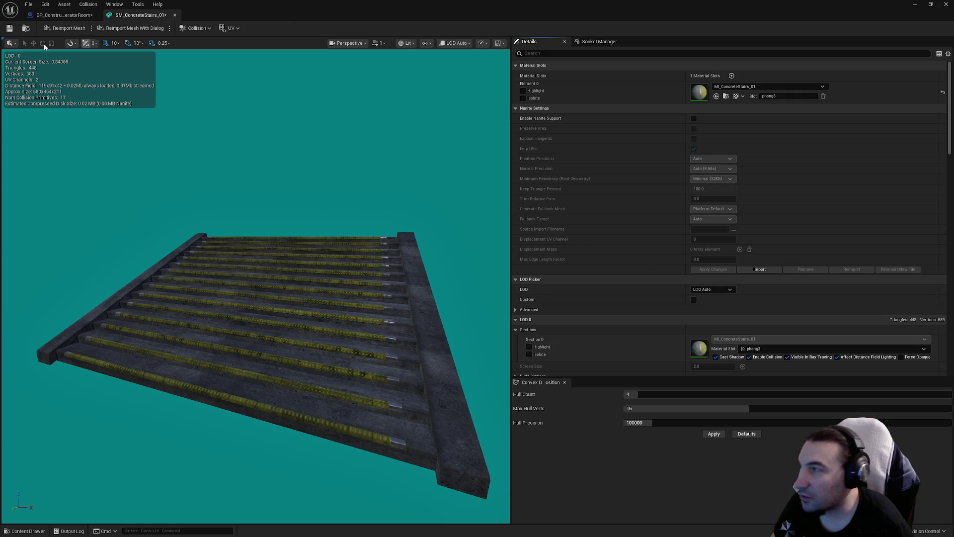
Save SM_ConcreteStairs_01 and collapse its list of 17 collision boxes in Details
left_click(10, 28)
scroll(672, 132, "down", 4)
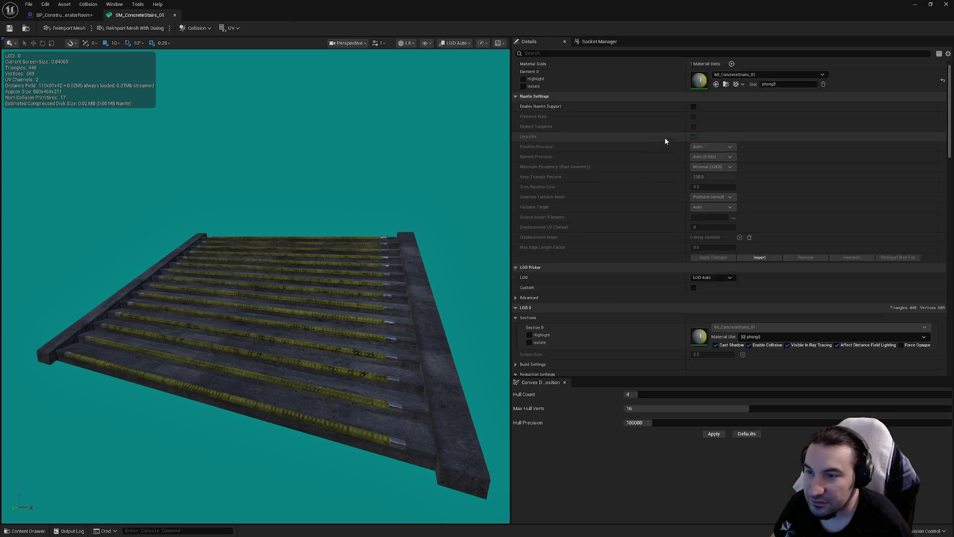
scroll(790, 251, "down", 10)
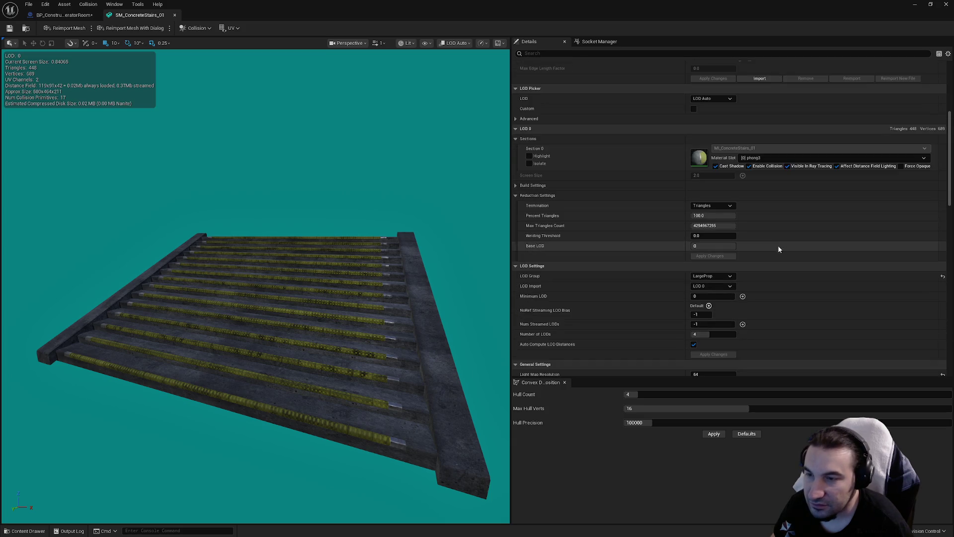
left_click(521, 240)
scroll(544, 240, "down", 6)
scroll(567, 238, "down", 1)
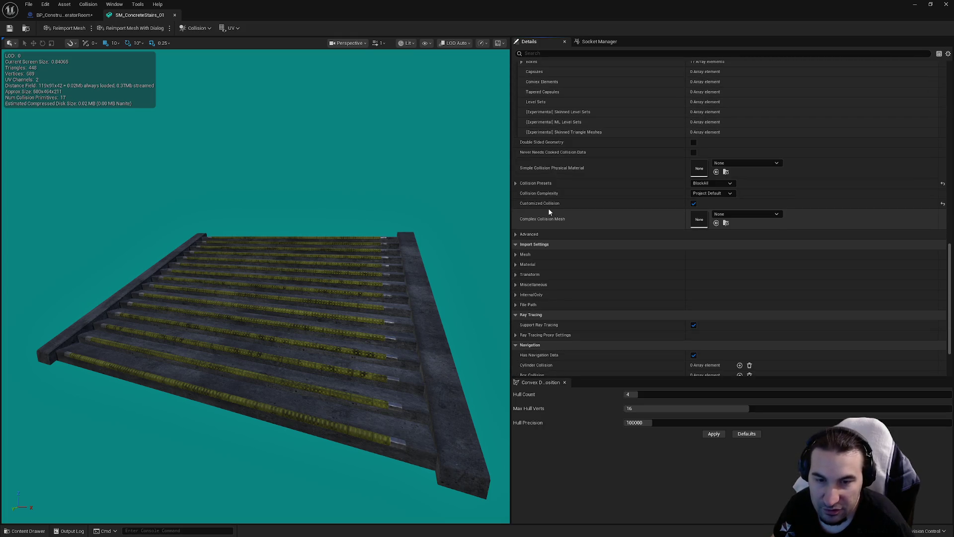
Review the stairs mesh's advanced LOD picker and collision settings, then close its editor
mouse_move(536, 207)
scroll(614, 277, "down", 3)
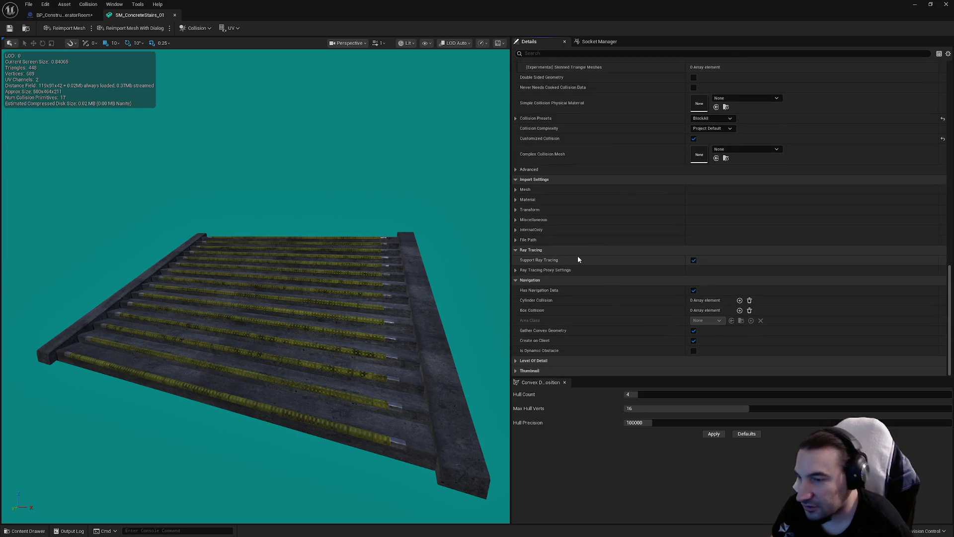
scroll(575, 251, "up", 8)
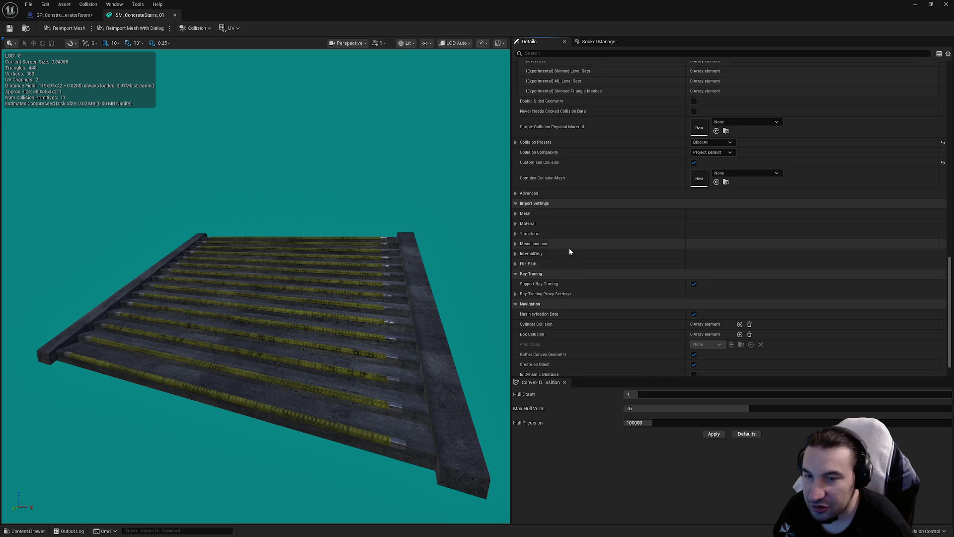
scroll(810, 234, "up", 15)
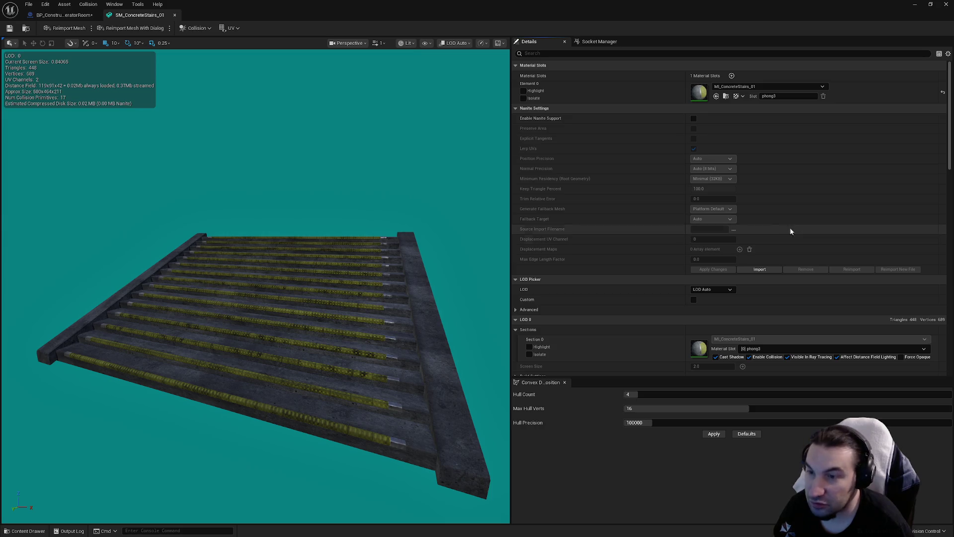
left_click(516, 309)
left_click(517, 309)
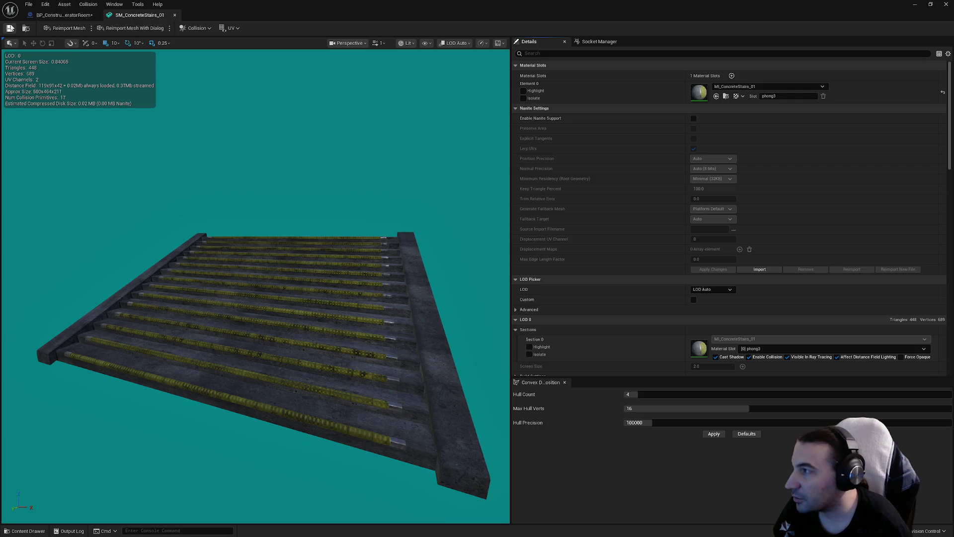
scroll(682, 165, "down", 10)
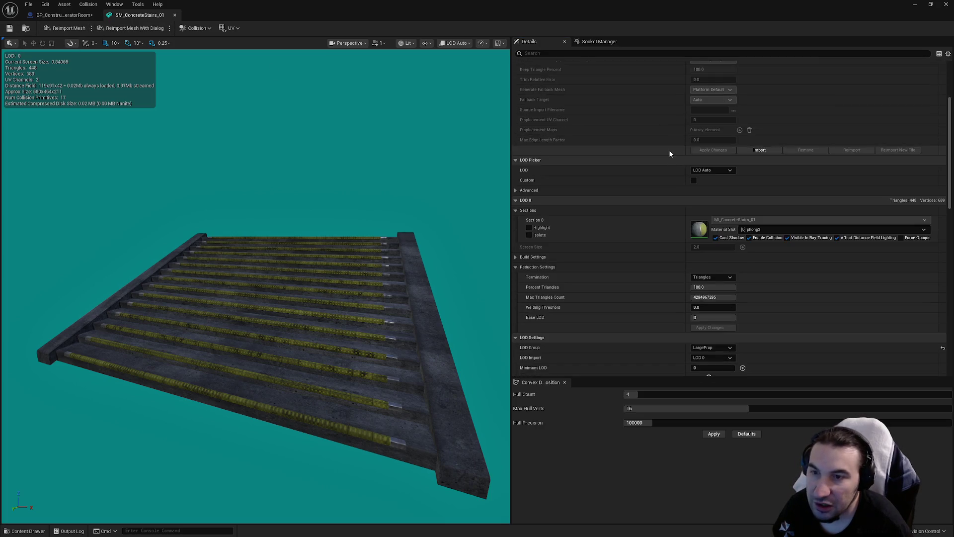
scroll(646, 139, "down", 5)
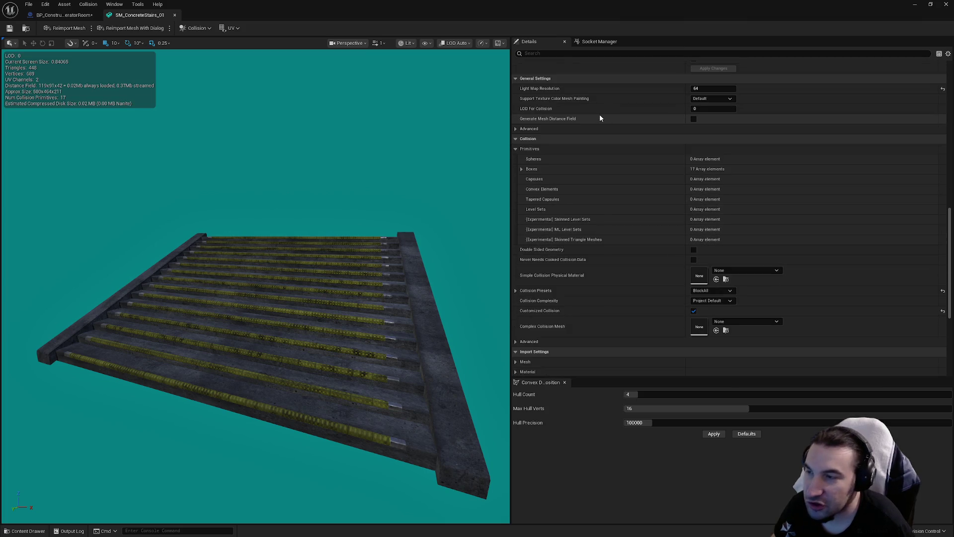
scroll(670, 153, "up", 8)
scroll(661, 165, "up", 4)
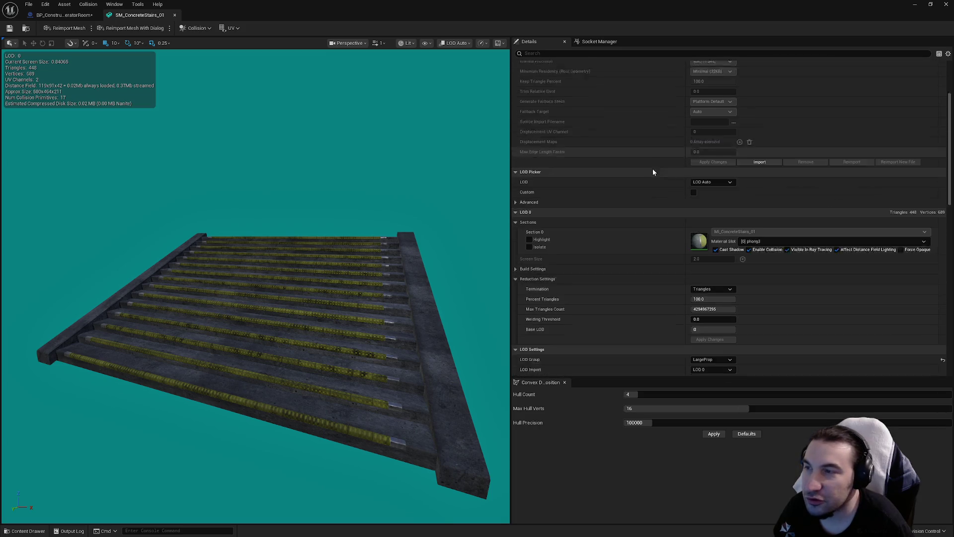
scroll(649, 164, "up", 4)
scroll(645, 162, "down", 8)
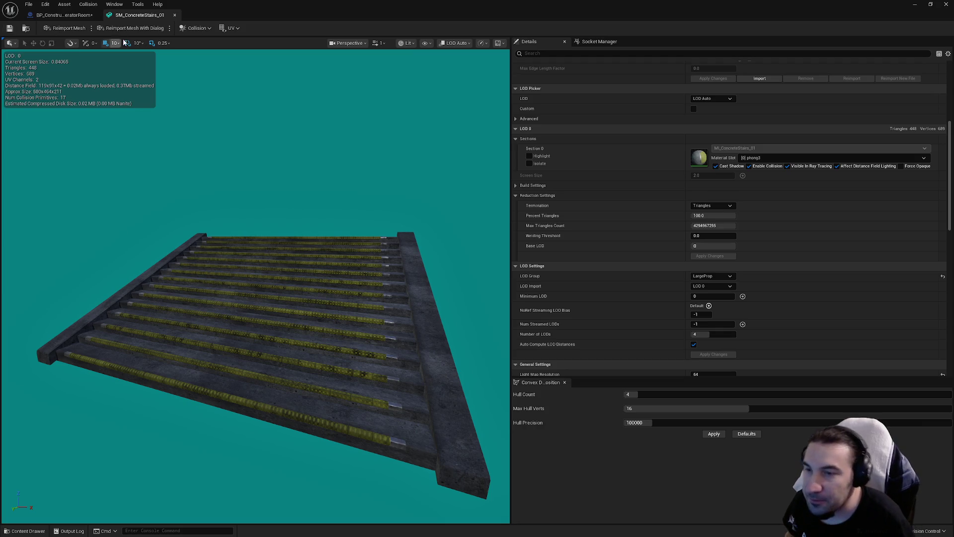
scroll(578, 184, "down", 10)
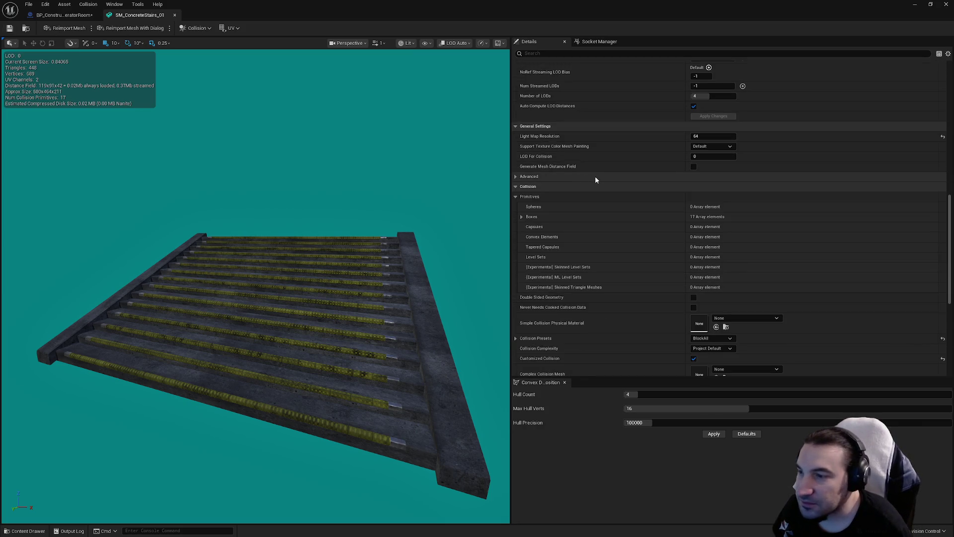
scroll(595, 176, "down", 4)
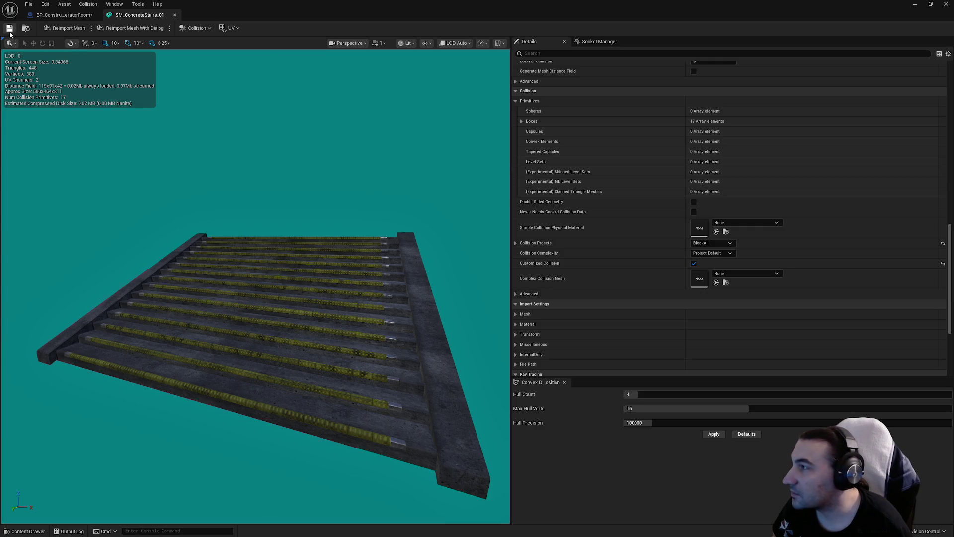
scroll(720, 194, "up", 9)
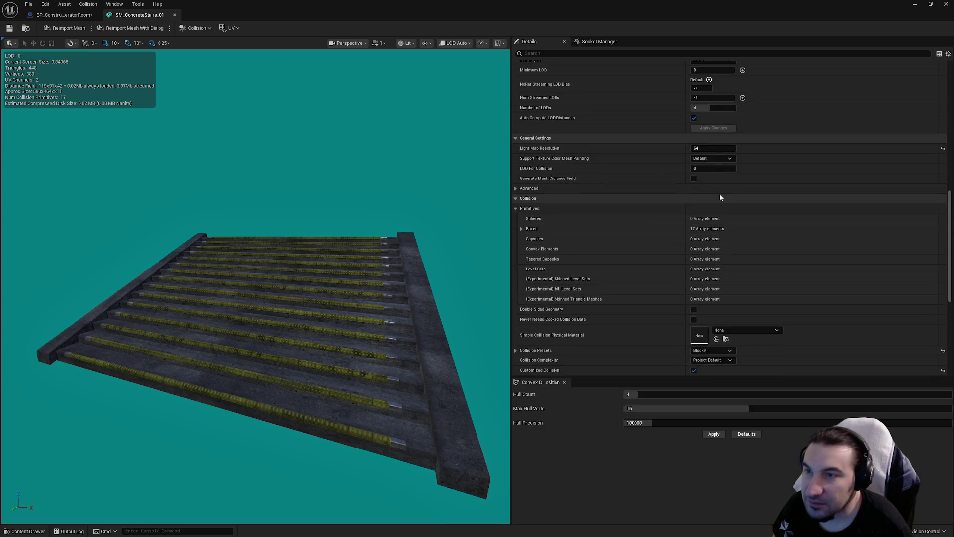
scroll(722, 170, "up", 12)
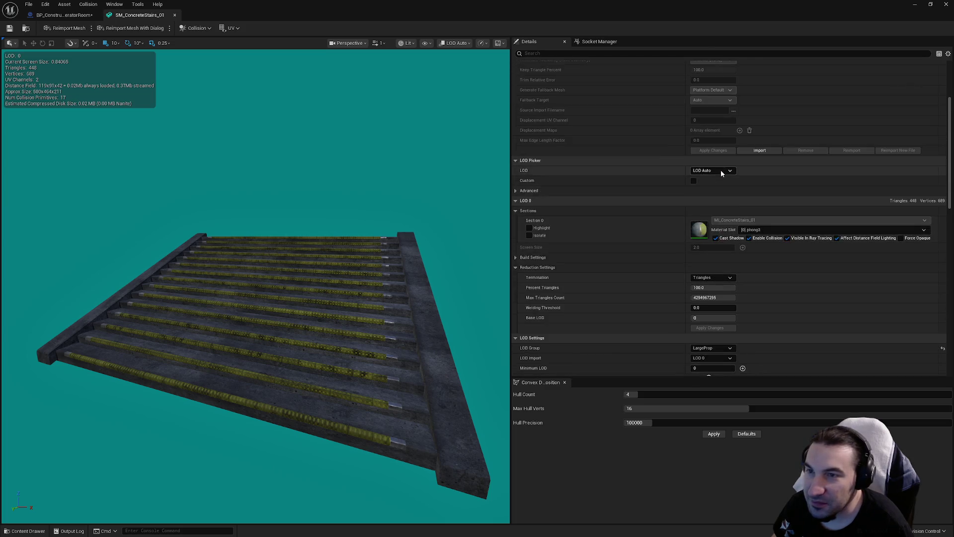
left_click(175, 15)
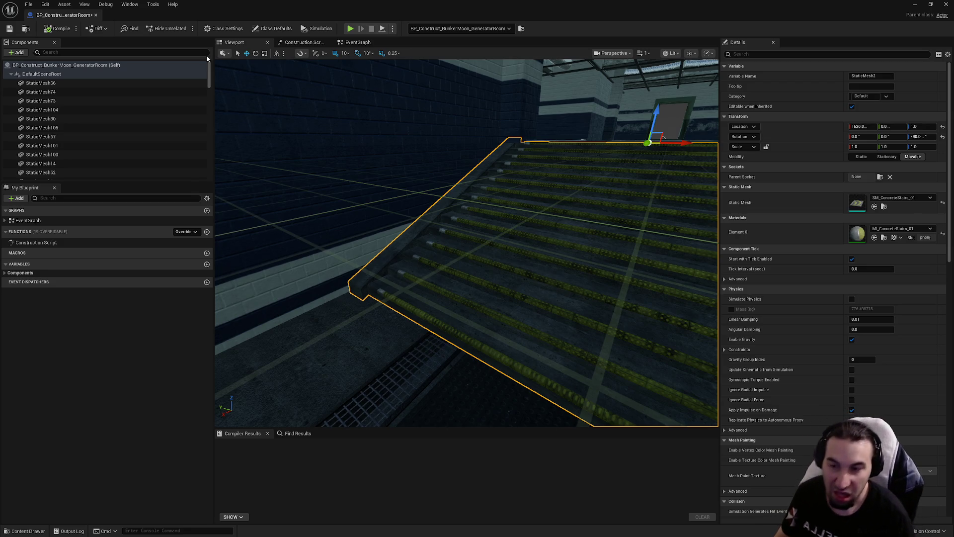
Fly the Blueprint camera into the table room and select the SM_ConcreteCeiling_03 ceiling piece
scroll(668, 186, "down", 2)
left_click_drag(491, 207, 407, 211)
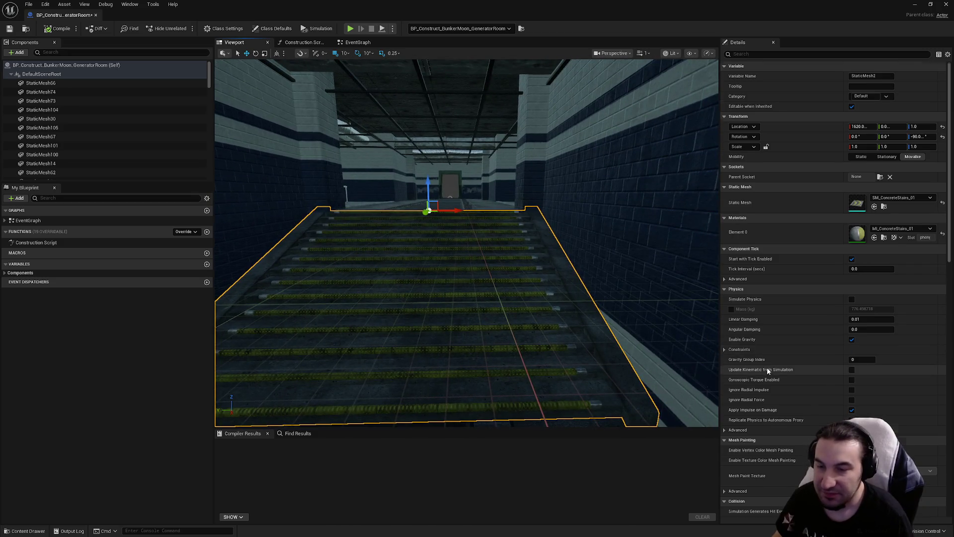
scroll(768, 370, "down", 4)
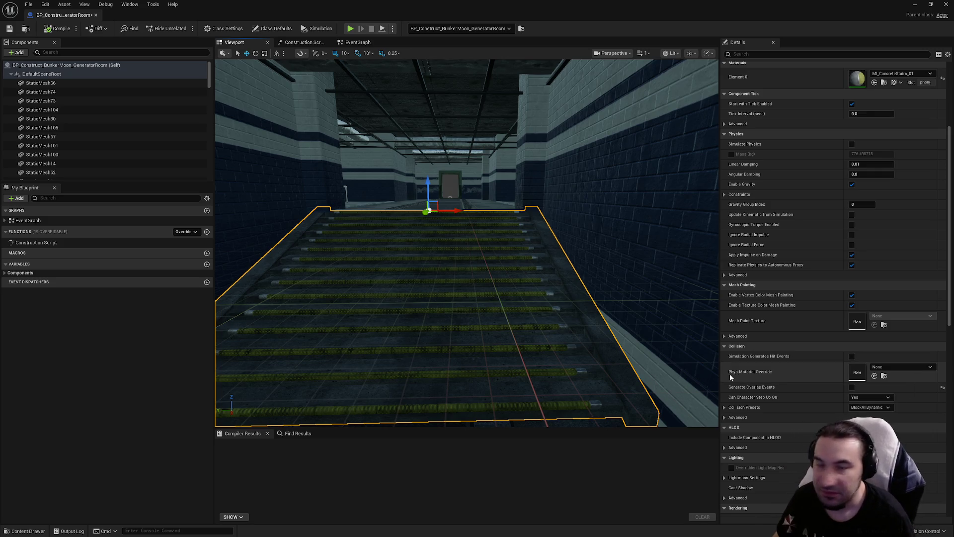
mouse_move(637, 313)
left_mouse_down()
mouse_move(621, 299)
mouse_move(571, 308)
mouse_move(537, 301)
mouse_move(532, 268)
mouse_move(588, 234)
left_mouse_up()
left_click(479, 164)
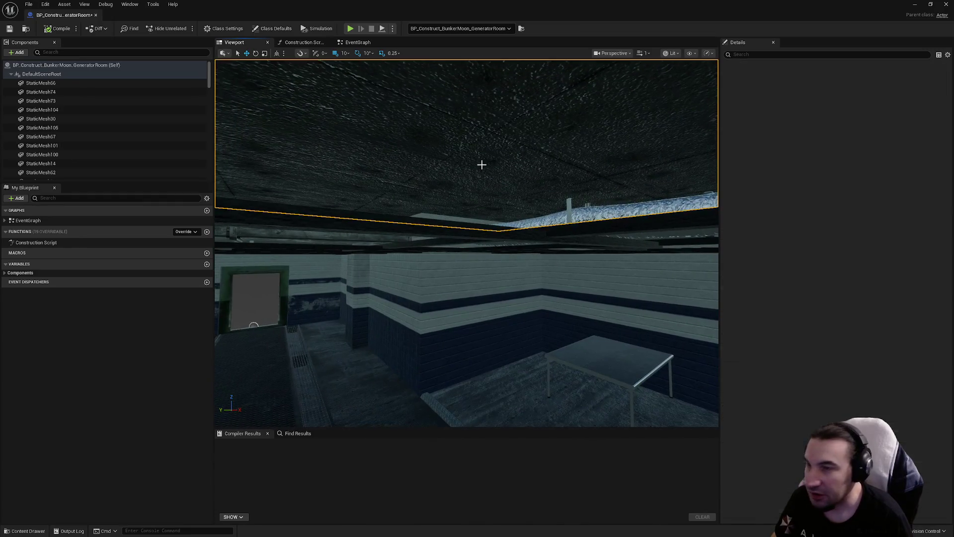
scroll(831, 237, "up", 5)
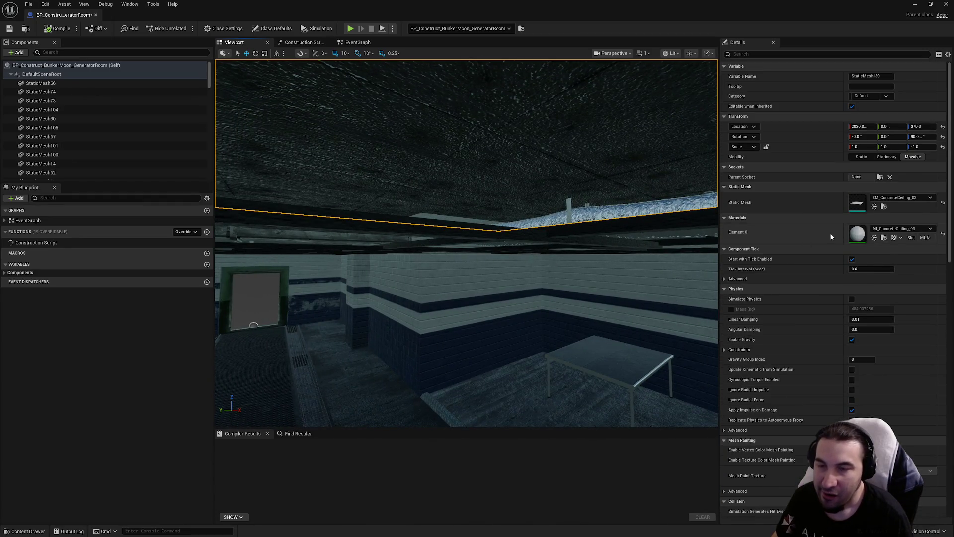
Open SM_ConcreteCeiling_03 in the mesh editor, check its LOD settings, and close it
double_click(857, 202)
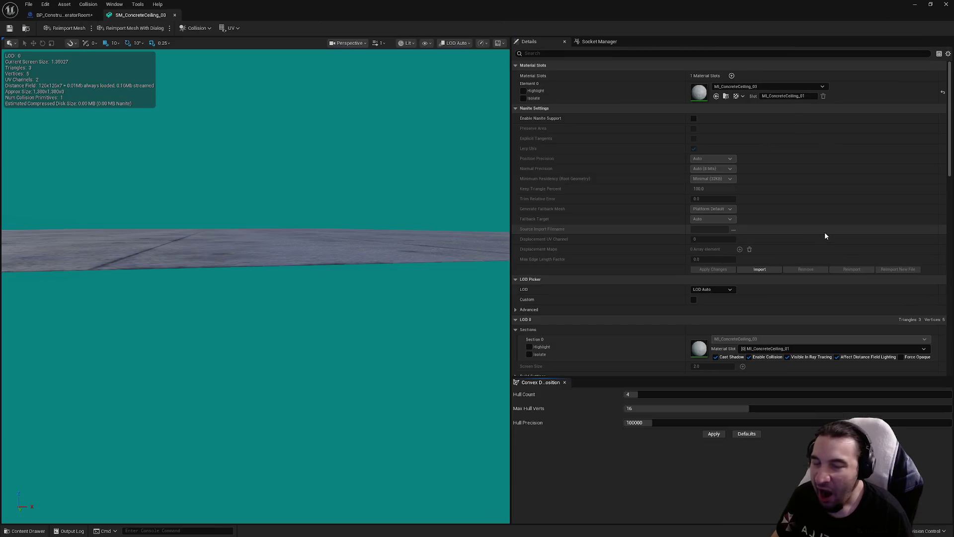
scroll(786, 225, "down", 8)
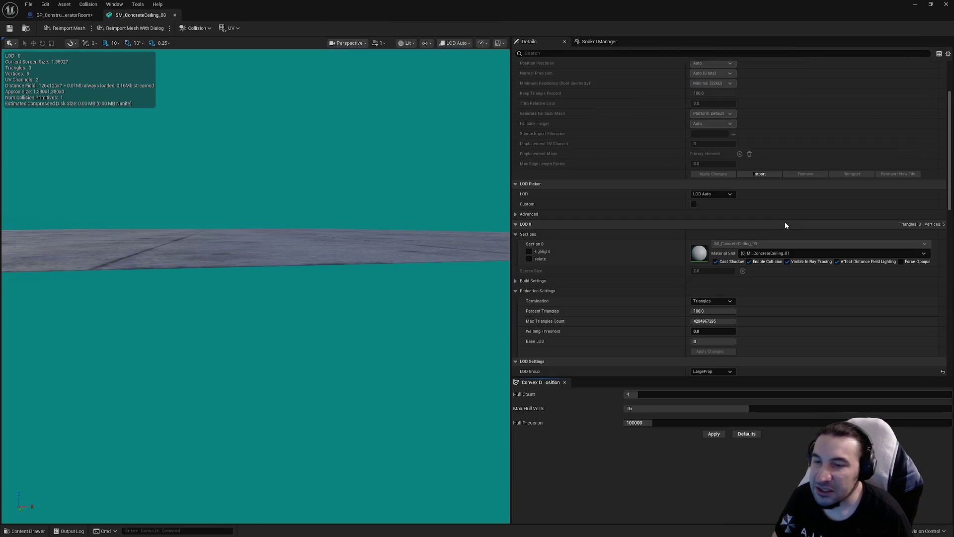
scroll(783, 219, "down", 3)
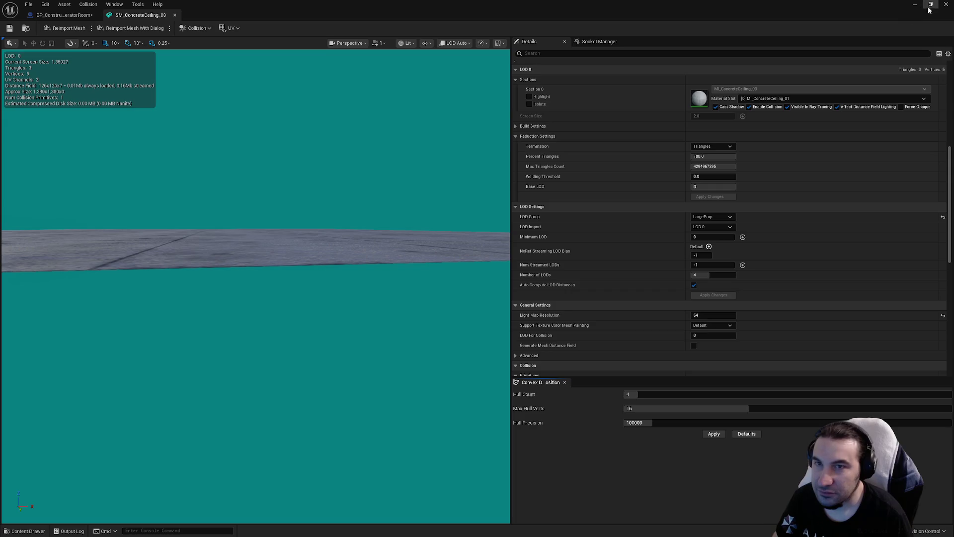
left_click(931, 4)
double_click(517, 49)
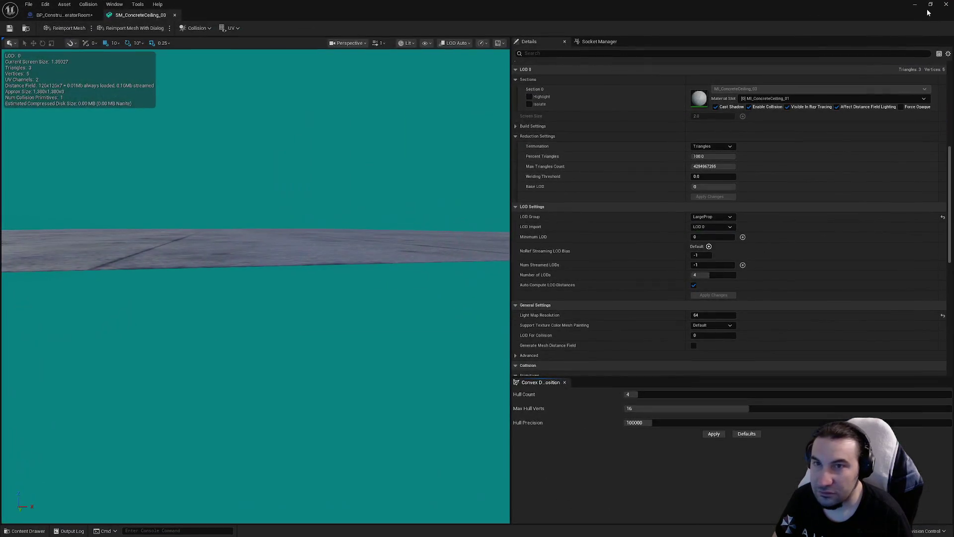
left_click(947, 4)
Back in the GeneratorRoom Blueprint viewport, select the floor piece and frame it
double_click(189, 440)
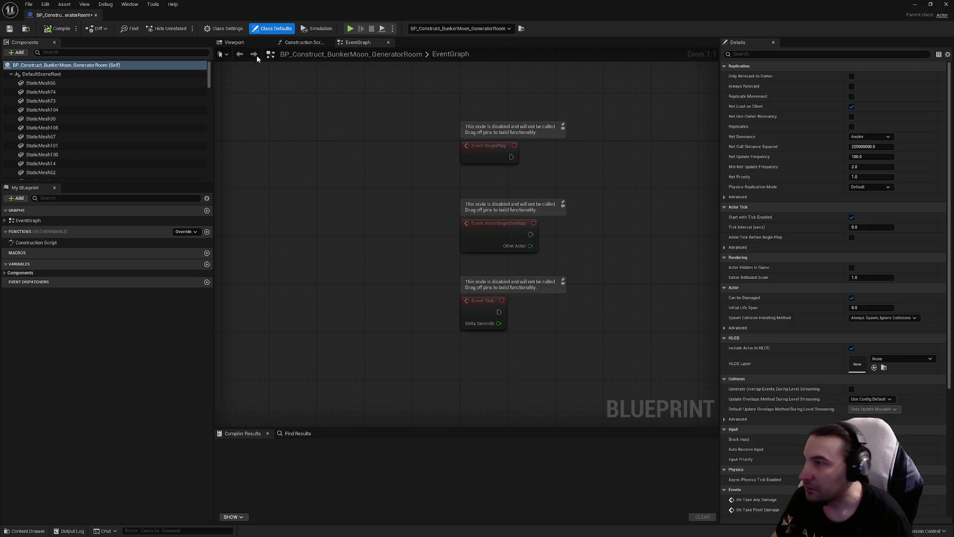
left_click(236, 43)
scroll(334, 277, "up", 10)
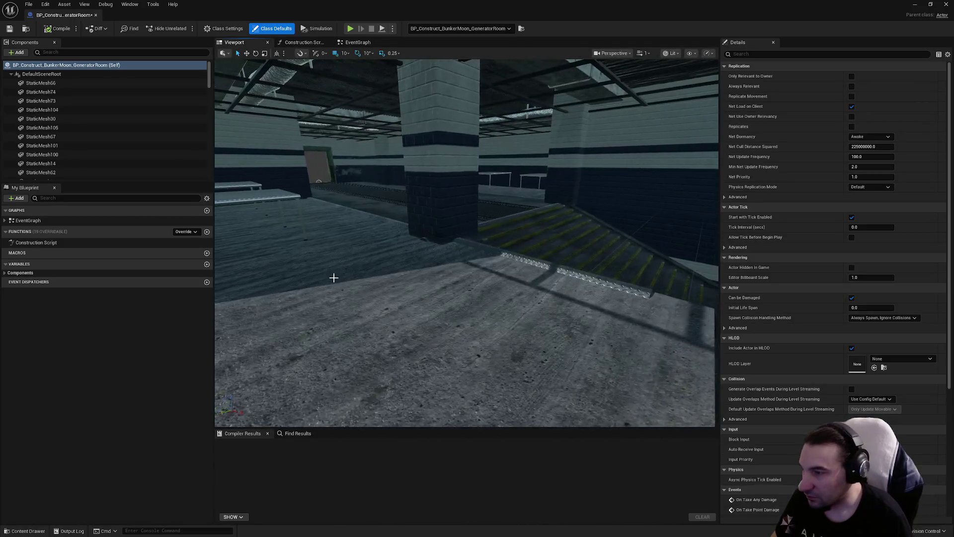
left_click(334, 278)
key("f")
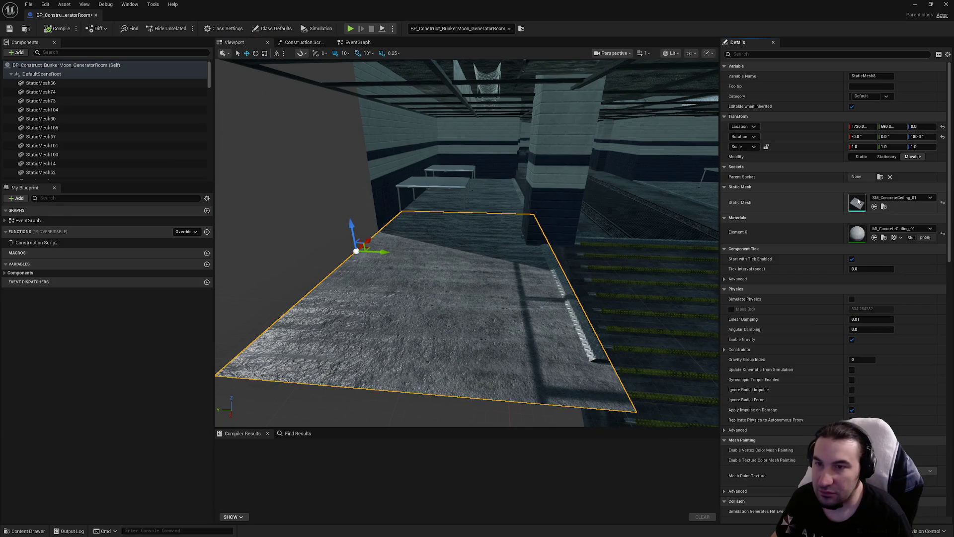
scroll(767, 213, "down", 3)
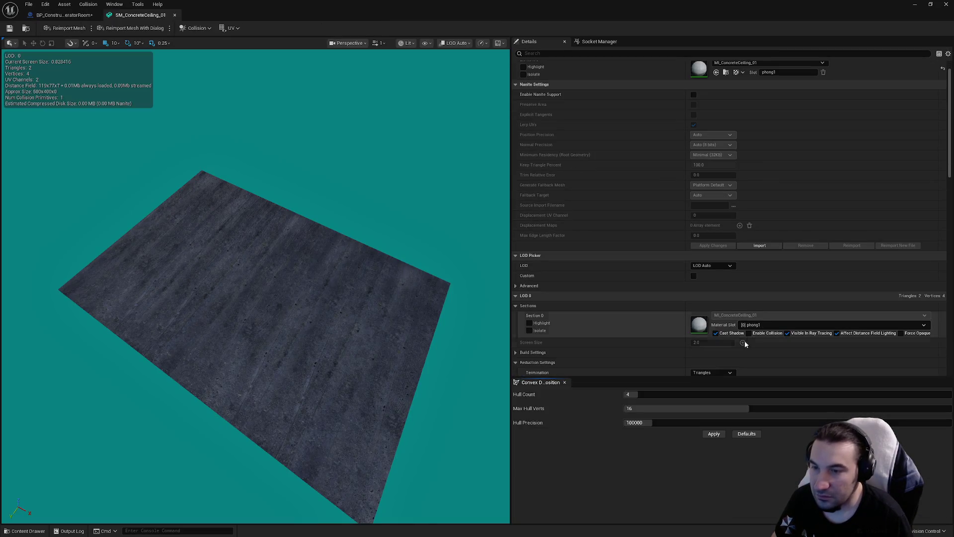
Set SM_ConcreteCeiling_01's LOD group to None and collision complexity to Project Default
scroll(778, 237, "down", 10)
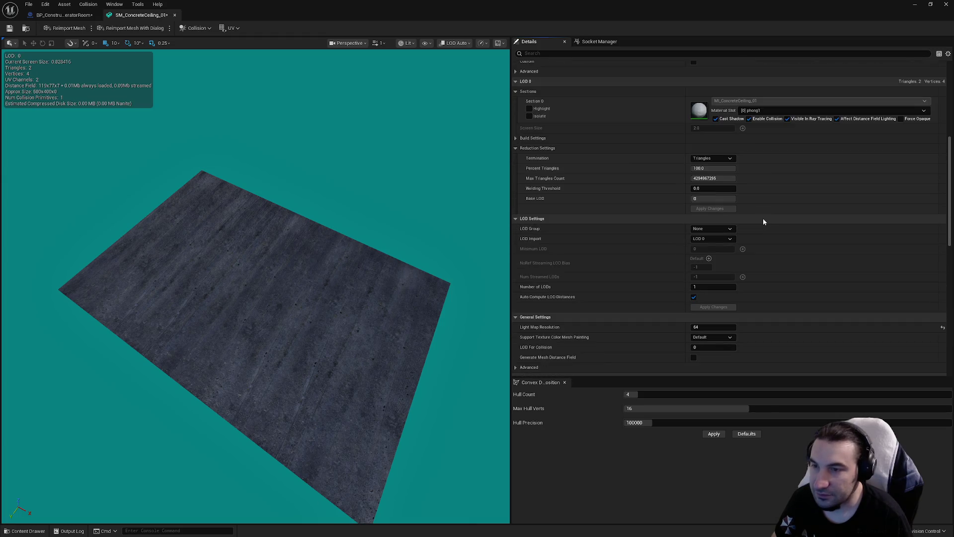
left_click(717, 229)
left_click(717, 255)
left_click(536, 288)
scroll(660, 264, "down", 10)
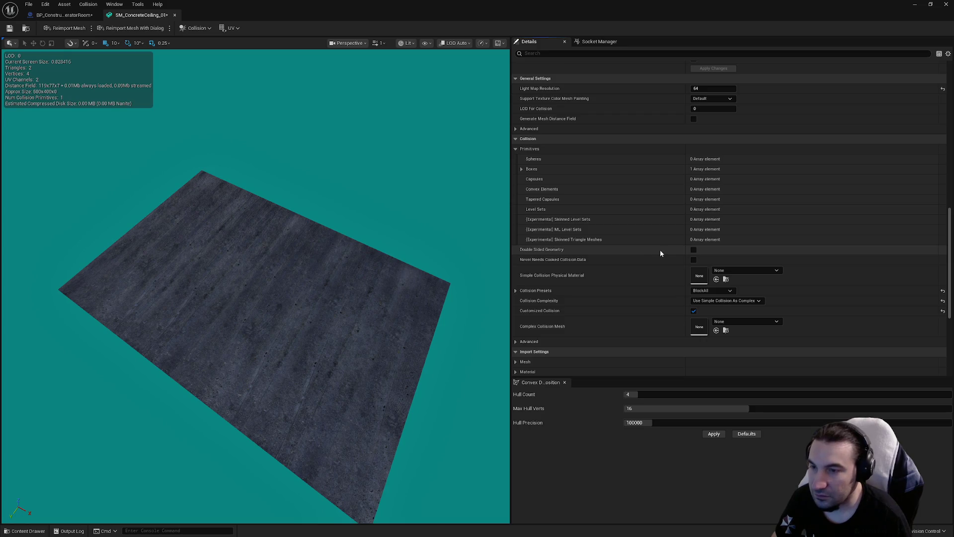
left_click(706, 298)
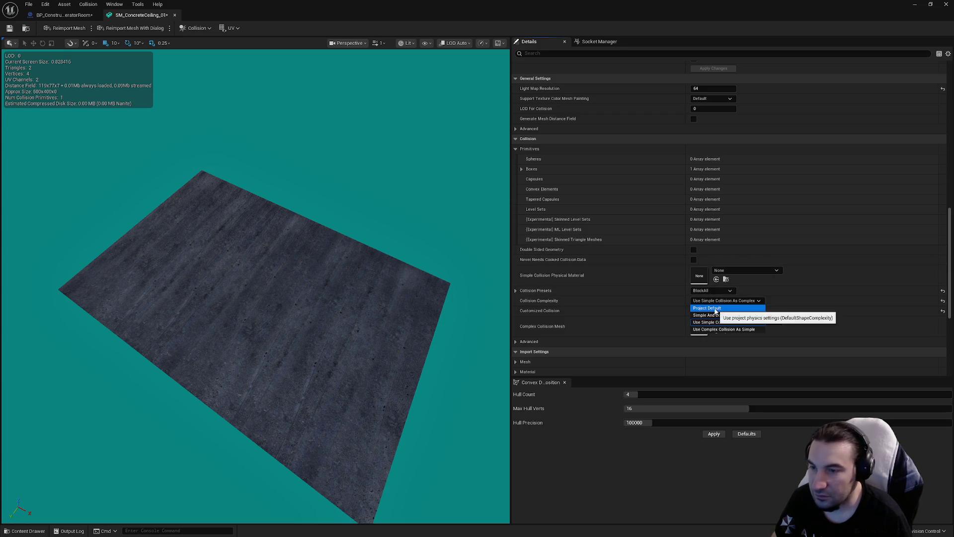
left_click(719, 310)
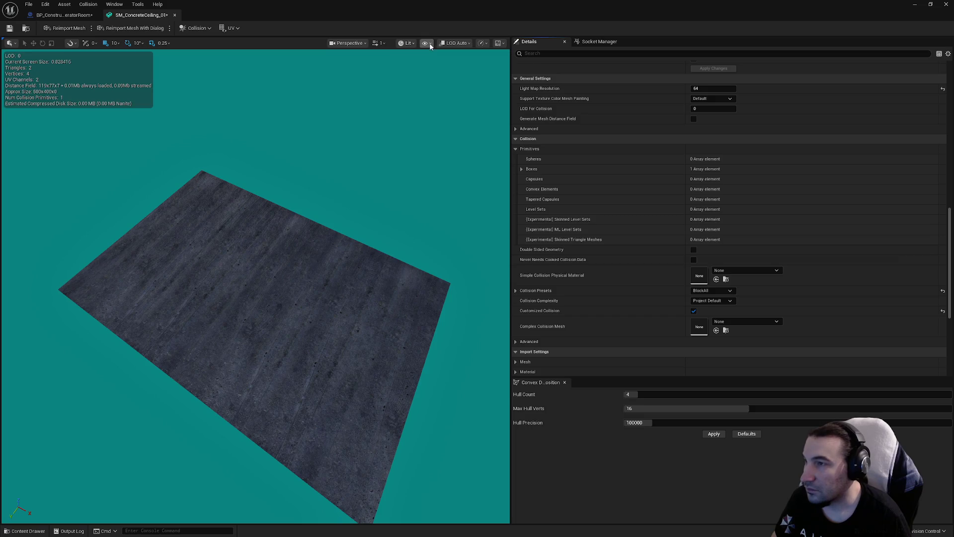
Show simple collision, save the ceiling mesh, and return to the GeneratorRoom blueprint
left_click(426, 42)
left_click(430, 183)
mouse_move(334, 207)
left_mouse_down()
mouse_move(408, 210)
mouse_move(180, 109)
left_mouse_up()
left_click(10, 28)
scroll(634, 253, "down", 5)
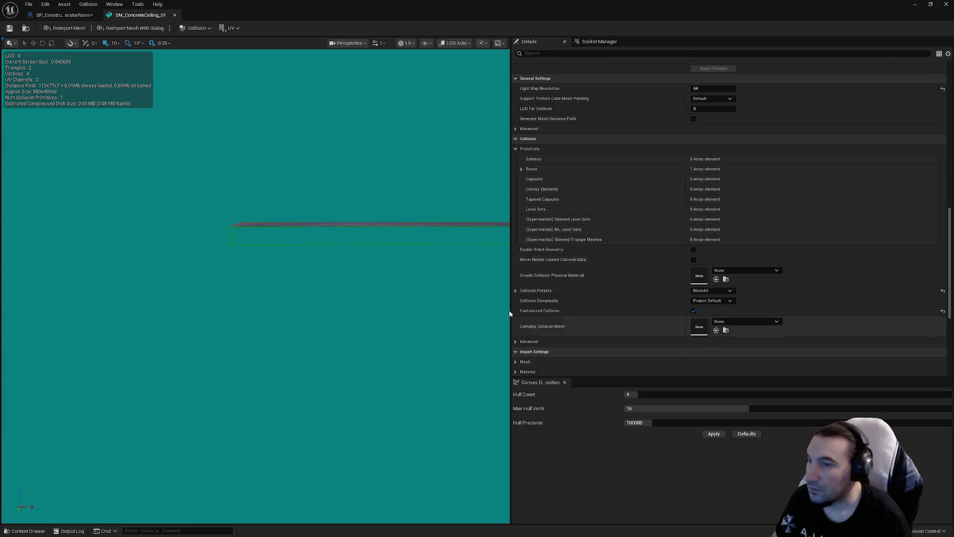
scroll(635, 243, "up", 15)
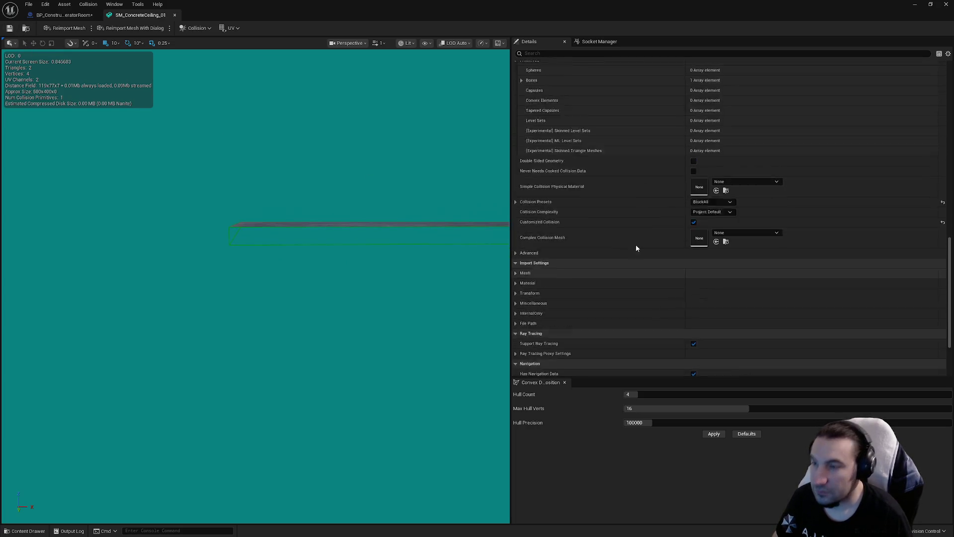
scroll(635, 250, "up", 7)
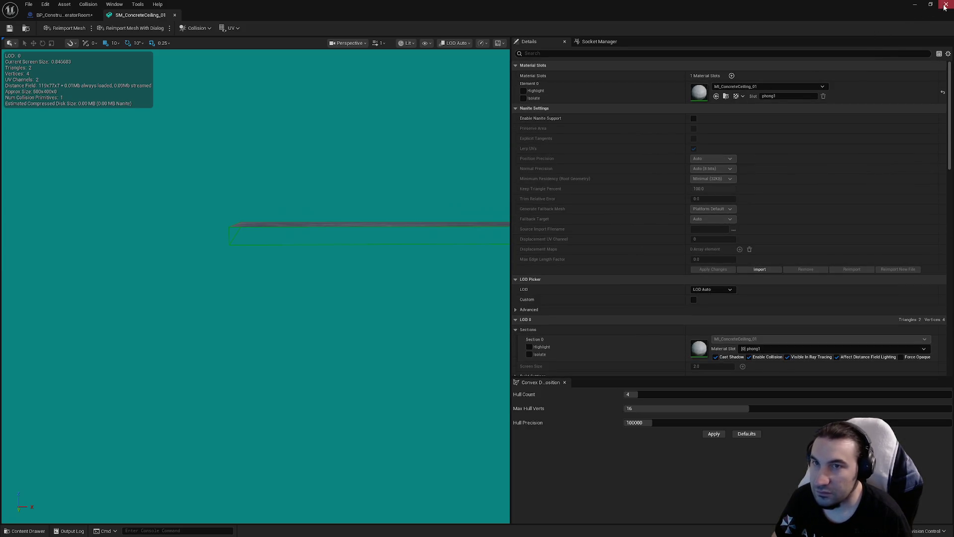
left_click(64, 15)
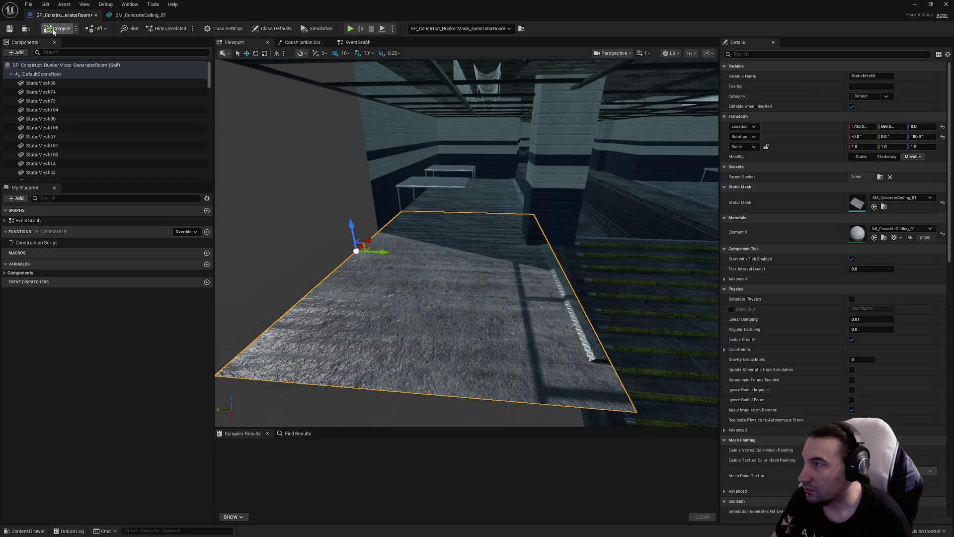
Compile the GeneratorRoom blueprint and fly the camera down the corridor and back
left_click(9, 29)
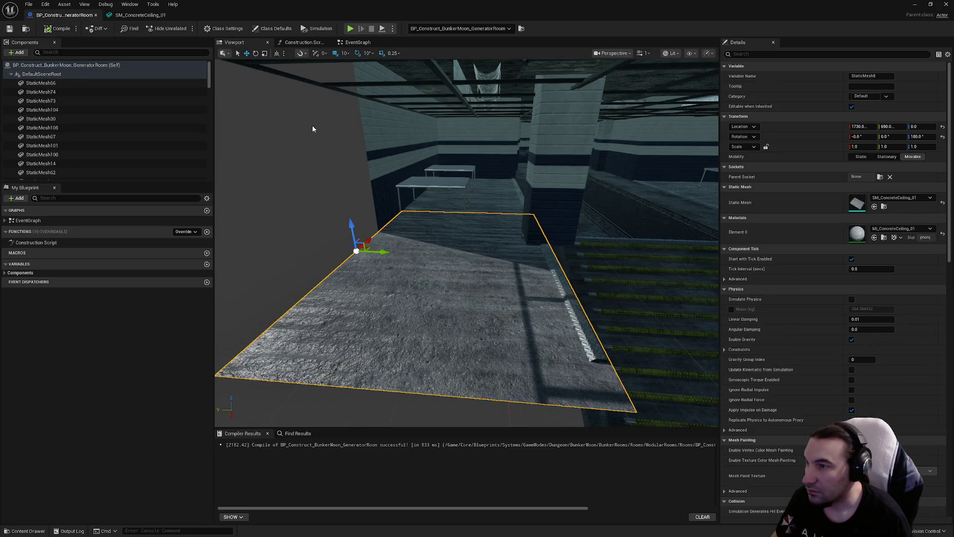
key("w")
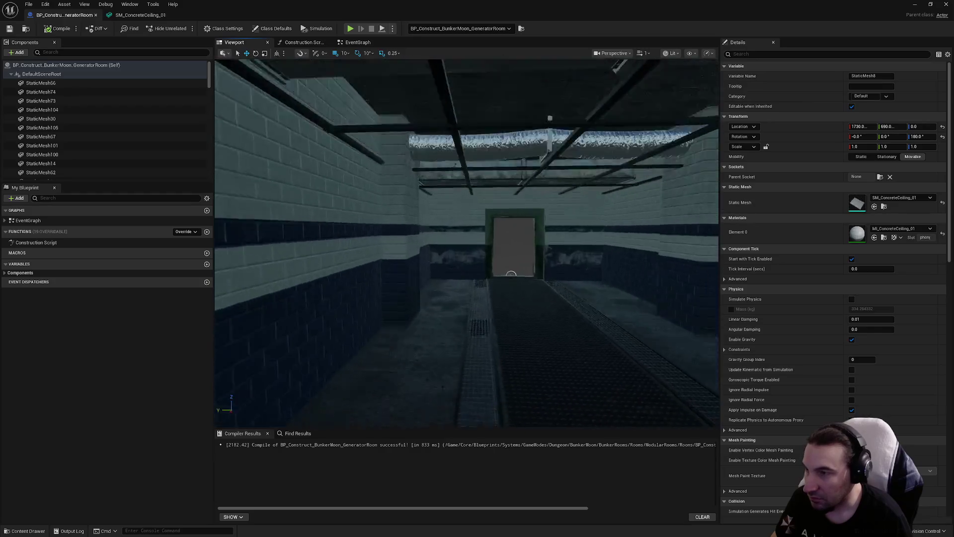
key("w")
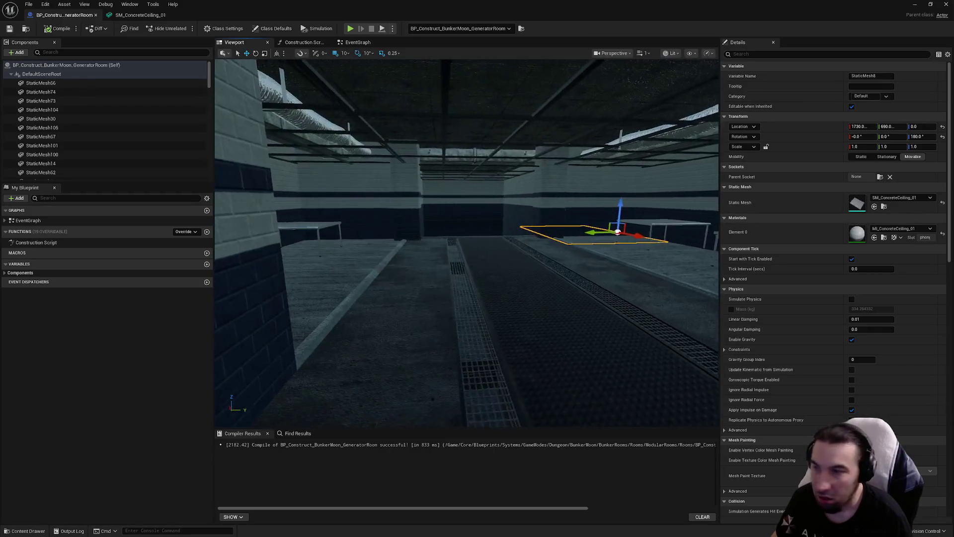
key("w")
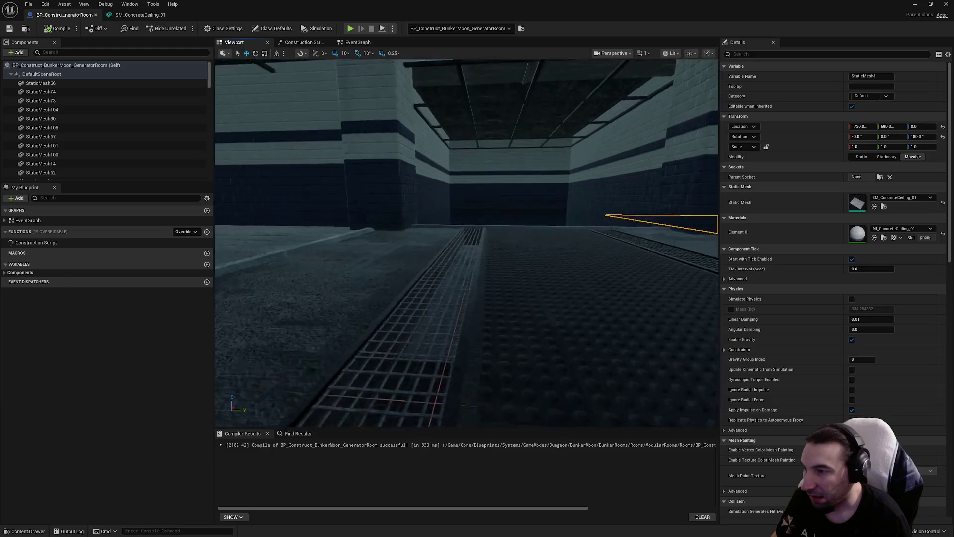
key("s")
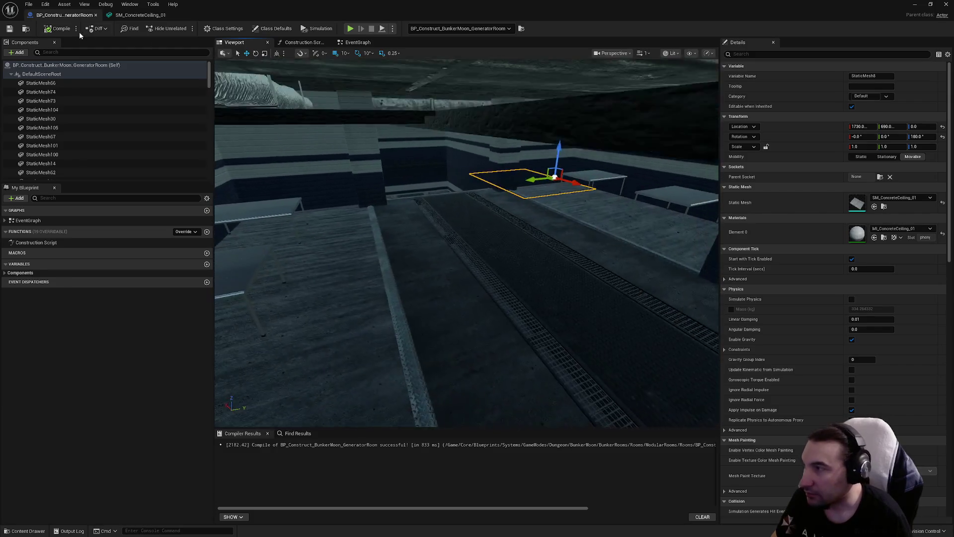
Step through the StaticMesh components from StaticMesh66 down to the SM_Vent_01 vent
left_click(64, 83)
key("Down")
key("Down")
key("Down")
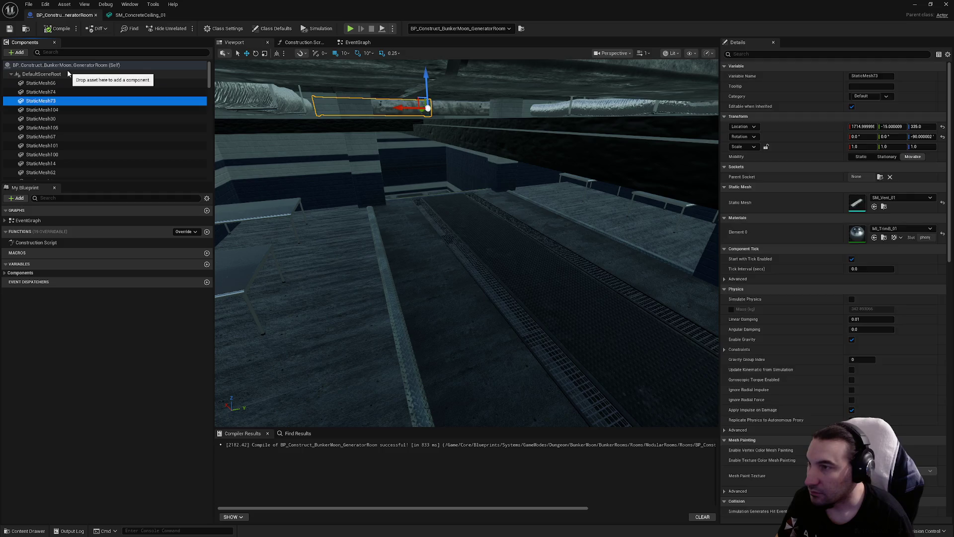
key("Down")
key("Down")
key("Down")
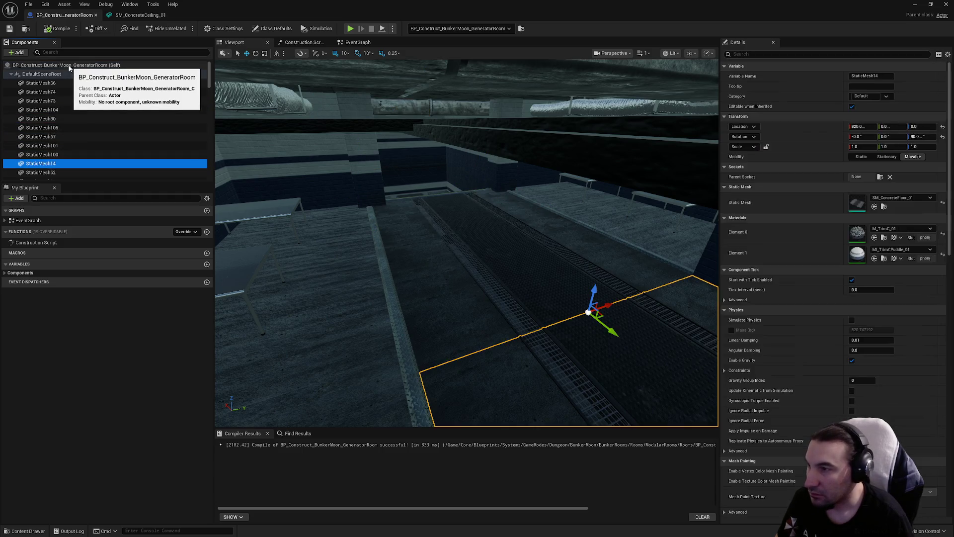
key("Down")
key("Down")
key("Down")
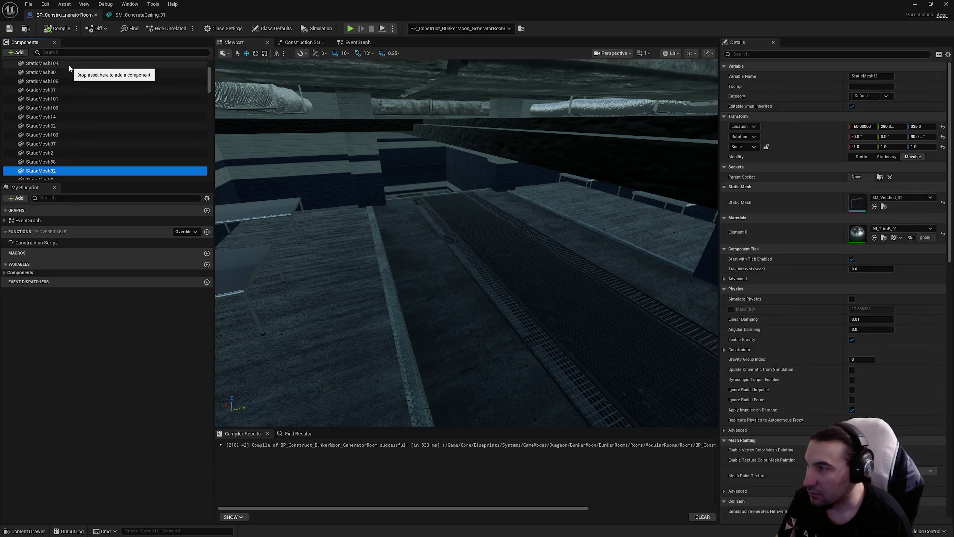
key("Down")
key("Down")
key("Down")
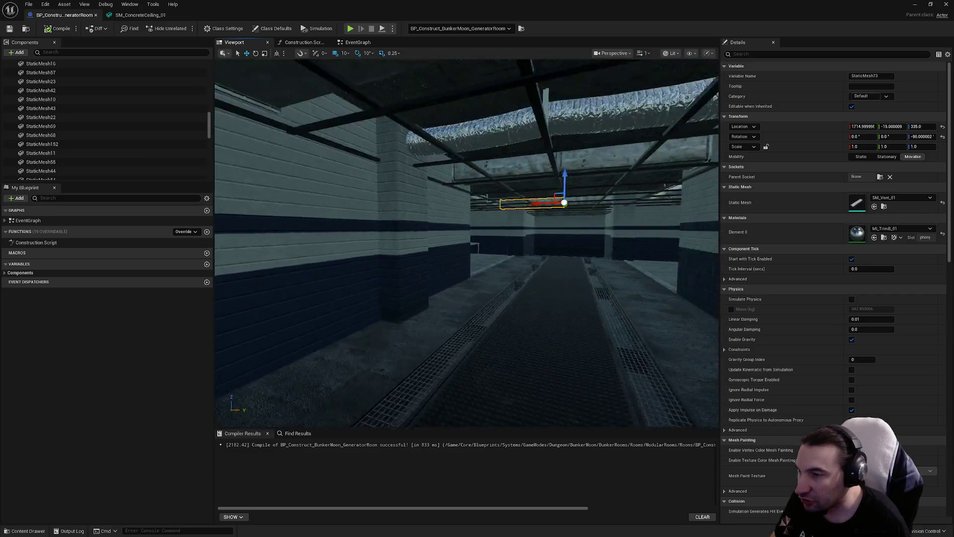
Save the GeneratorRoom blueprint and fly through its rooms toward the vent and corridor
left_click(9, 28)
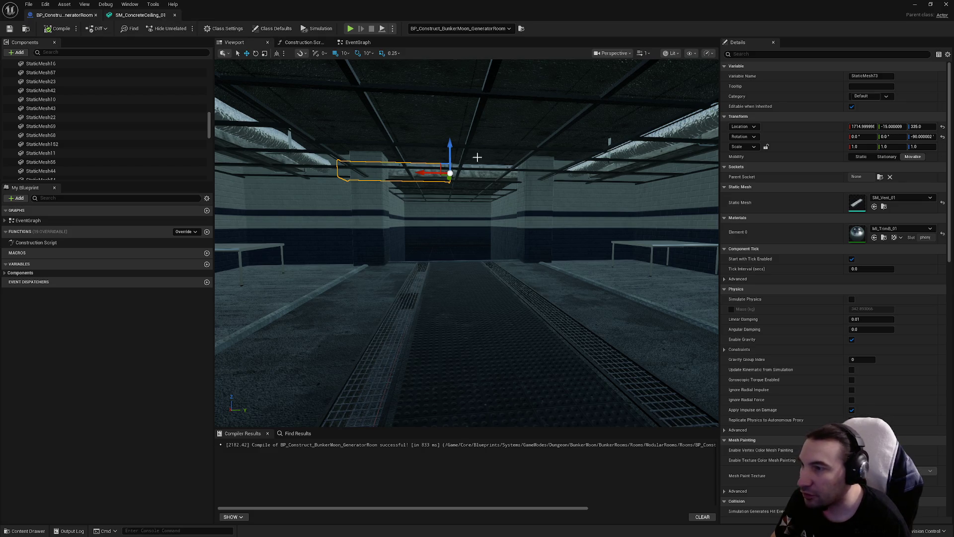
left_click_drag(477, 157, 448, 179)
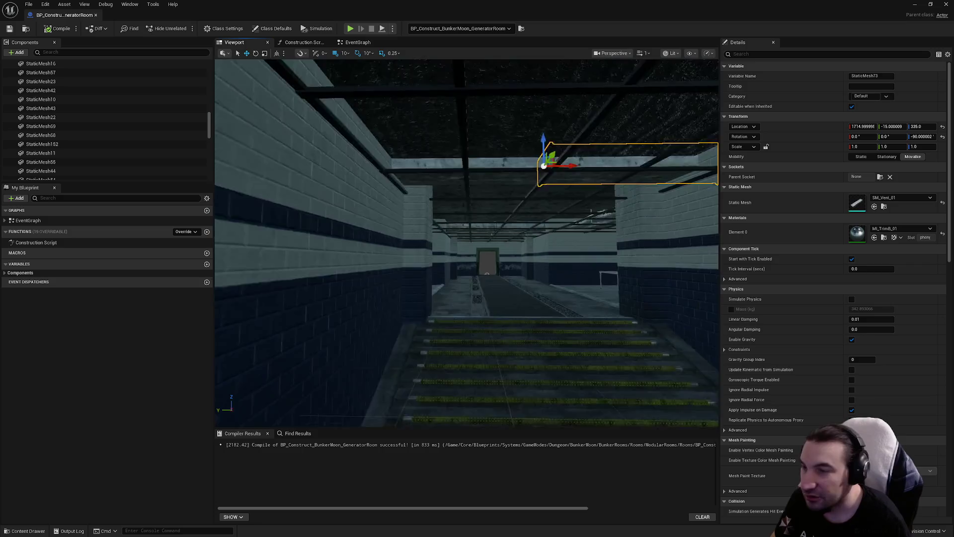
key("f")
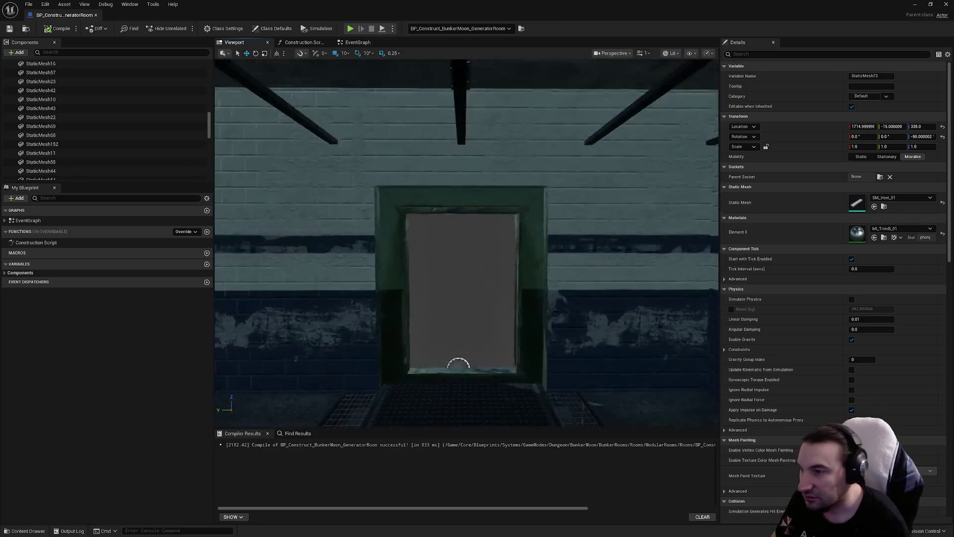
key("w")
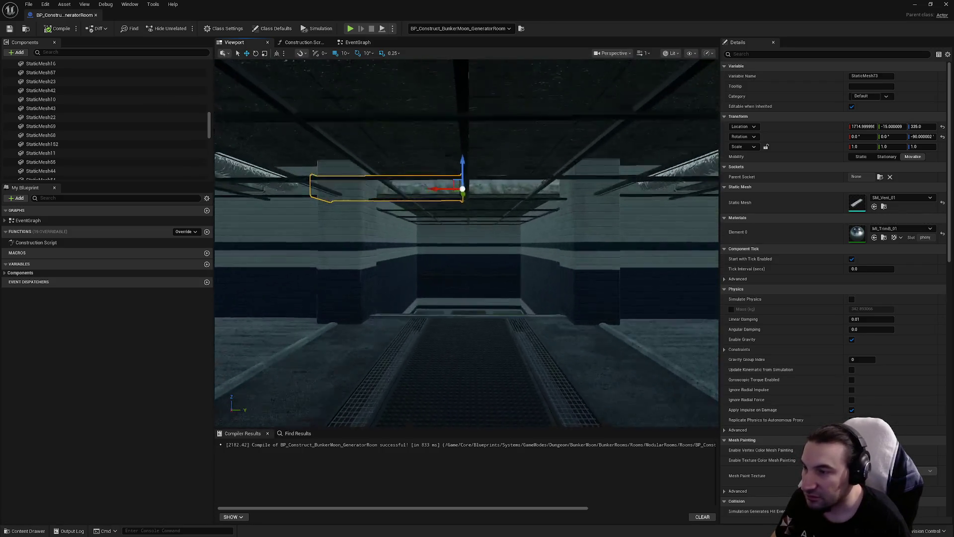
key("w")
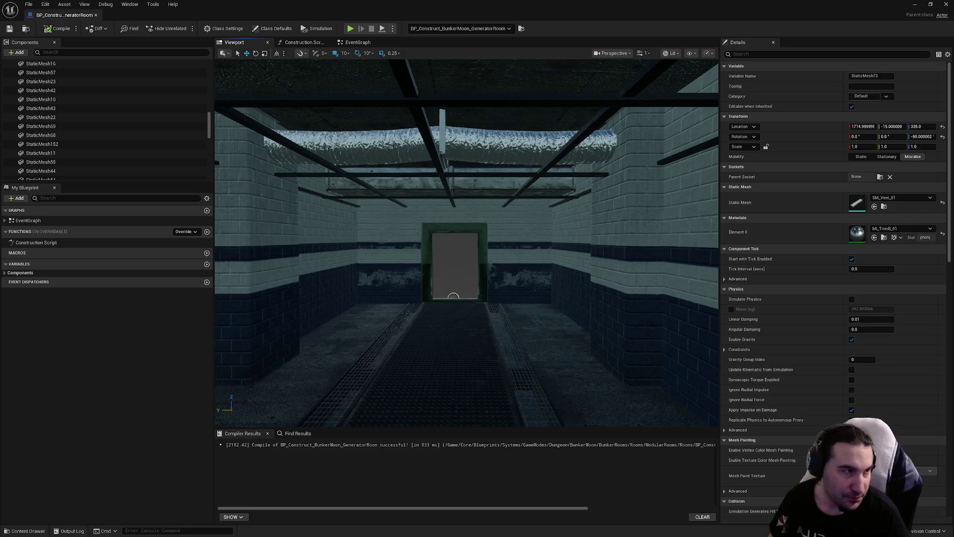
mouse_move(453, 297)
left_mouse_down()
mouse_move(393, 301)
mouse_move(393, 271)
mouse_move(365, 288)
mouse_move(380, 287)
left_mouse_up()
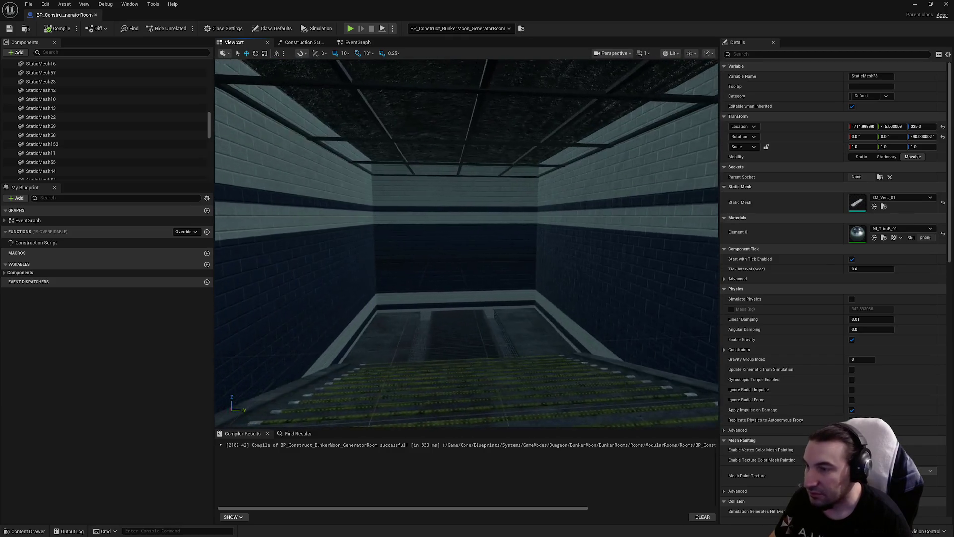
mouse_move(467, 242)
left_mouse_down()
mouse_move(467, 207)
mouse_move(445, 215)
mouse_move(483, 121)
left_mouse_up()
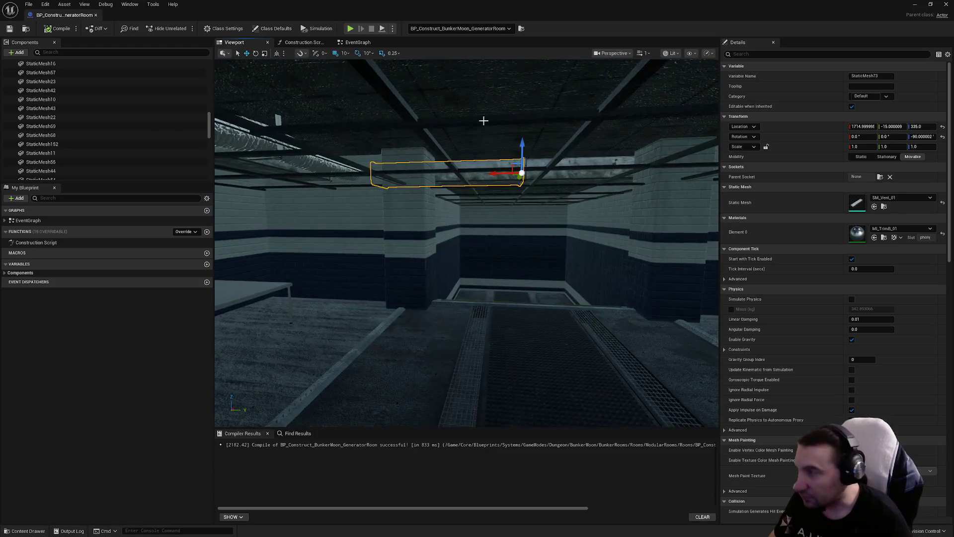
mouse_move(467, 242)
left_mouse_down()
mouse_move(507, 245)
mouse_move(507, 203)
mouse_move(512, 233)
mouse_move(477, 244)
mouse_move(380, 162)
left_mouse_up()
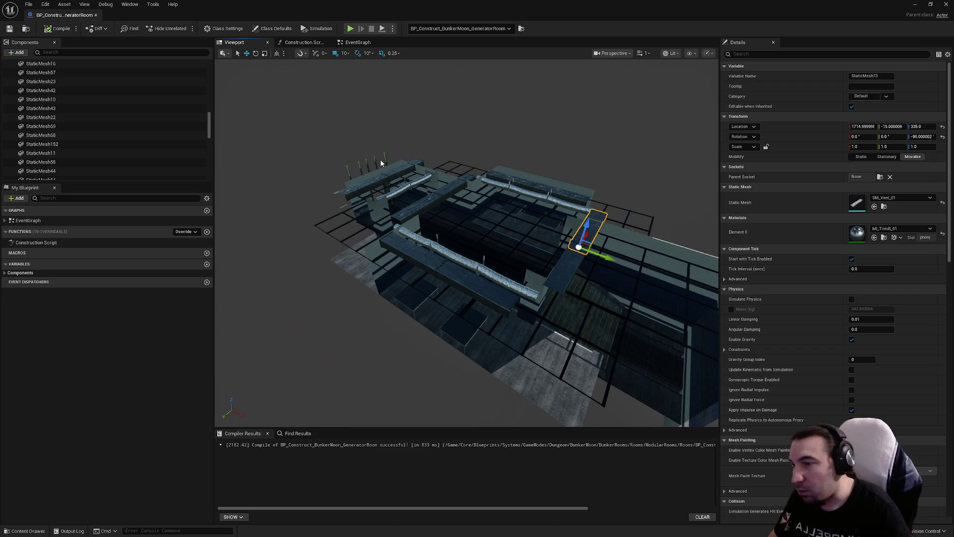
Tour the corridor and grey room around the SM_Vent_01 vent, then open the view mode list
mouse_move(467, 243)
left_mouse_down()
mouse_move(467, 194)
mouse_move(516, 193)
left_mouse_up()
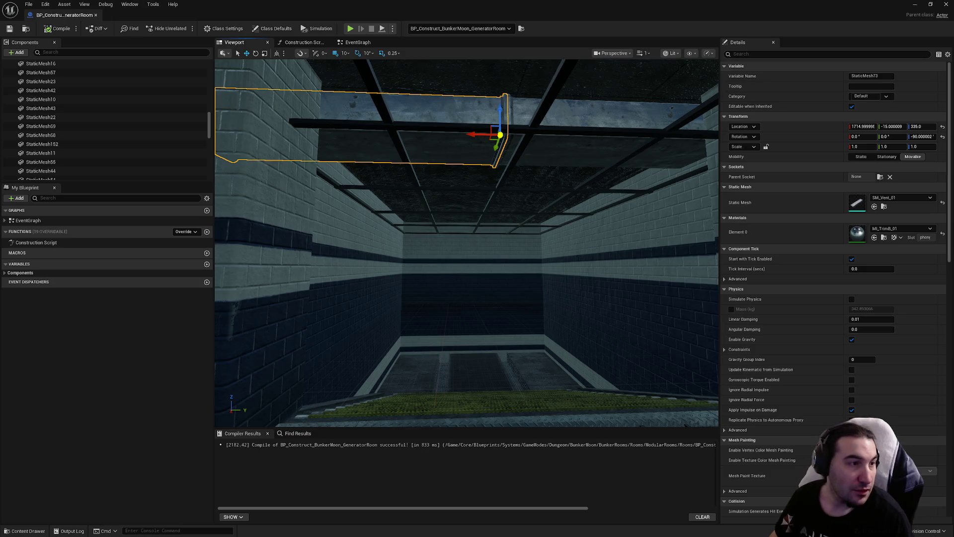
left_click_drag(496, 237, 527, 237)
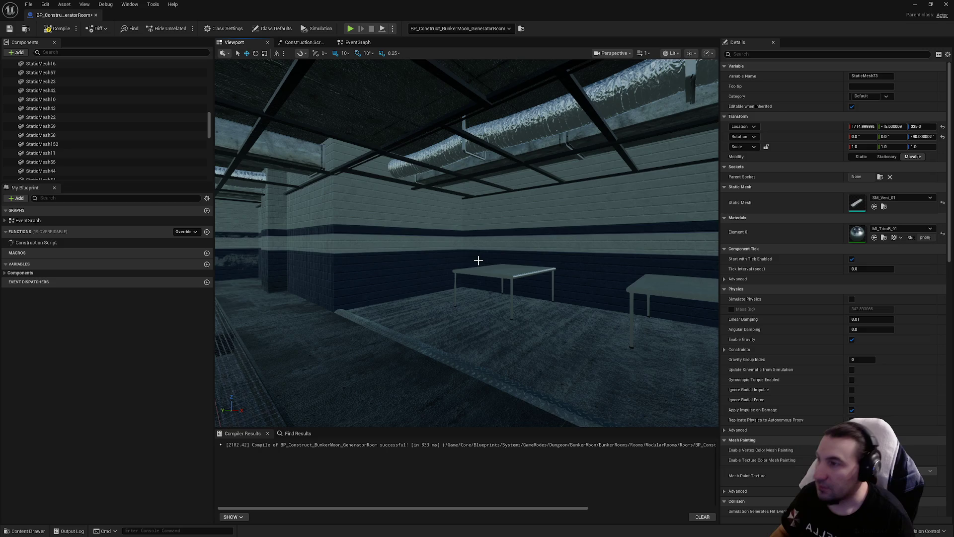
mouse_move(445, 264)
left_mouse_down()
mouse_move(440, 218)
mouse_move(477, 214)
mouse_move(462, 214)
mouse_move(447, 249)
mouse_move(462, 219)
mouse_move(437, 208)
left_mouse_up()
key("f")
mouse_move(444, 264)
left_mouse_down()
mouse_move(487, 221)
mouse_move(486, 385)
mouse_move(574, 365)
left_mouse_up()
left_click_drag(467, 213, 348, 214)
mouse_move(433, 214)
left_mouse_down()
mouse_move(425, 164)
mouse_move(388, 140)
left_mouse_up()
left_click_drag(300, 303, 601, 98)
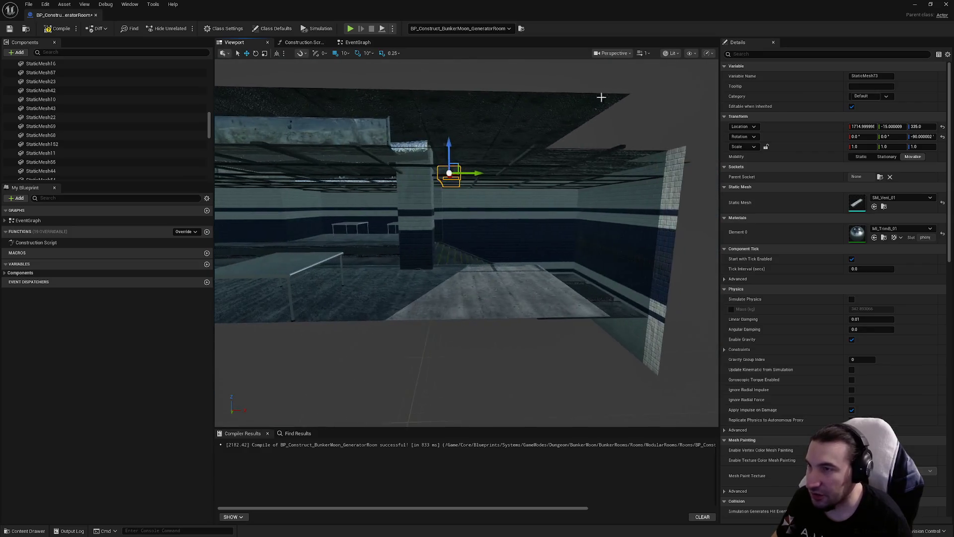
left_click(672, 53)
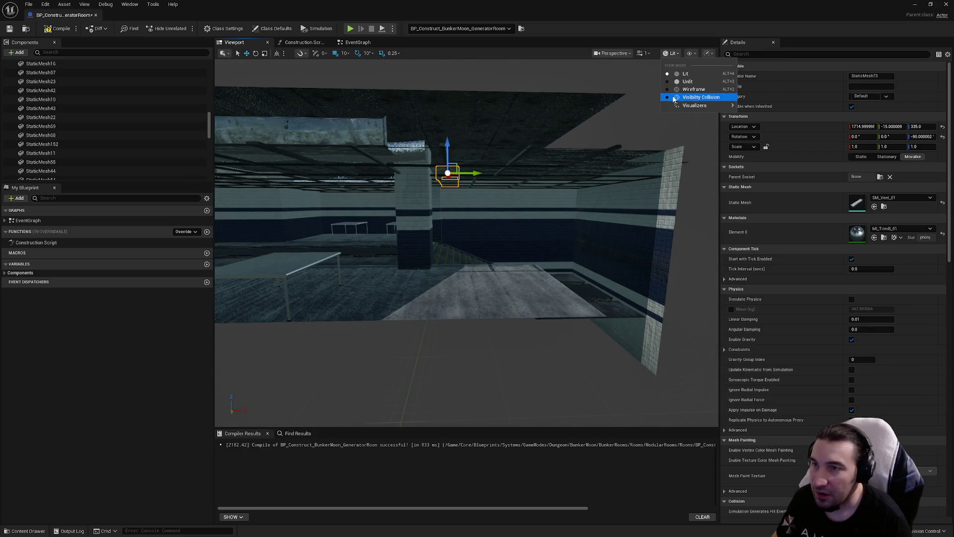
Switch the viewport to Visibility Collision and fly through the room's collision surfaces
left_click(693, 97)
mouse_move(570, 143)
left_mouse_down()
mouse_move(626, 122)
mouse_move(609, 125)
mouse_move(631, 130)
left_mouse_up()
mouse_move(526, 282)
left_mouse_down()
mouse_move(517, 278)
mouse_move(525, 282)
left_mouse_up()
Restore the window, review the convex hull warnings in Output Log, then maximize the blueprint editor
key("super")
key("Escape")
key("super+Down")
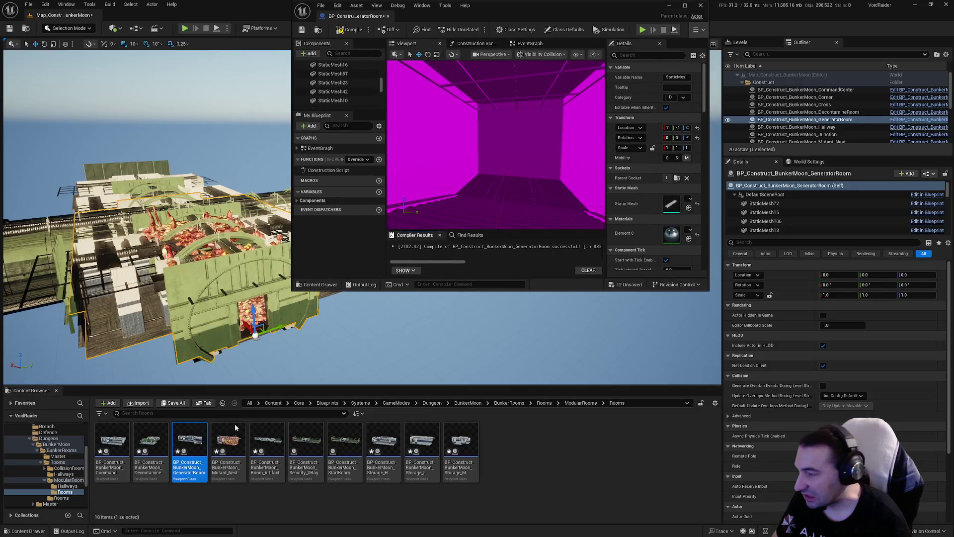
left_click(69, 531)
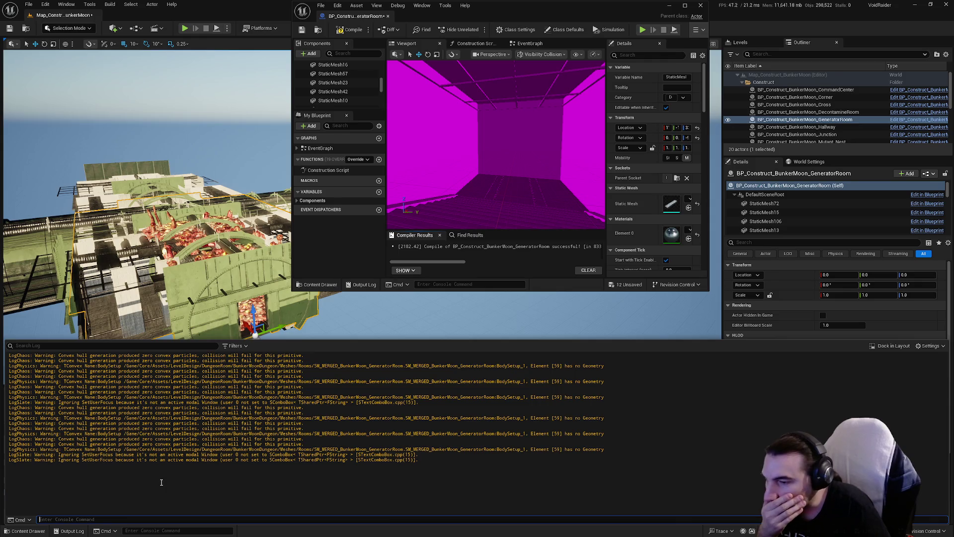
right_click(237, 450)
left_click(406, 439)
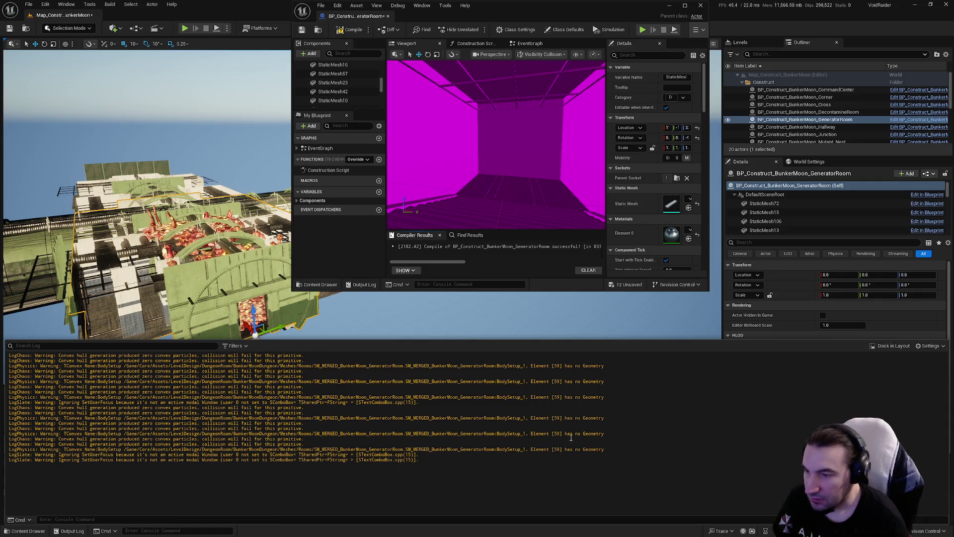
double_click(552, 12)
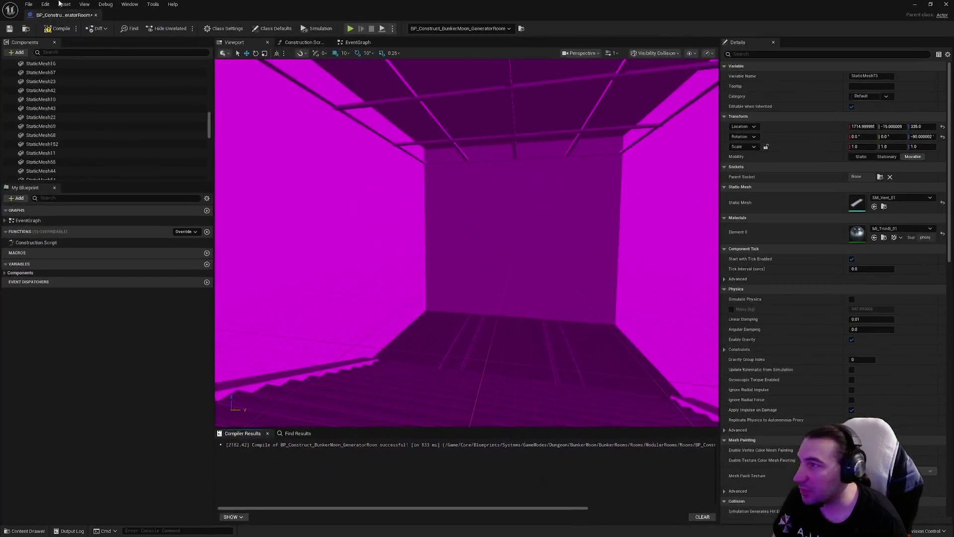
Compile and save the GeneratorRoom blueprint, then close it to return to Map_Construct_BunkerMoon
left_click(10, 30)
mouse_move(467, 243)
left_mouse_down()
mouse_move(487, 232)
mouse_move(467, 258)
mouse_move(417, 244)
mouse_move(363, 243)
mouse_move(393, 240)
mouse_move(378, 239)
mouse_move(383, 219)
mouse_move(422, 234)
mouse_move(388, 222)
mouse_move(370, 229)
left_mouse_up()
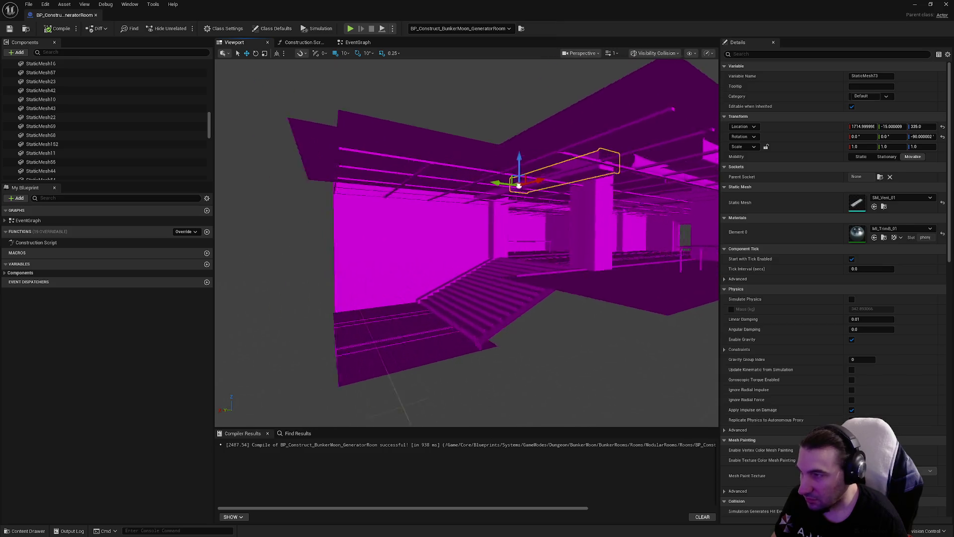
scroll(608, 148, "down", 3)
left_click(946, 4)
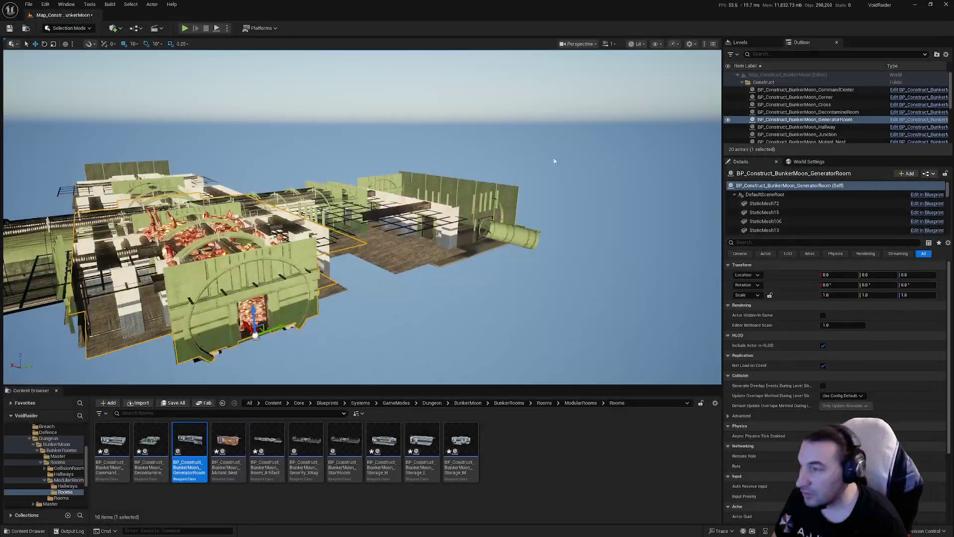
Save all modified assets and the map, then start a Merge Actors on the generator room
left_click(173, 403)
left_click(539, 355)
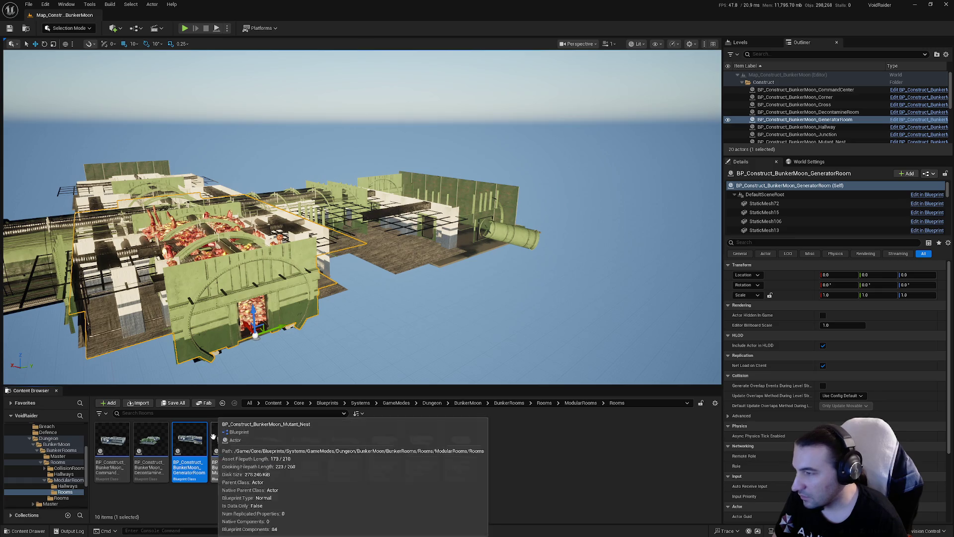
left_click(89, 4)
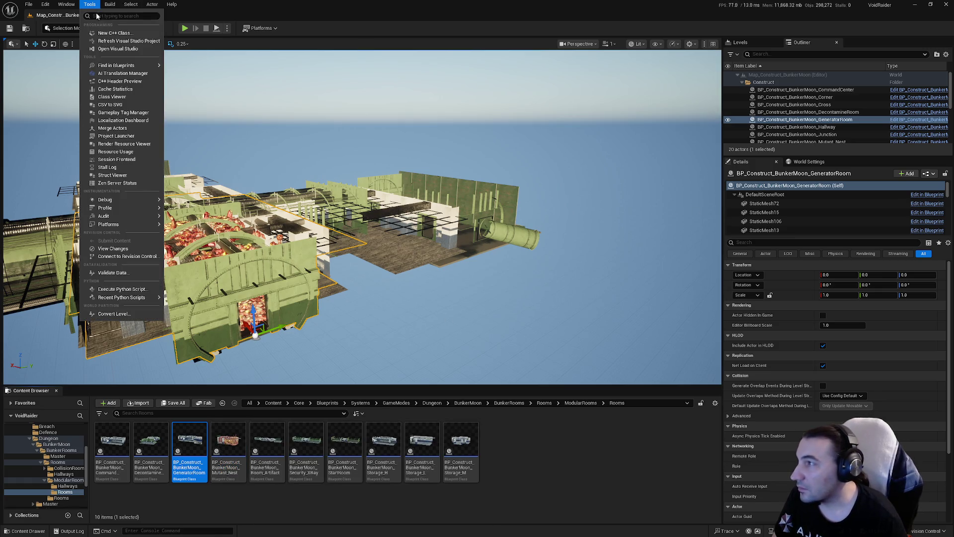
left_click(130, 132)
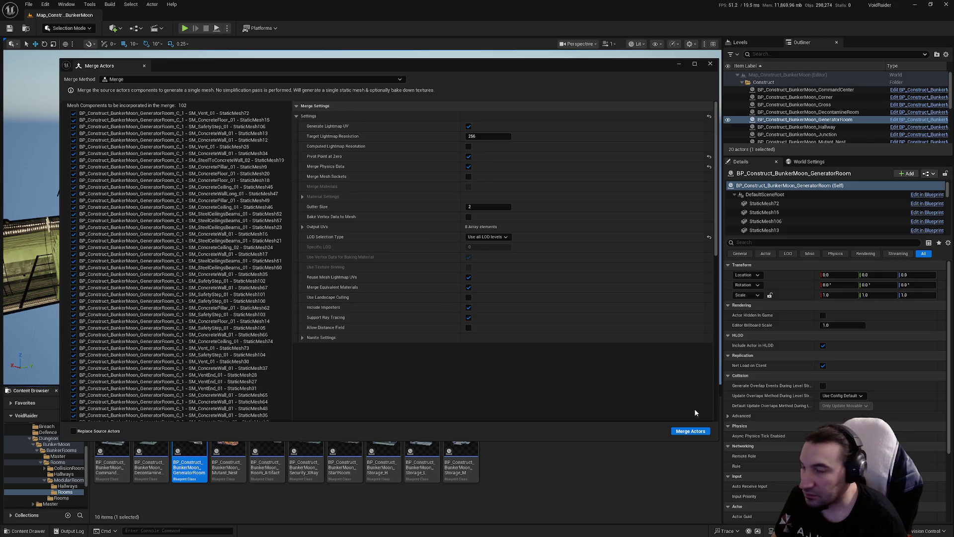
left_click(694, 432)
Overwrite SM_MERGED_BunkerMoon_GeneratorRoom in LevelDesign/DungeonRoom/BunkerMoonDungeon/Meshes/Rooms and save it
double_click(438, 220)
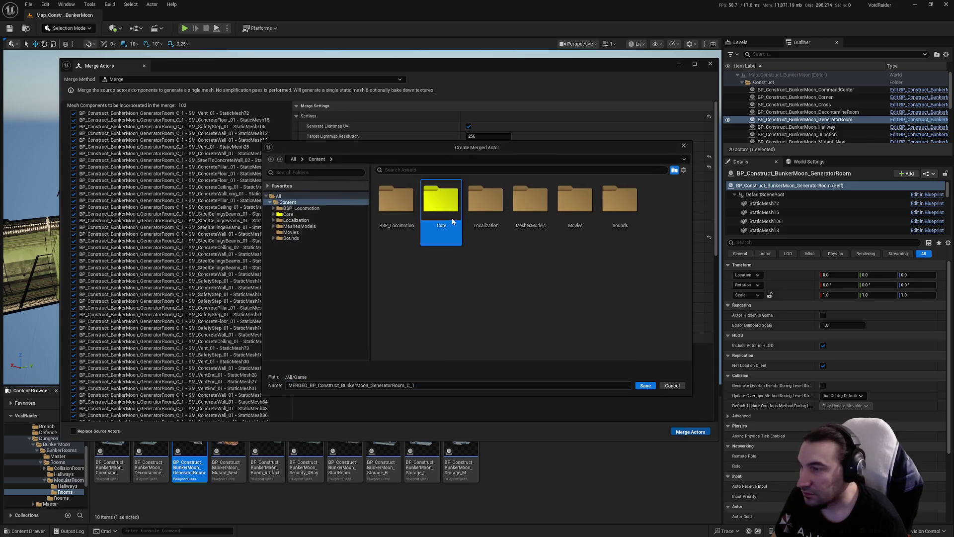
double_click(388, 213)
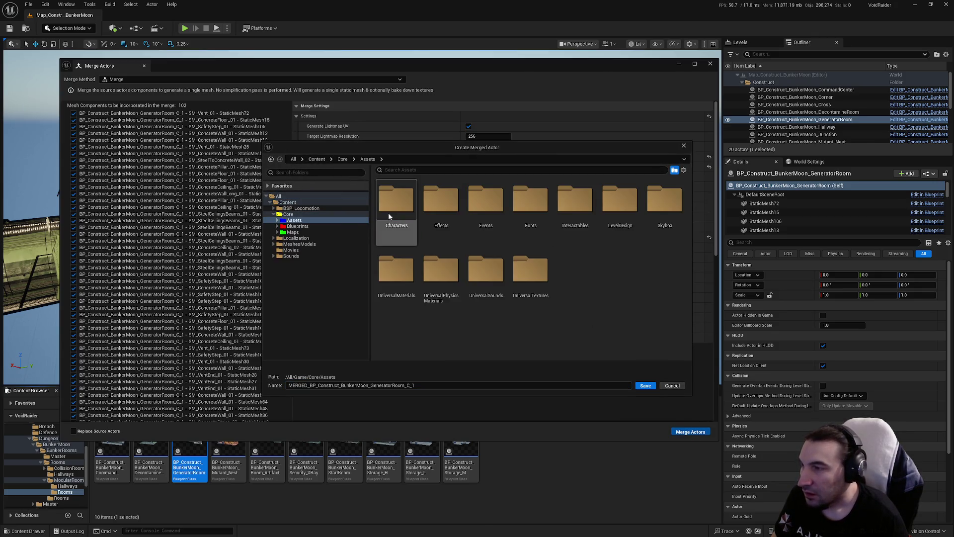
double_click(616, 207)
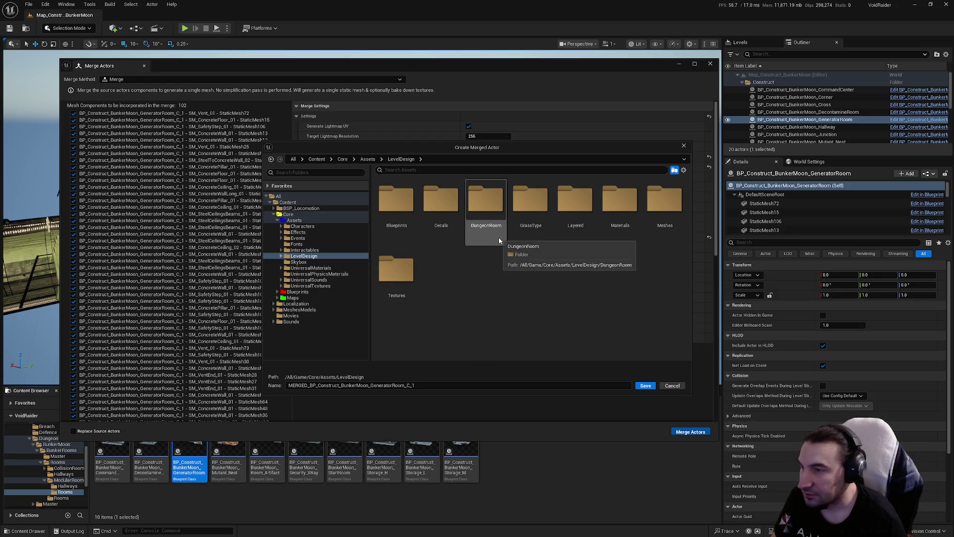
right_click(488, 217)
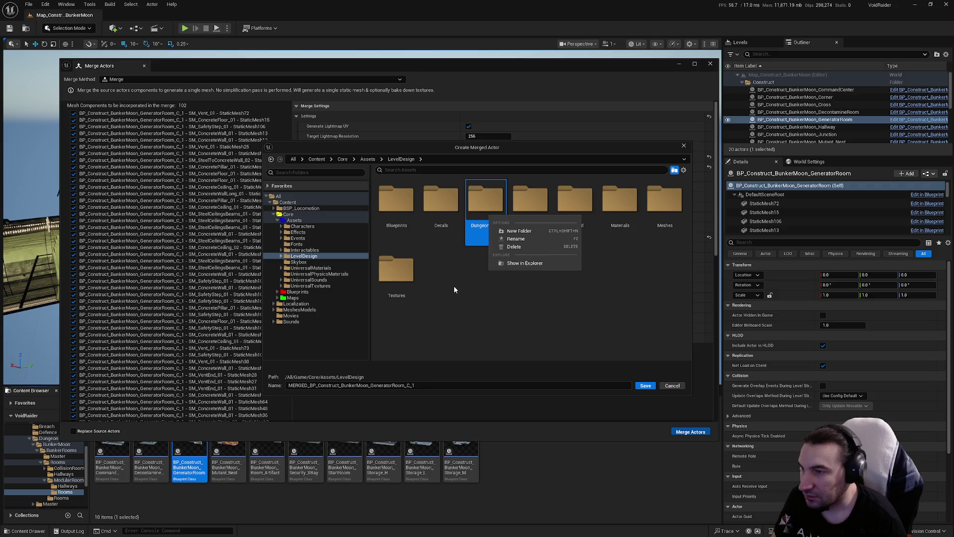
double_click(486, 201)
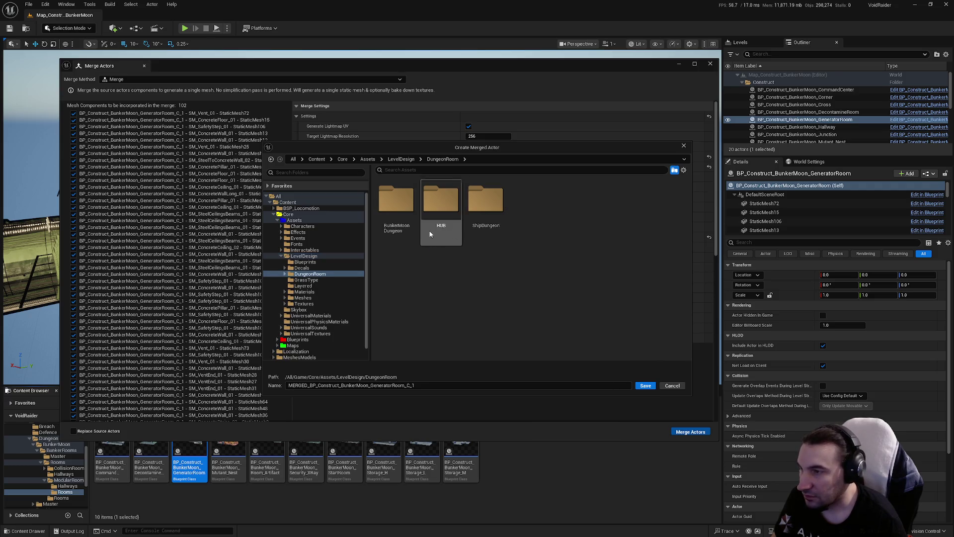
double_click(396, 203)
double_click(396, 204)
double_click(440, 208)
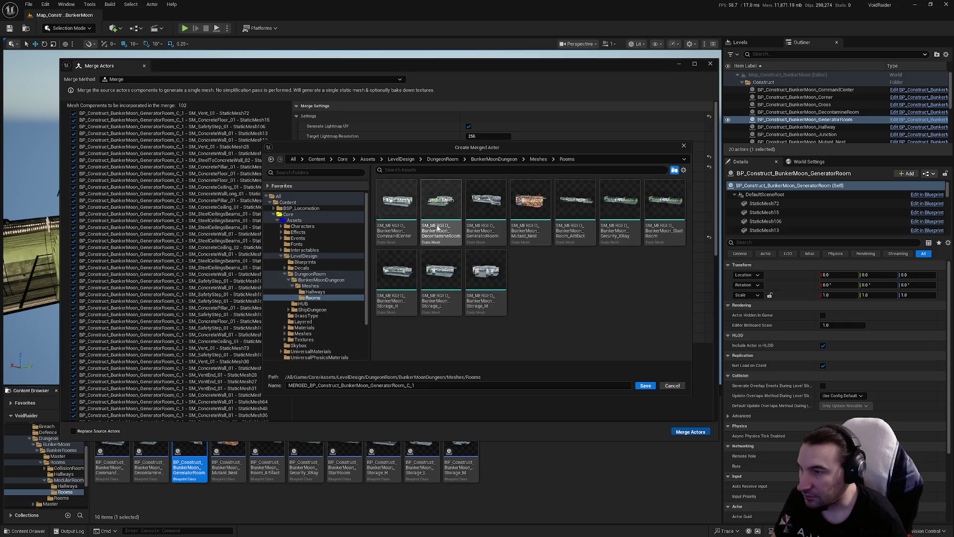
left_click(485, 213)
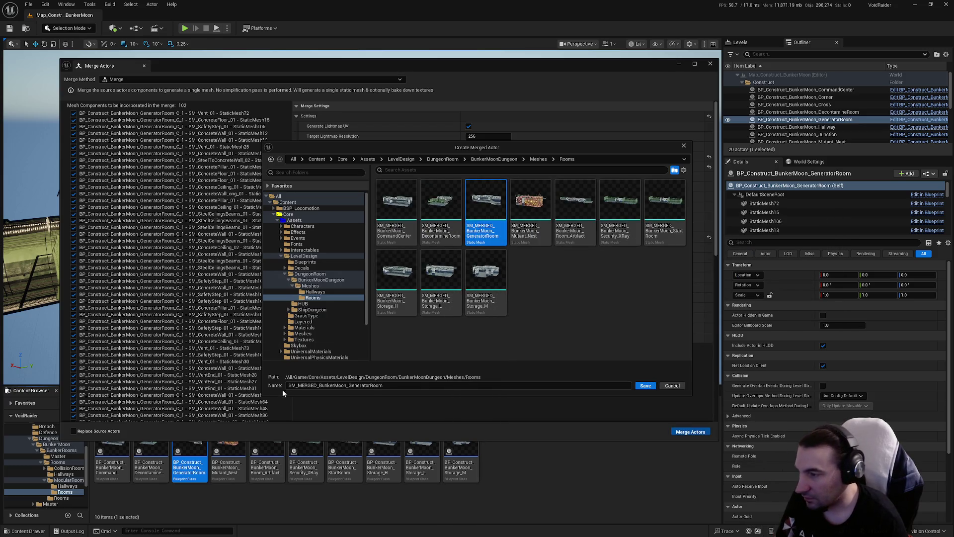
left_click(645, 386)
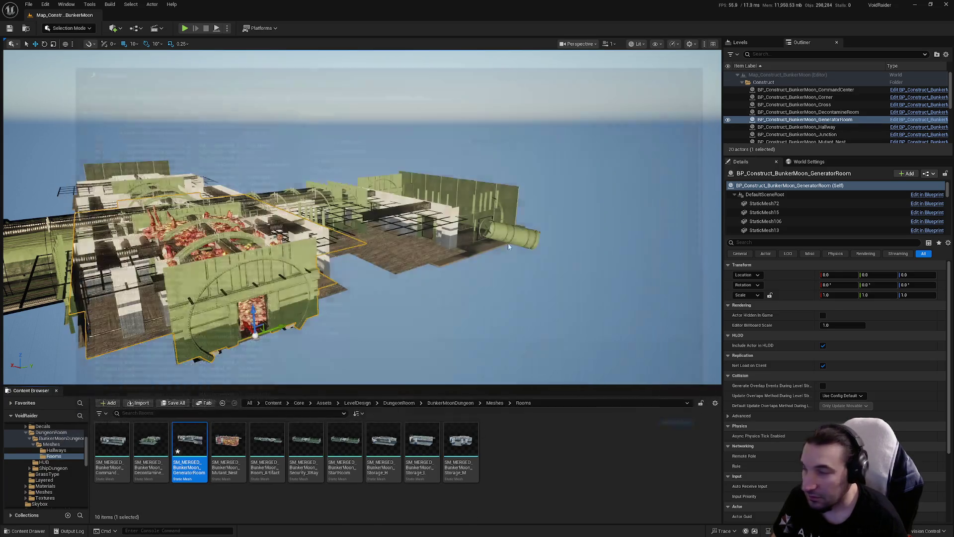
left_click(169, 404)
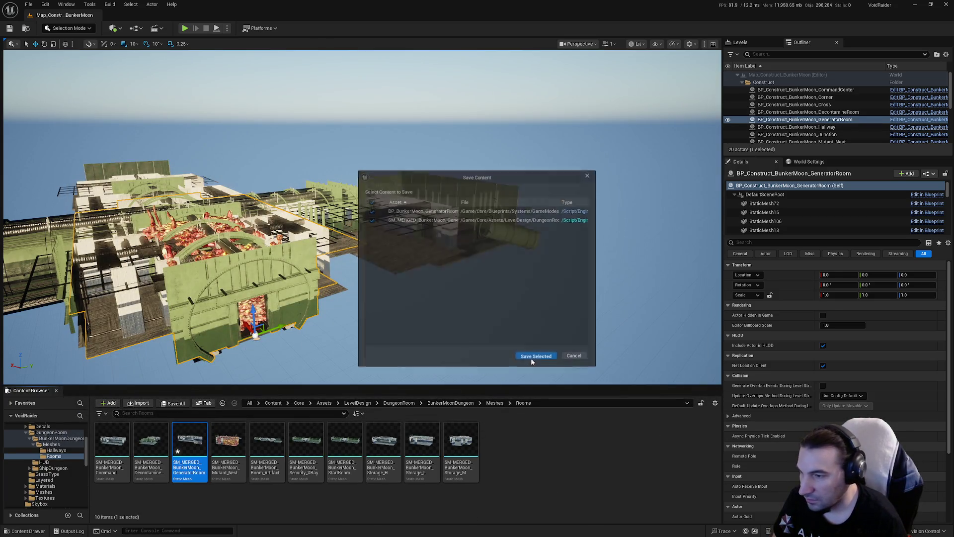
Save the merged mesh, clear the Output Log, and open SM_MERGED_BunkerMoon_GeneratorRoom in the mesh editor
left_click(537, 358)
left_click(69, 531)
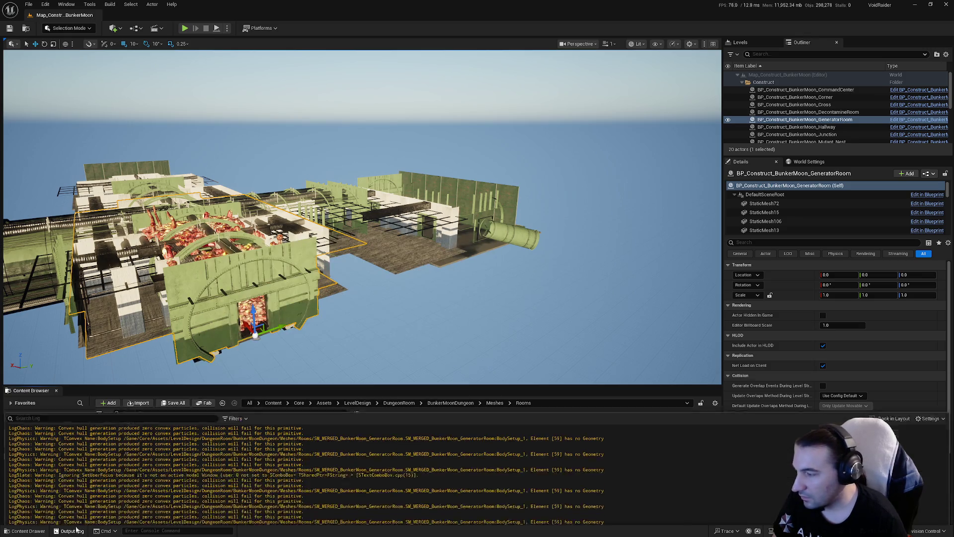
right_click(307, 354)
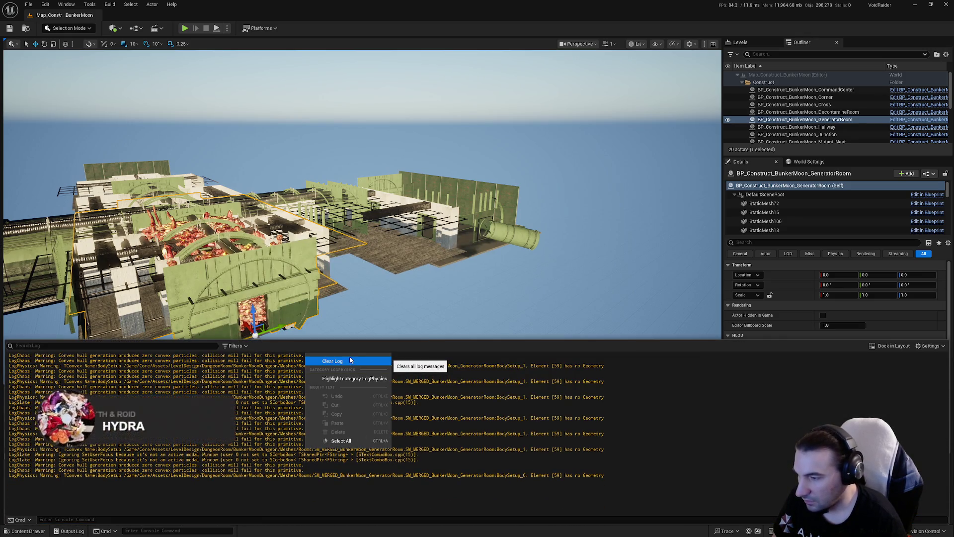
left_click(332, 361)
double_click(191, 446)
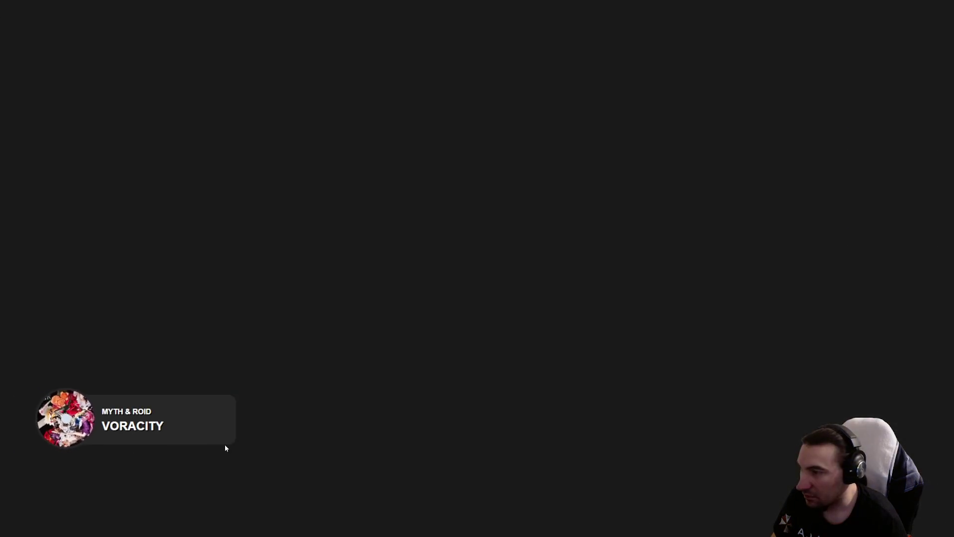
key("super")
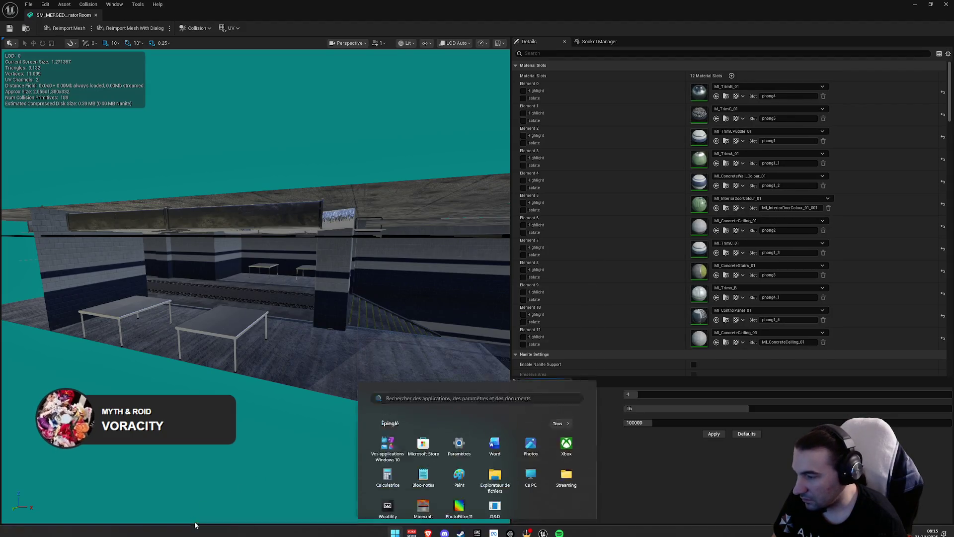
key("super")
left_click(71, 531)
mouse_move(358, 269)
left_mouse_down()
mouse_move(384, 239)
mouse_move(178, 174)
left_mouse_up()
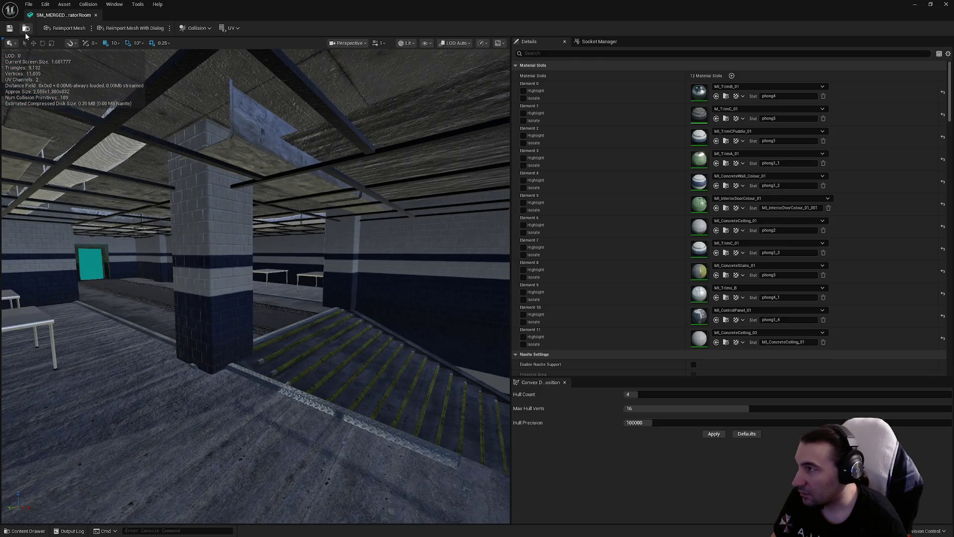
left_click(946, 4)
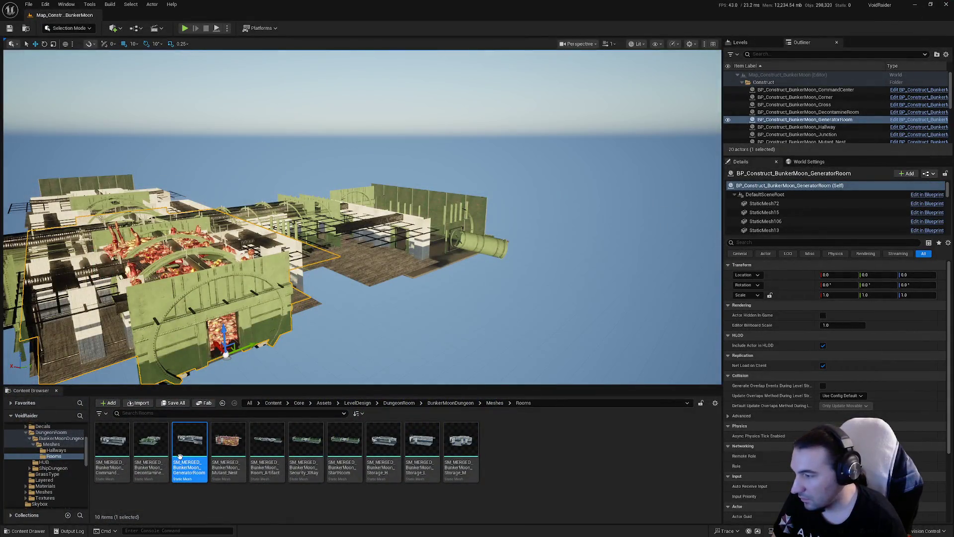
double_click(182, 460)
key("super")
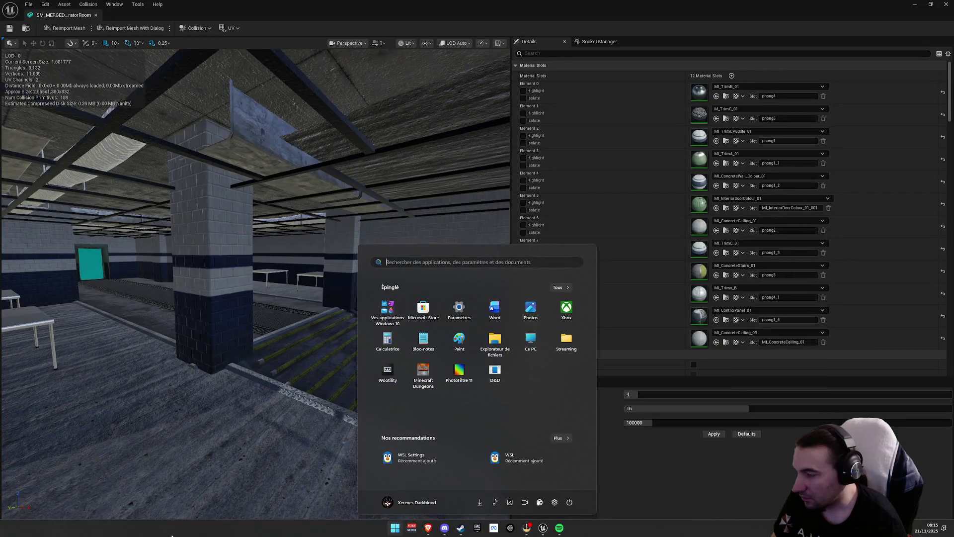
left_click(74, 531)
left_click(75, 530)
mouse_move(400, 248)
left_mouse_down()
mouse_move(395, 188)
mouse_move(400, 247)
mouse_move(415, 248)
mouse_move(378, 259)
mouse_move(338, 253)
mouse_move(323, 269)
mouse_move(287, 256)
left_mouse_up()
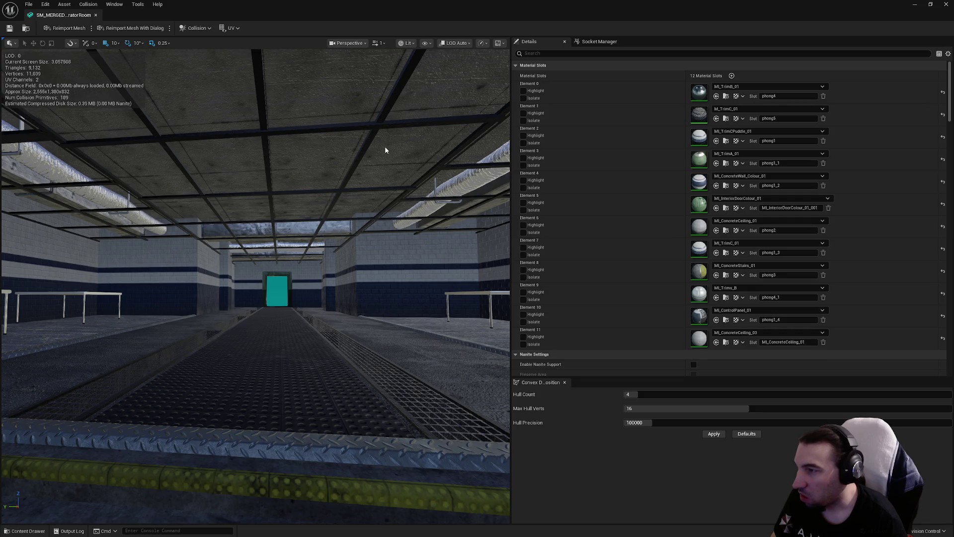
Set the mesh's LOD Group to LargeProp and confirm overwriting the LOD settings
scroll(817, 149, "down", 10)
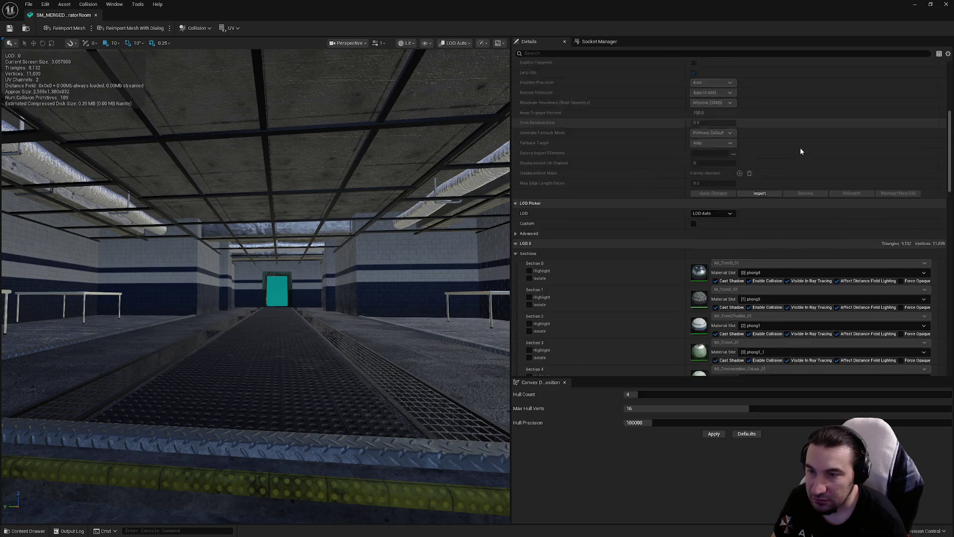
scroll(800, 151, "down", 15)
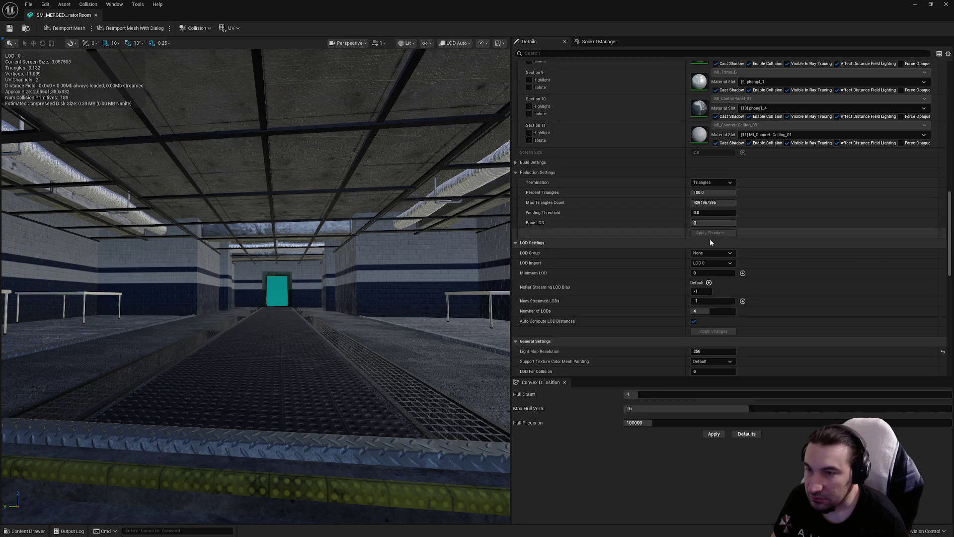
left_click(711, 253)
left_click(711, 282)
left_click(532, 287)
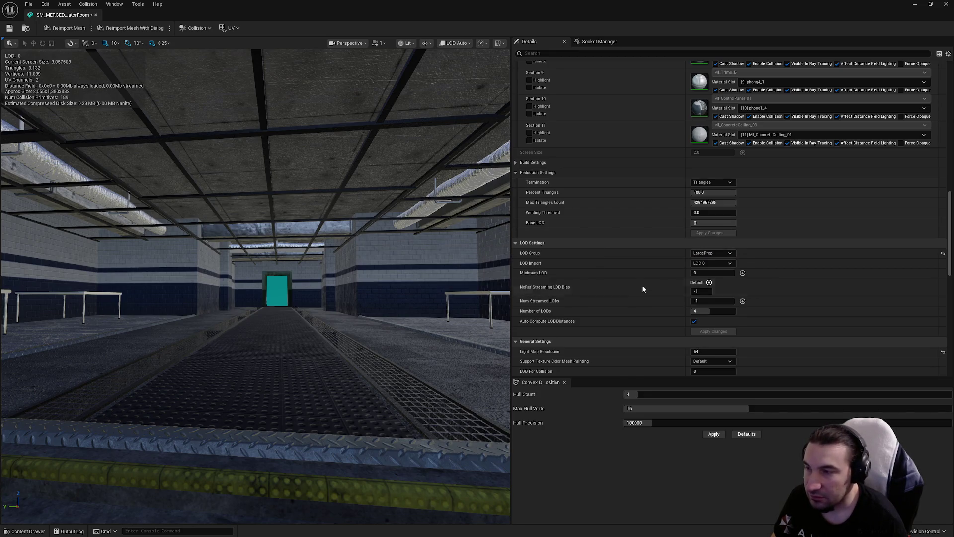
Preview the mesh at LOD 2 to check its reduced triangle count
scroll(643, 289, "down", 5)
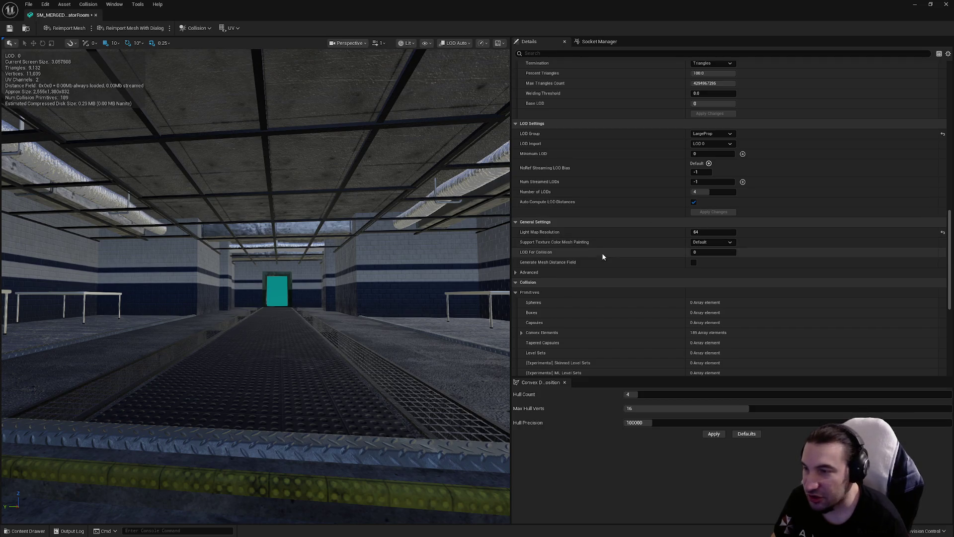
scroll(602, 253, "down", 5)
scroll(599, 255, "up", 8)
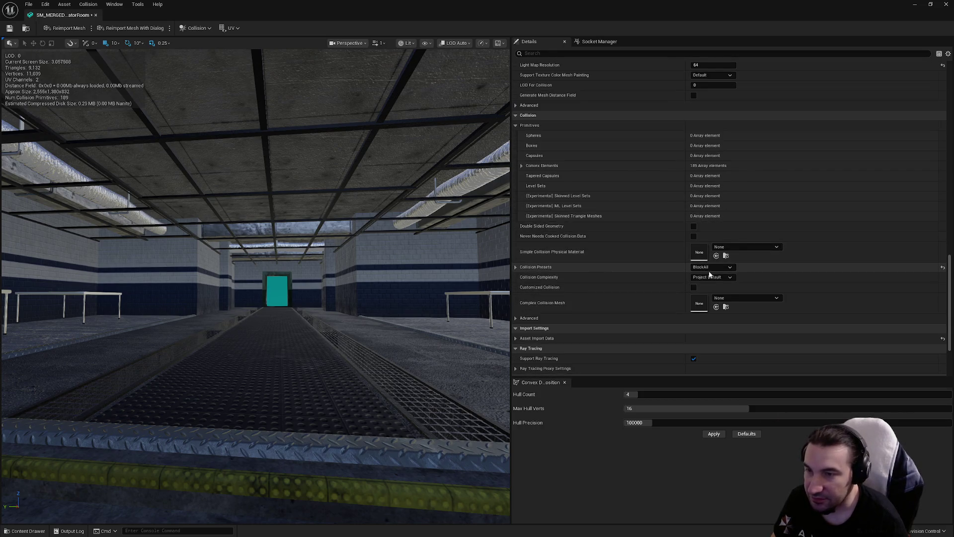
scroll(711, 283, "up", 15)
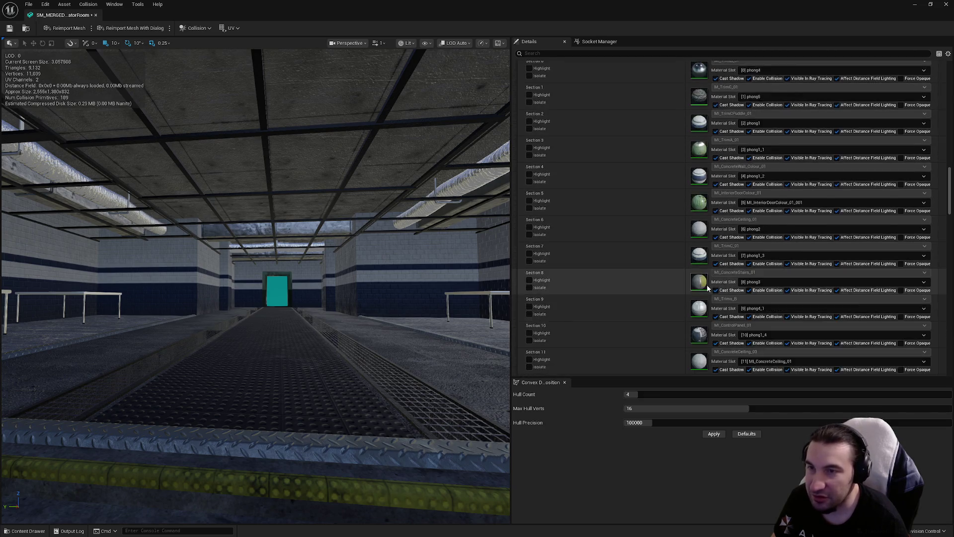
left_click(705, 291)
left_click(706, 331)
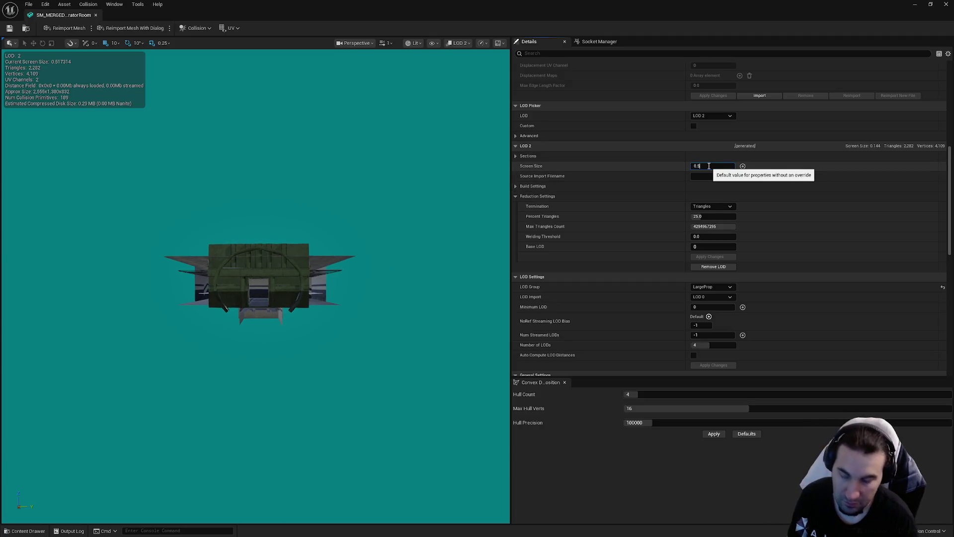
Preview LOD 3, set its screen size to 0.3 and Percent Triangles to 1, and apply
left_click(714, 115)
left_click(726, 159)
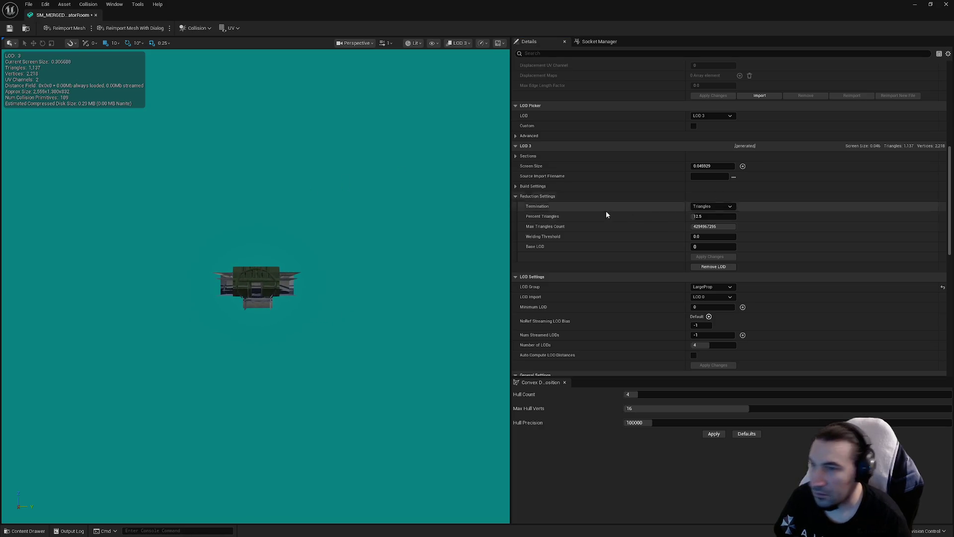
left_click(698, 167)
type("0.3")
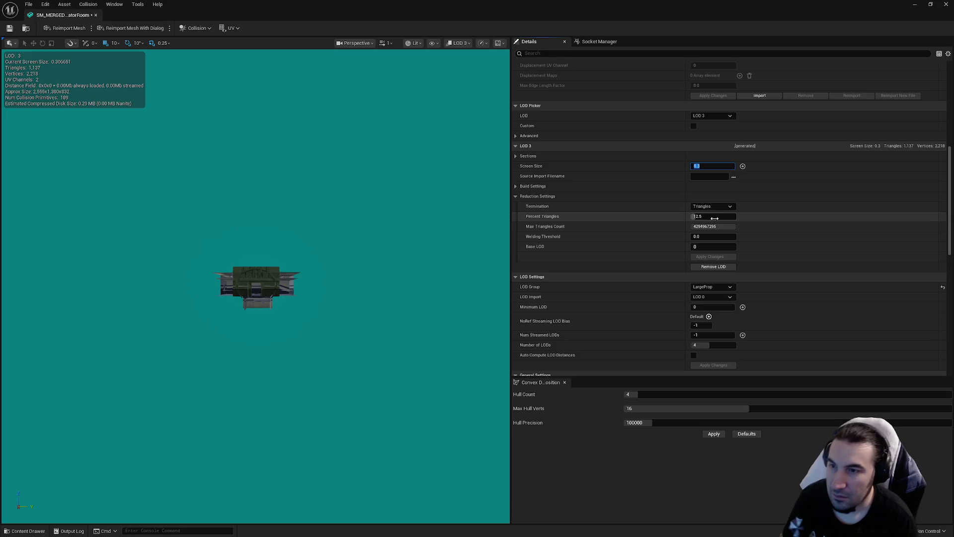
left_click(701, 217)
type("1")
key("Return")
left_click(712, 257)
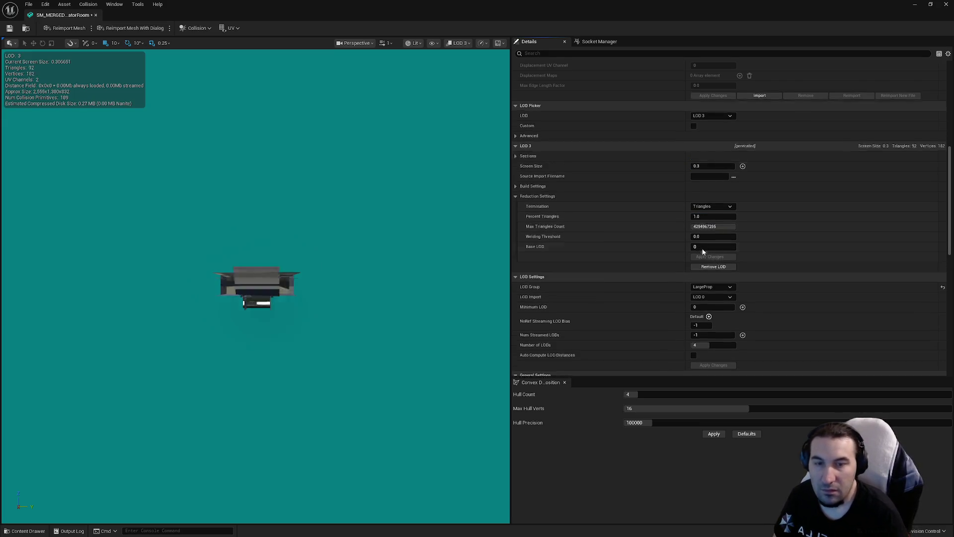
In the Collision section, expand and then collapse the Convex Elements list
scroll(639, 219, "up", 15)
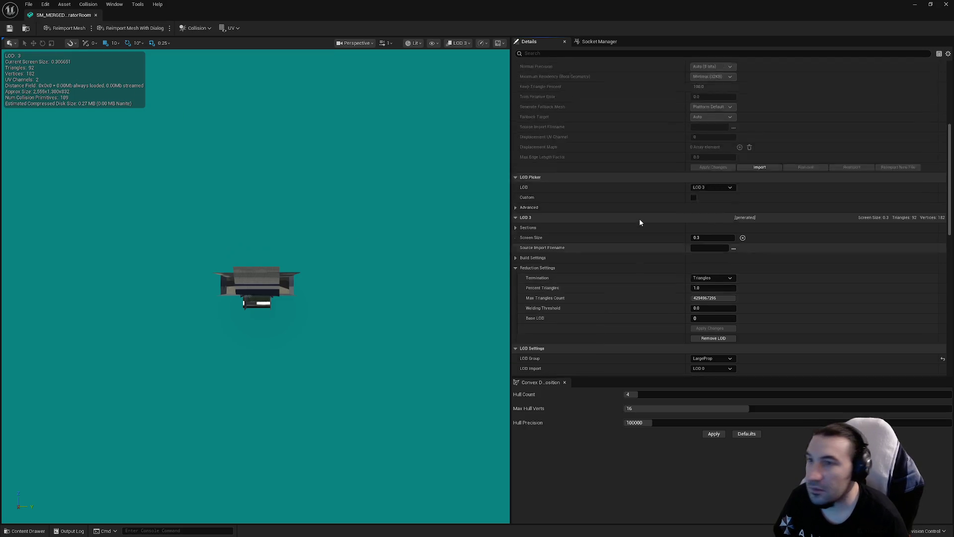
scroll(621, 234, "down", 15)
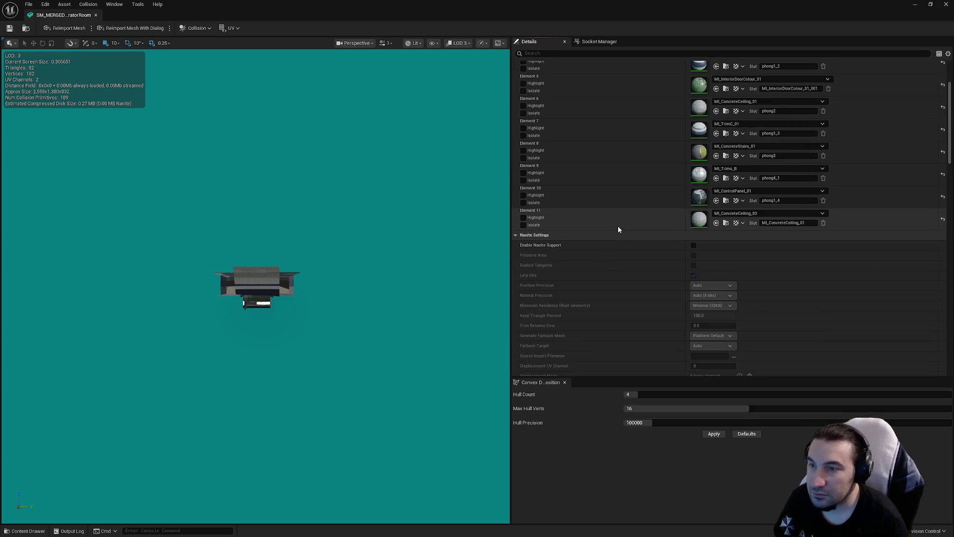
scroll(616, 281, "down", 8)
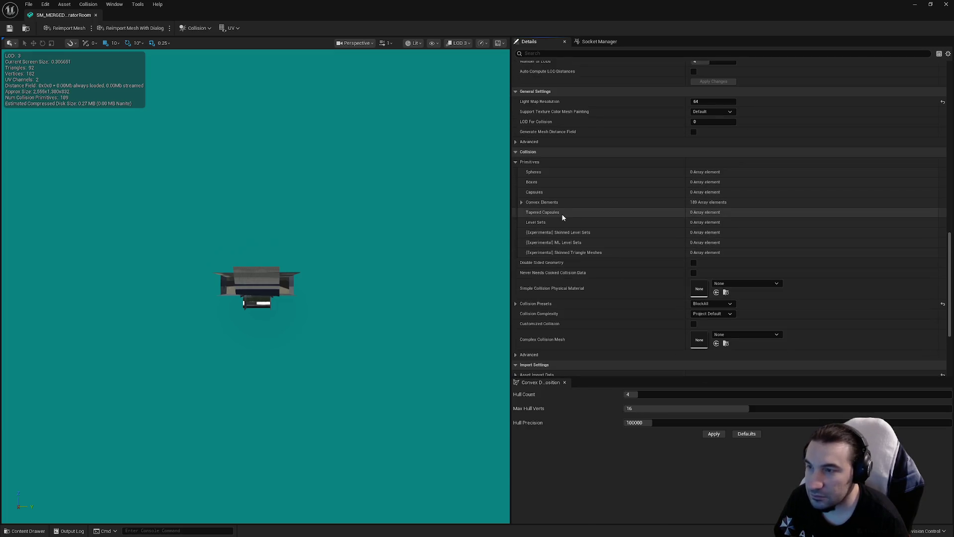
left_click(521, 202)
scroll(562, 247, "down", 3)
scroll(547, 224, "up", 3)
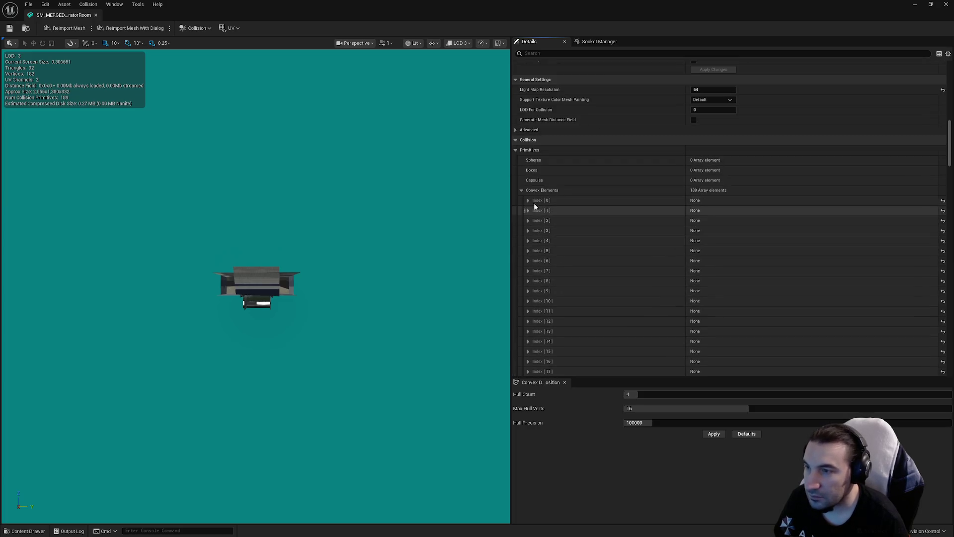
left_click(521, 191)
Switch the LOD preview to LOD Auto and close the static mesh editor
scroll(601, 243, "down", 3)
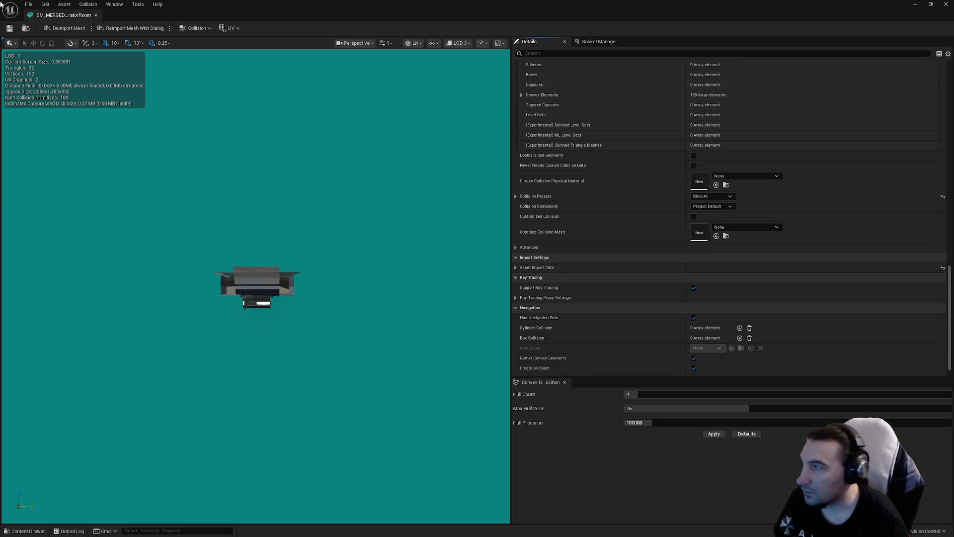
scroll(768, 214, "up", 5)
scroll(763, 225, "up", 8)
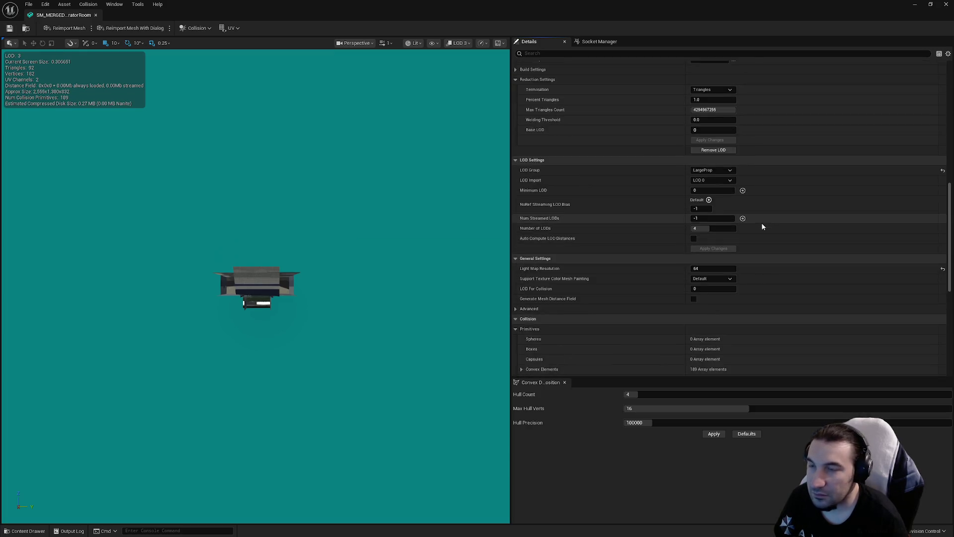
left_click(711, 177)
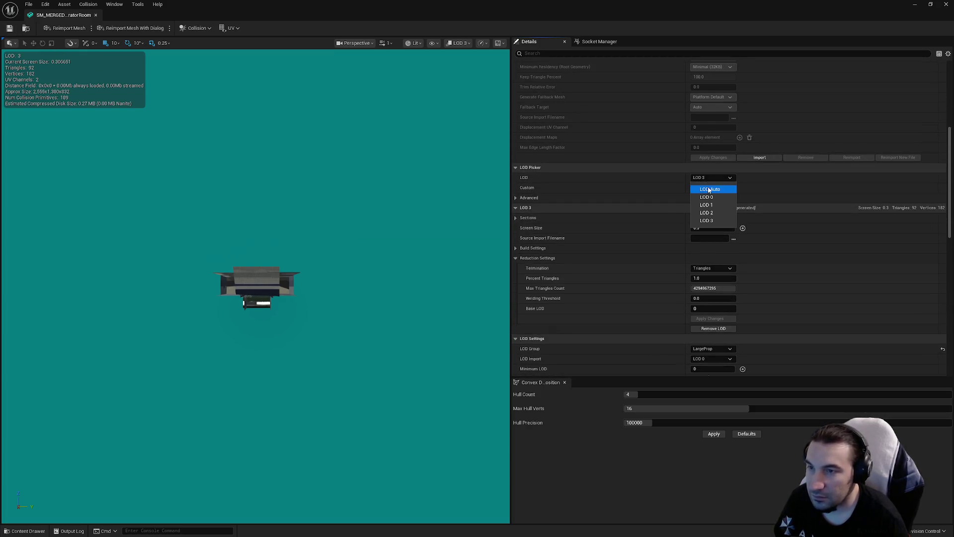
left_click(701, 187)
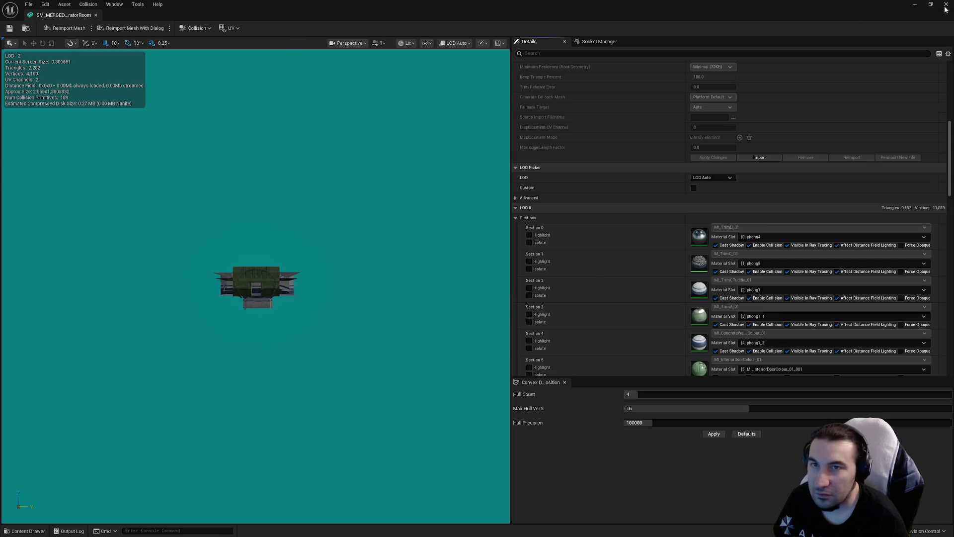
left_click(946, 6)
Show the Output Log and select the LogPhysics convex hull warnings for the GeneratorRoom mesh
left_click(64, 530)
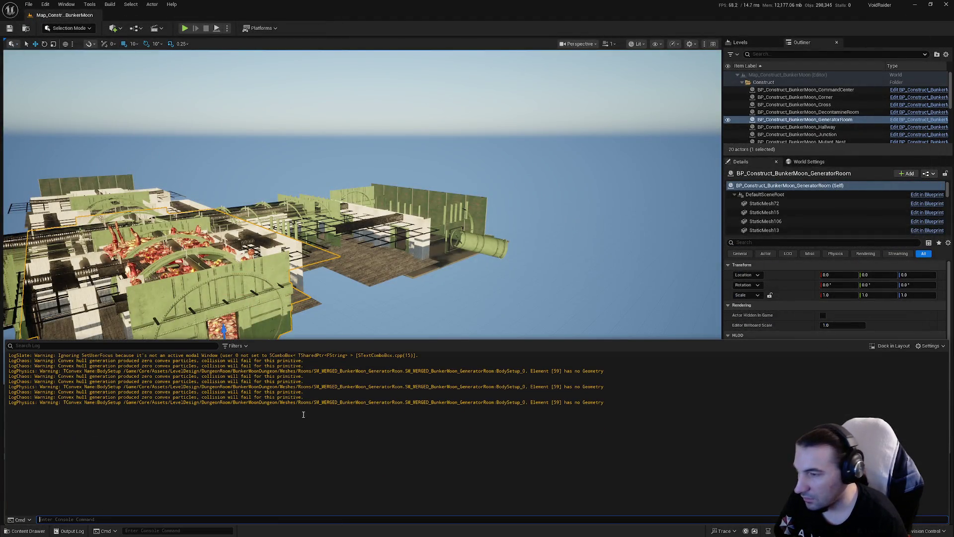
mouse_move(423, 373)
left_mouse_down()
mouse_move(240, 372)
mouse_move(604, 373)
mouse_move(234, 378)
left_mouse_up()
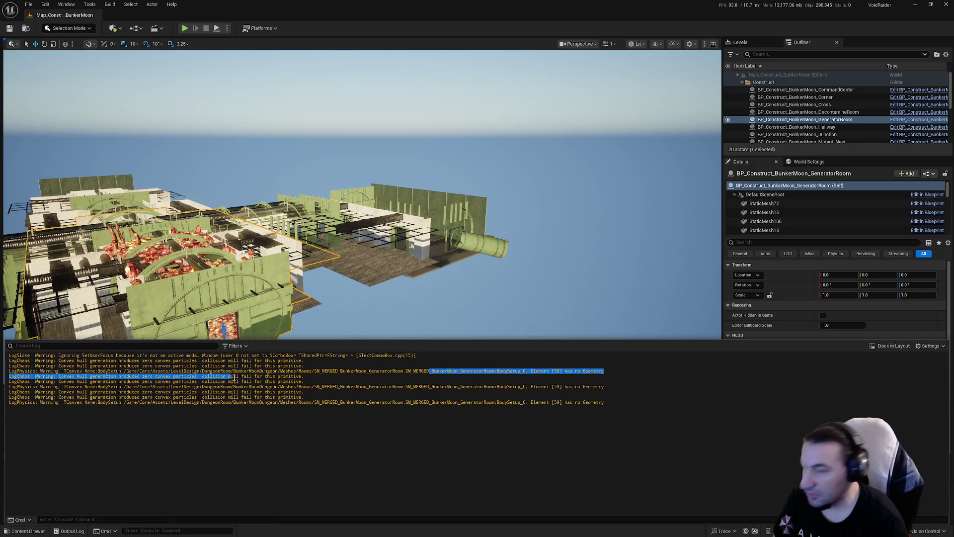
left_click(380, 413)
left_click_drag(629, 376, 2, 367)
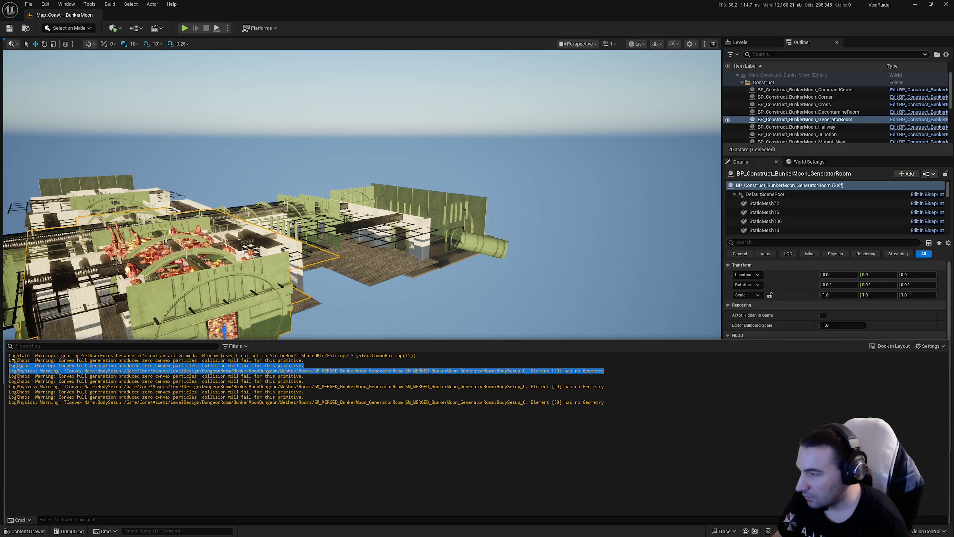
left_click(183, 392)
key("super")
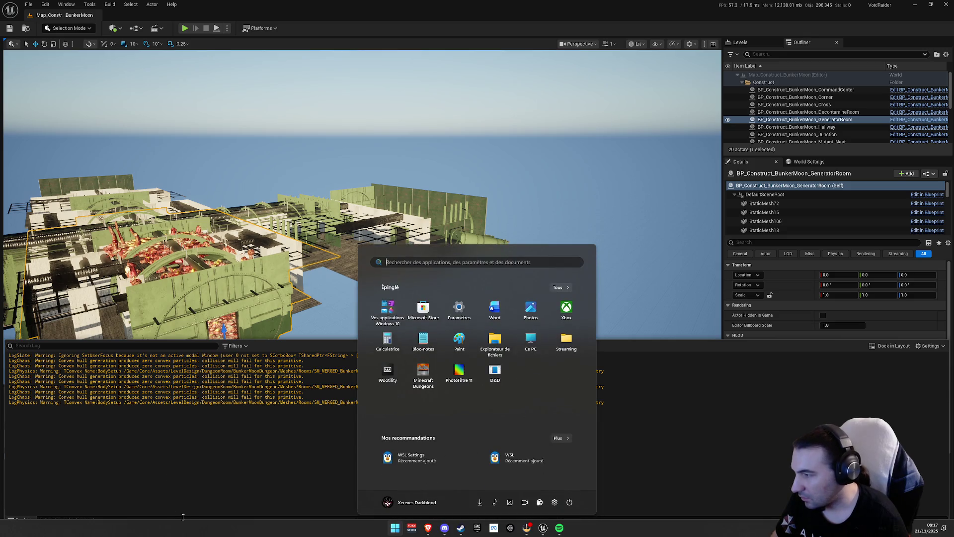
left_click(614, 455)
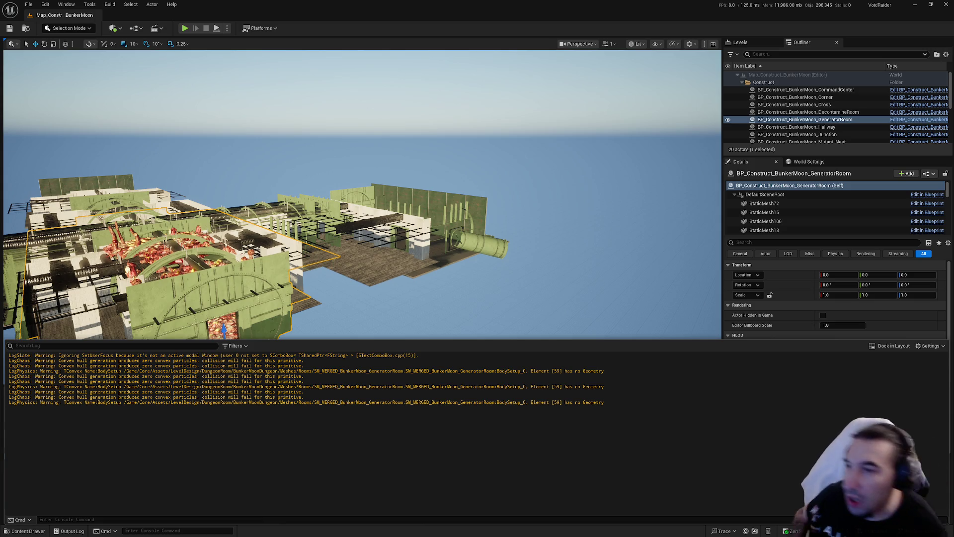
Close the Output Log, review the mesh's material slots and LOD 0 sections, then close the editor
left_click(484, 231)
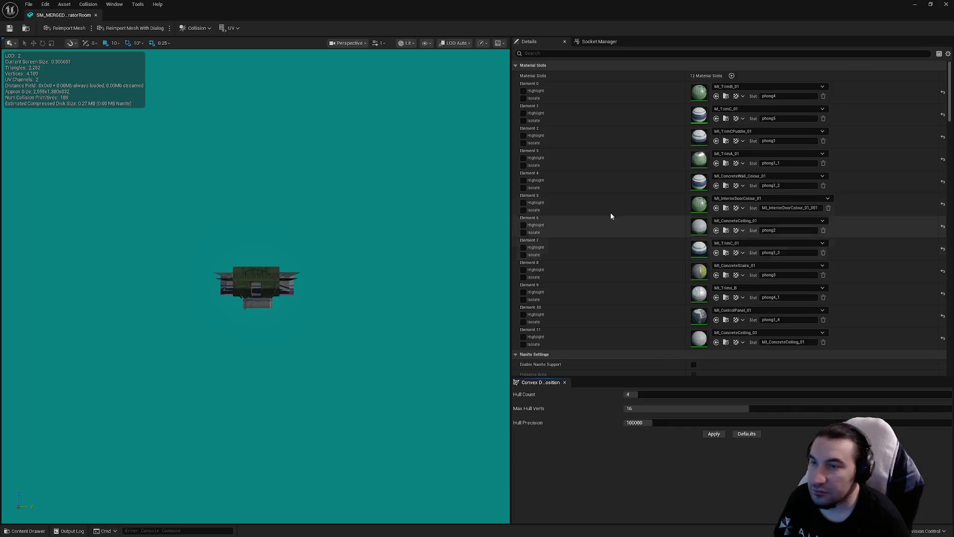
scroll(708, 169, "down", 5)
scroll(708, 169, "down", 3)
scroll(708, 170, "down", 8)
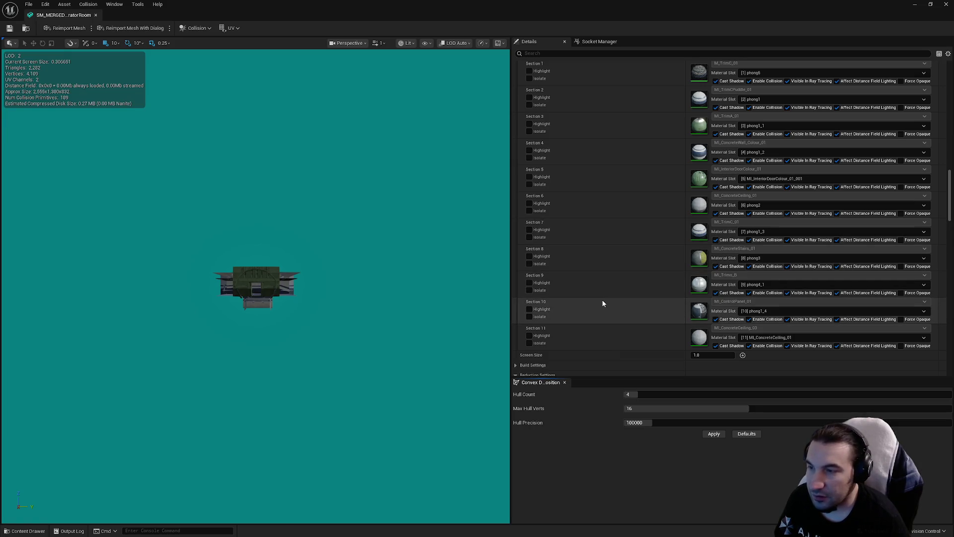
scroll(602, 303, "up", 3)
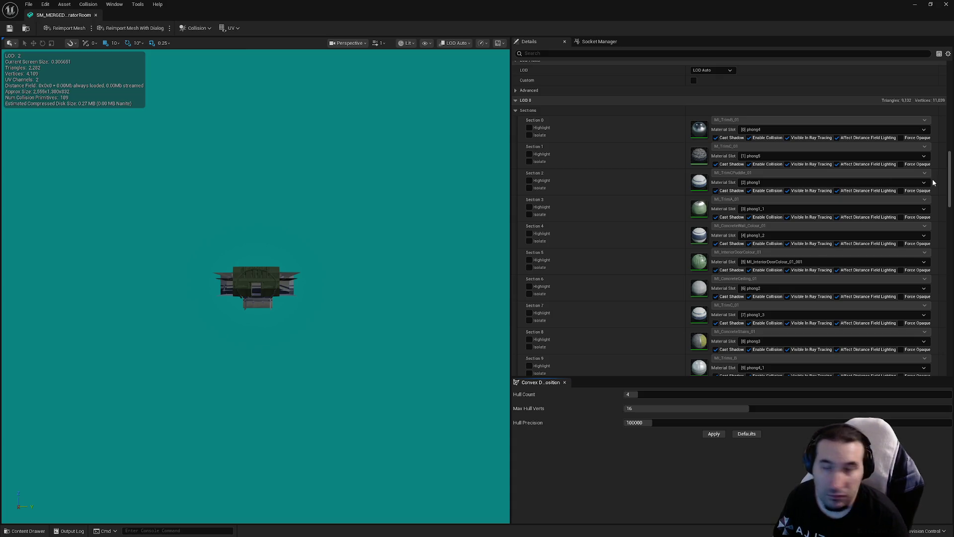
left_click(944, 5)
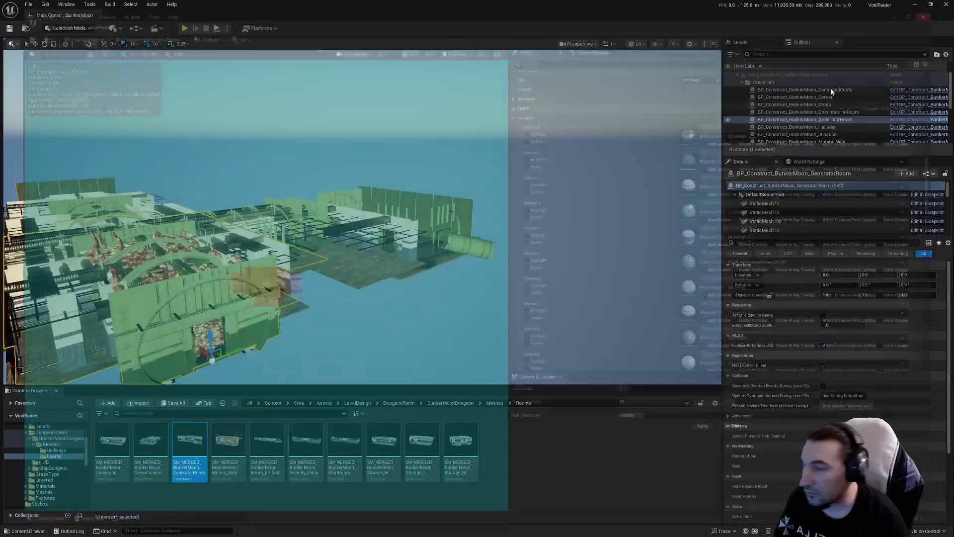
Start an export of the GeneratorRoom asset, cancel the save dialog, and close the mesh editor
right_click(189, 447)
mouse_move(278, 328)
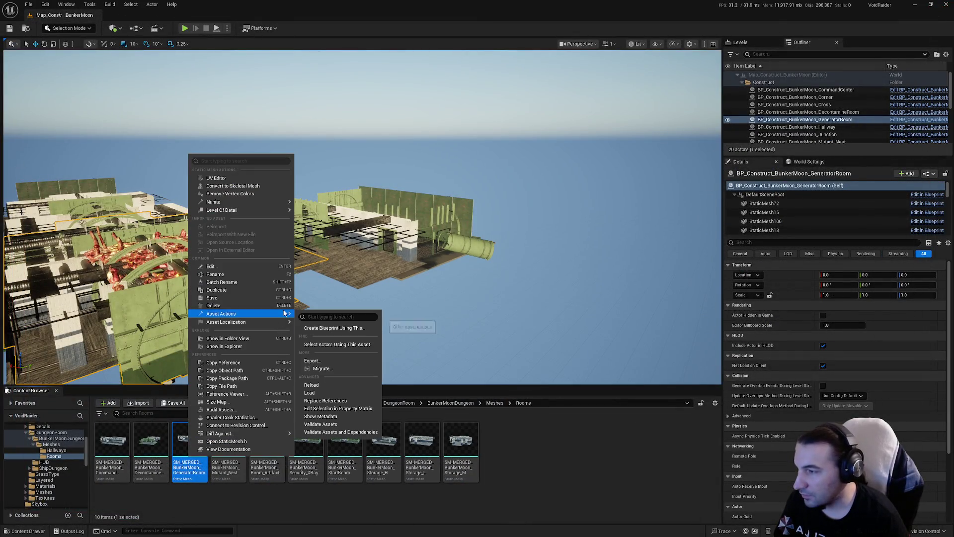
left_click(328, 361)
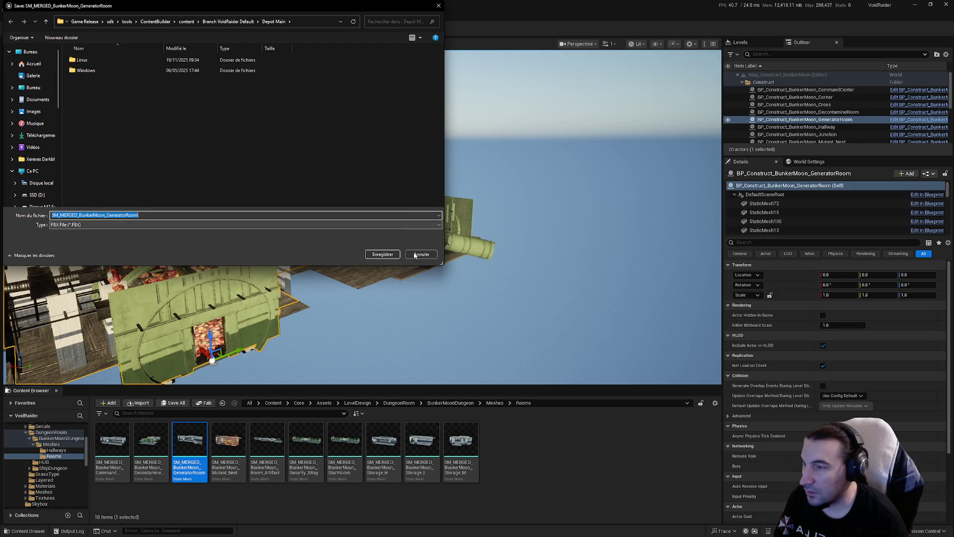
key("Return")
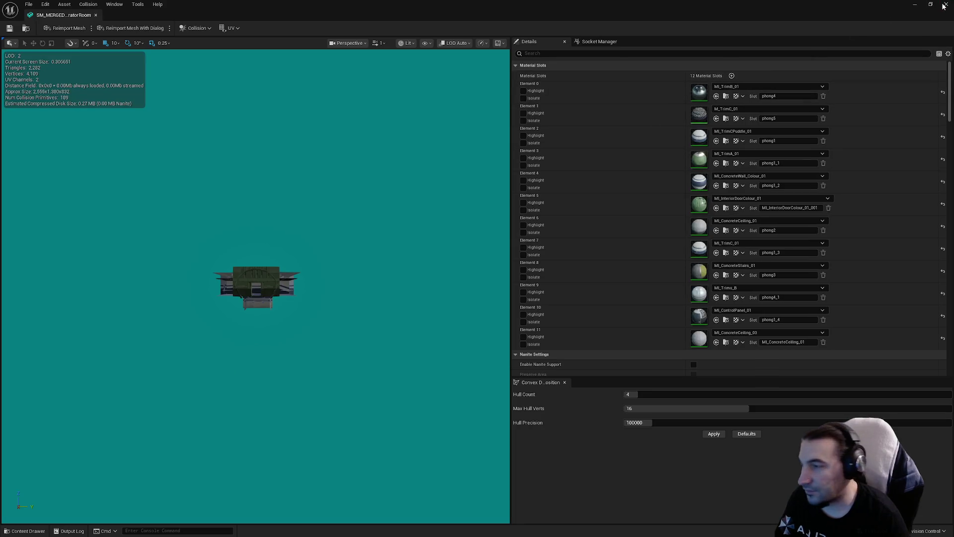
left_click(944, 5)
Export SM_MERGED_BunkerMoon_GeneratorRoom as an FBX to the Desktop with default FBX options
right_click(199, 440)
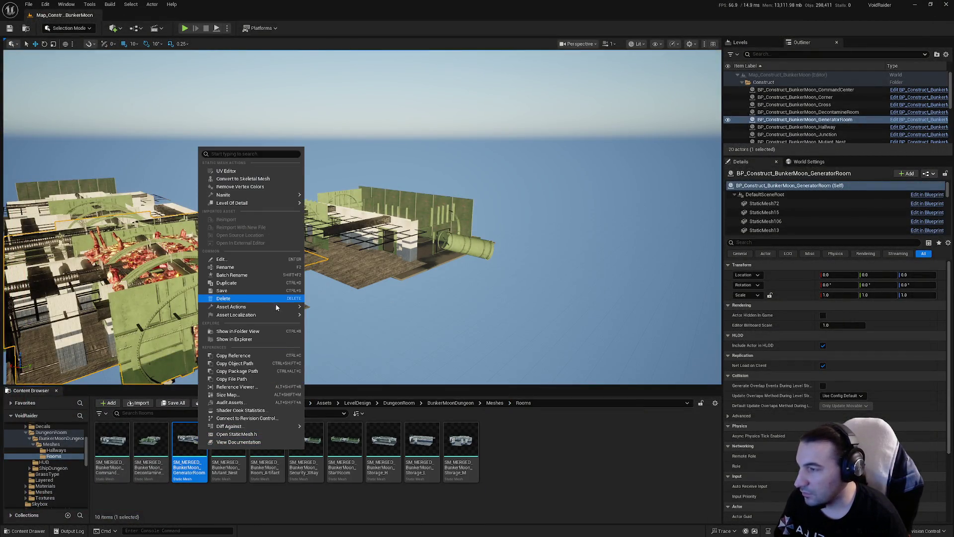
mouse_move(282, 307)
left_click(353, 357)
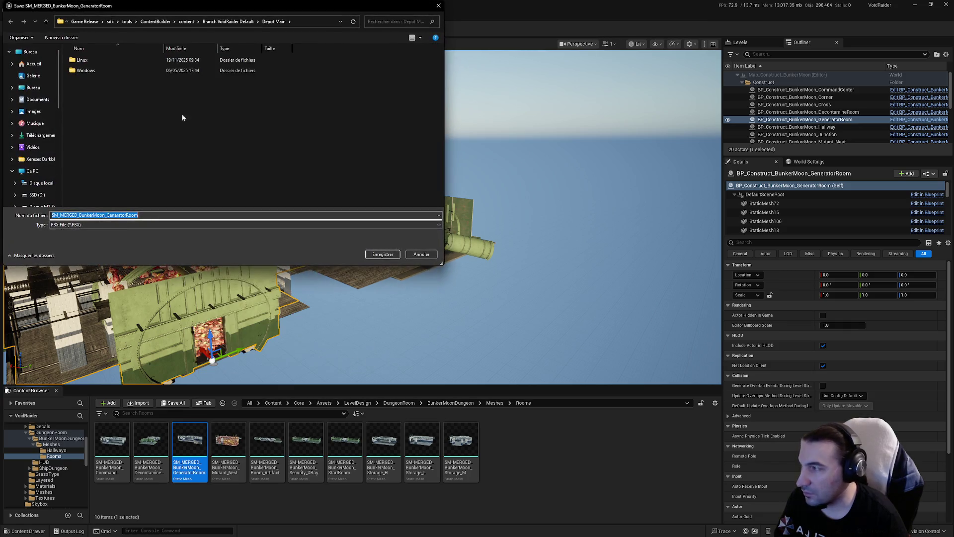
left_click(30, 52)
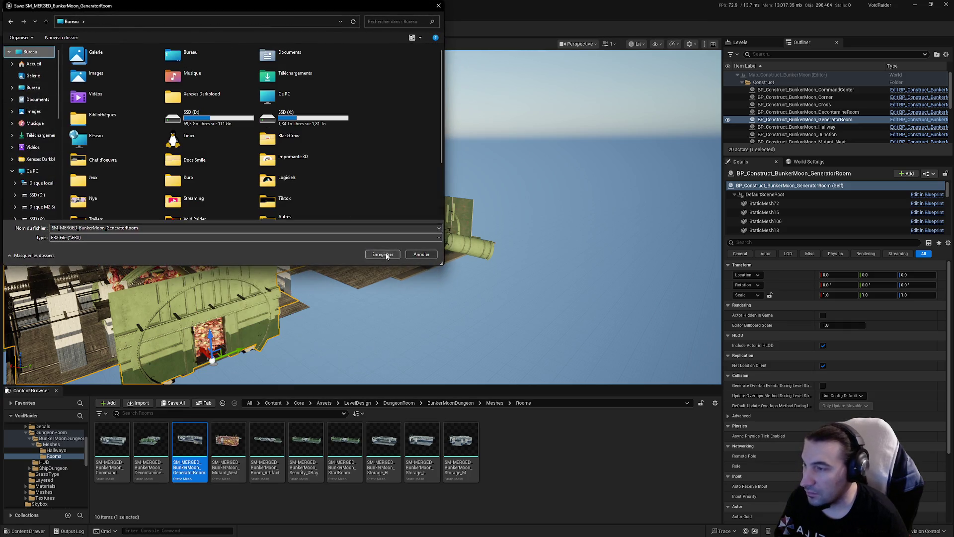
left_click(382, 254)
left_click(530, 354)
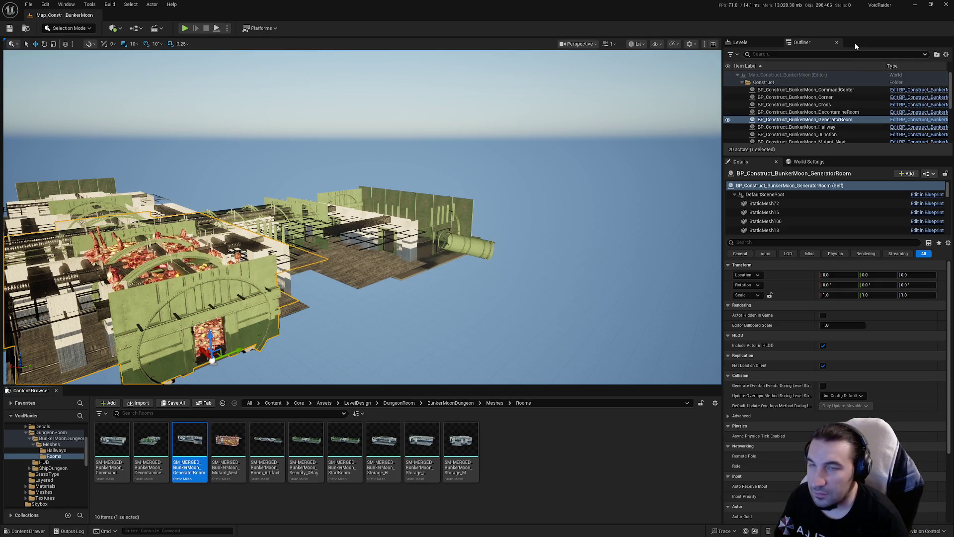
Minimize Unreal Editor and search 'blender' from the Start menu to open the Steam library
left_click(920, 6)
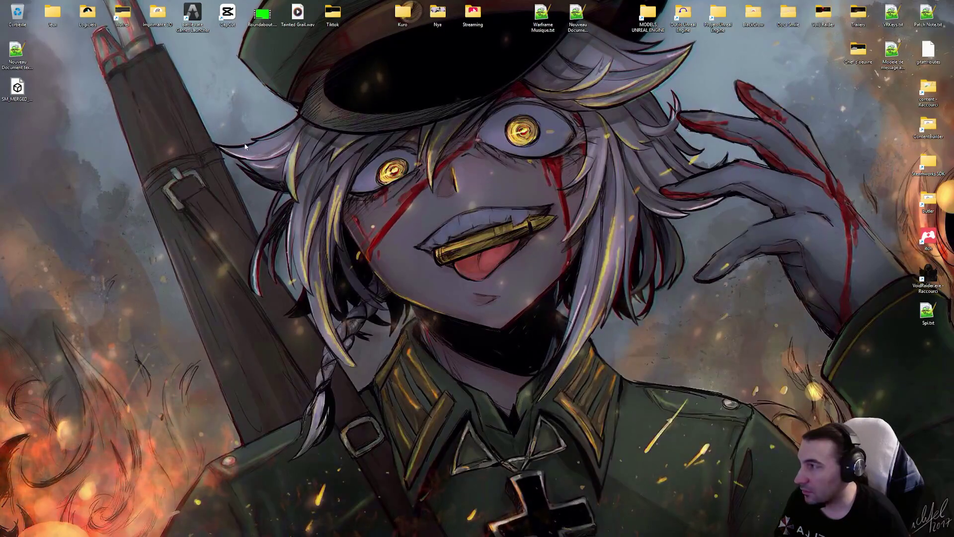
left_click(395, 529)
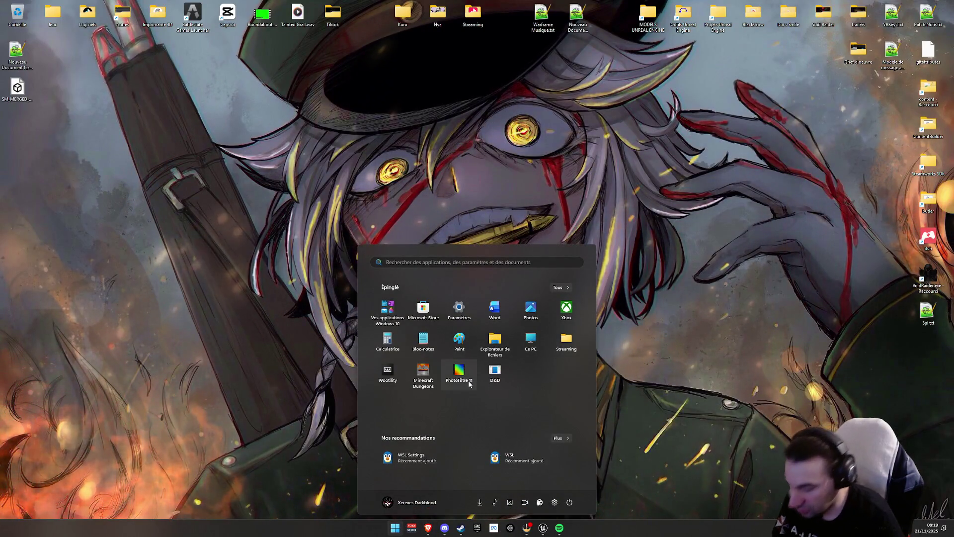
type("blender")
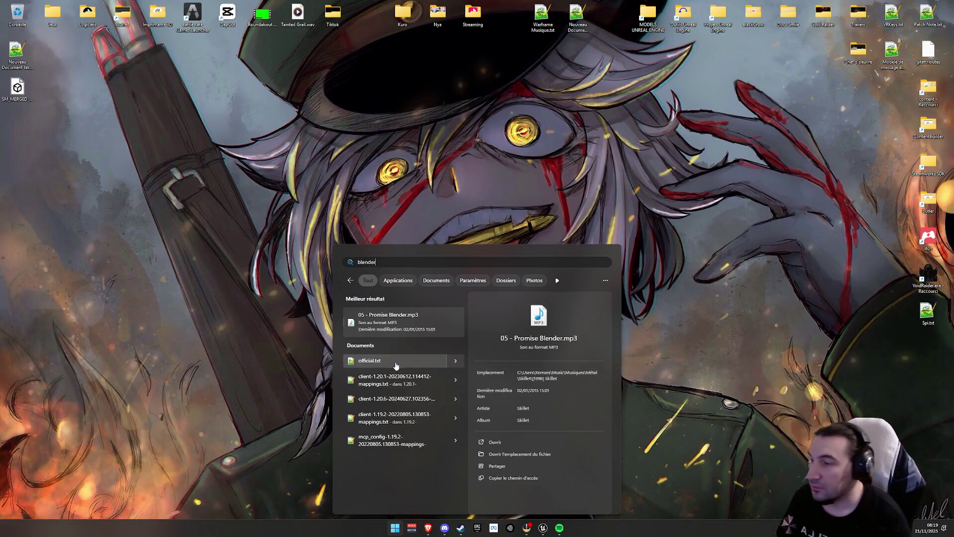
left_click(461, 528)
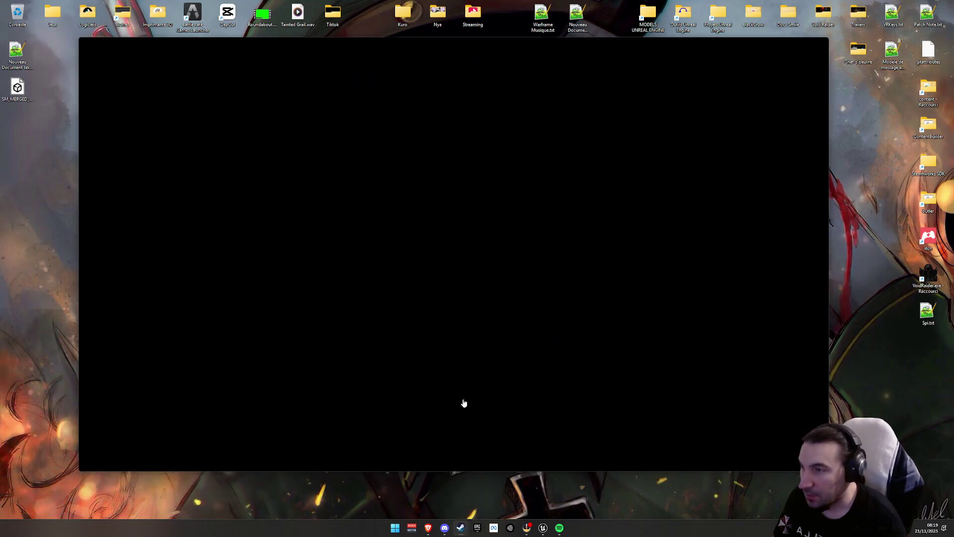
On Steam's Downloads page, start the pending downloads and clear the finished ones
scroll(168, 222, "up", 1)
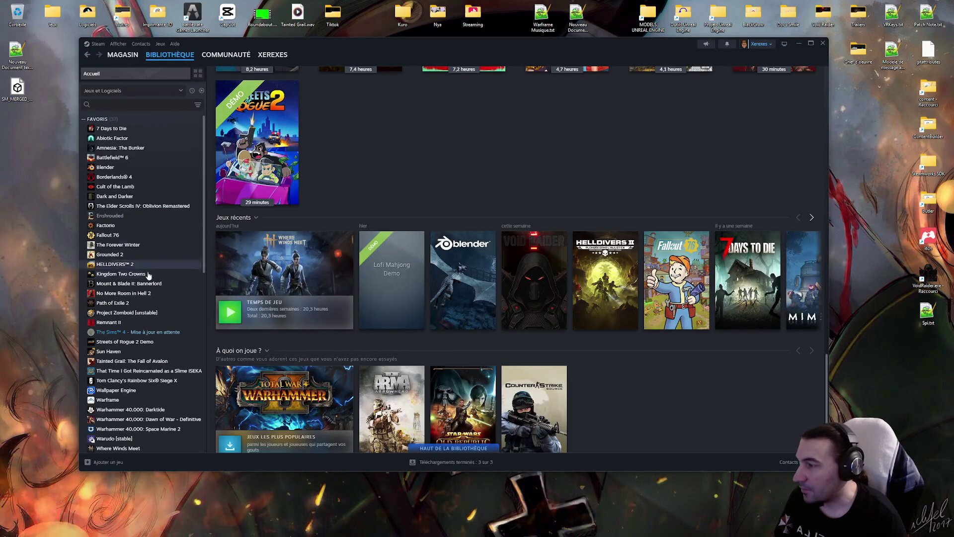
left_click(439, 465)
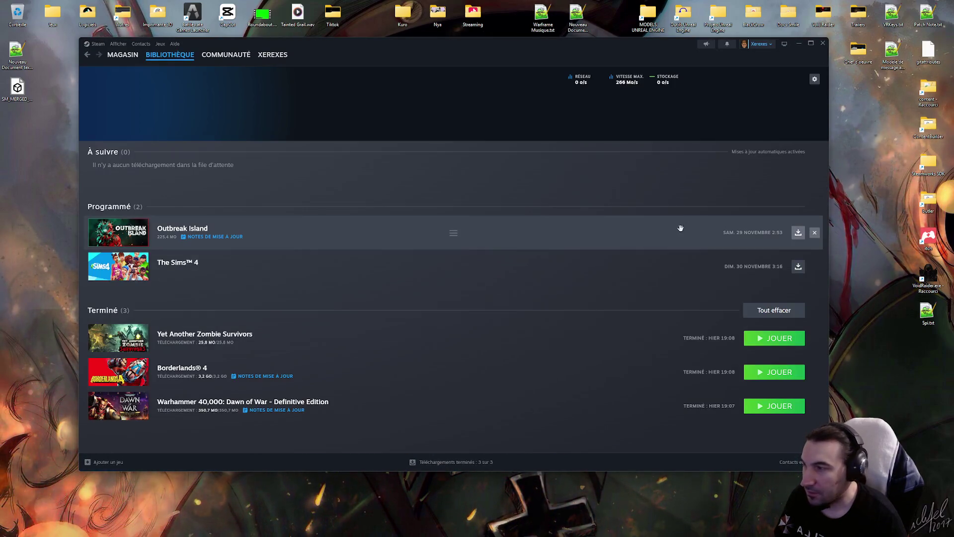
left_click(797, 232)
left_click(796, 232)
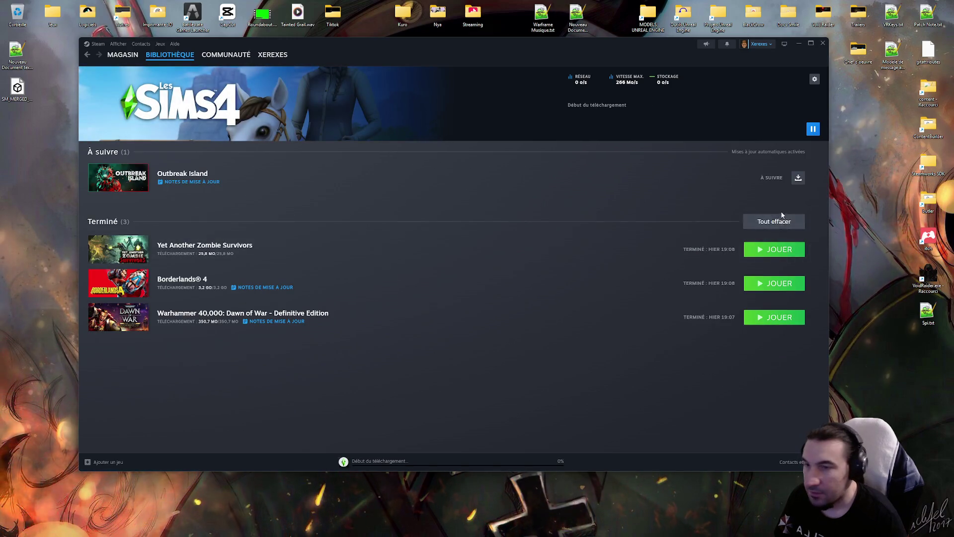
left_click(780, 218)
mouse_move(191, 56)
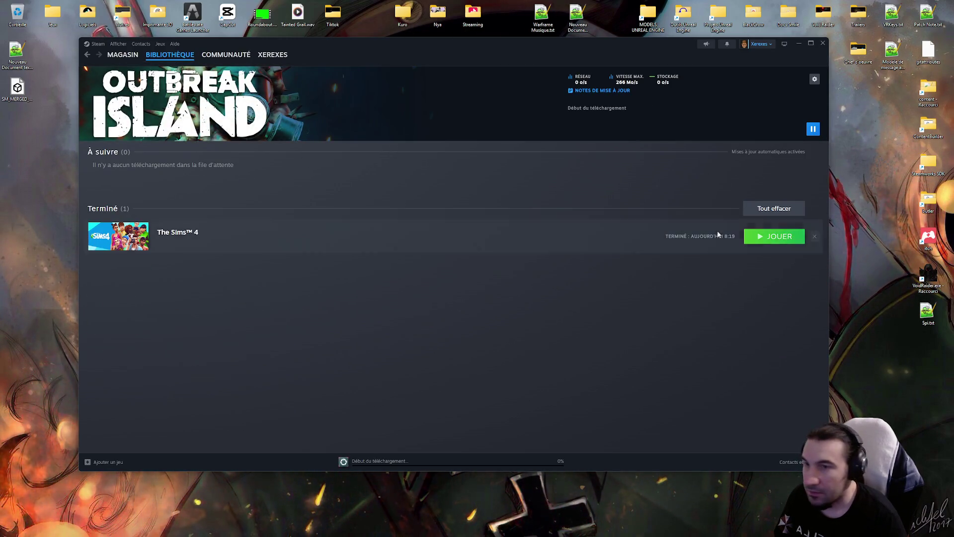
left_click(773, 208)
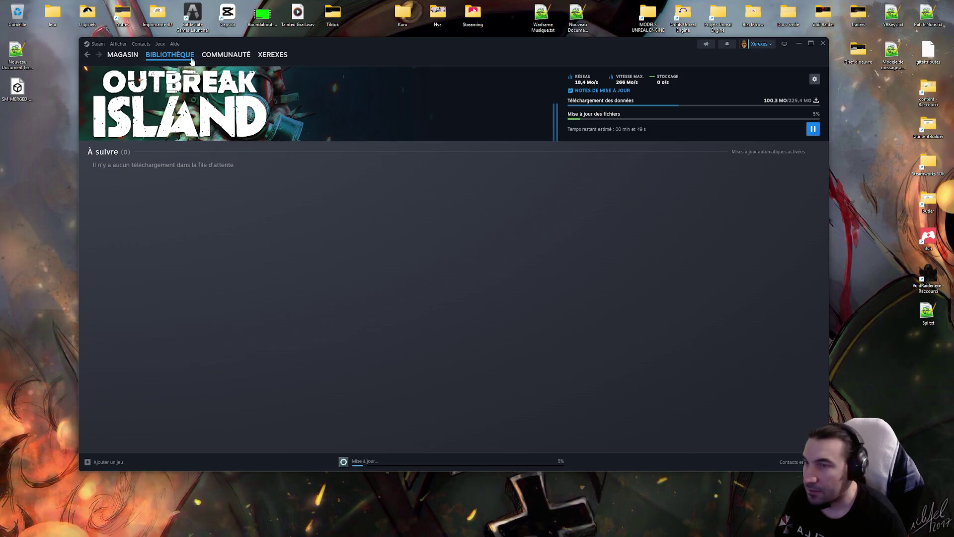
Launch Blender from the Steam library
left_click(157, 67)
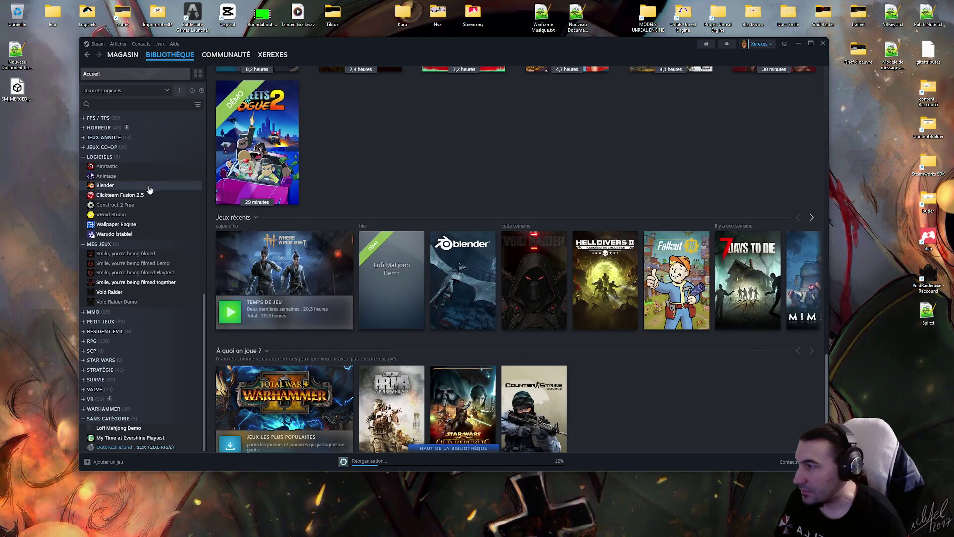
left_click(132, 185)
left_click(227, 204)
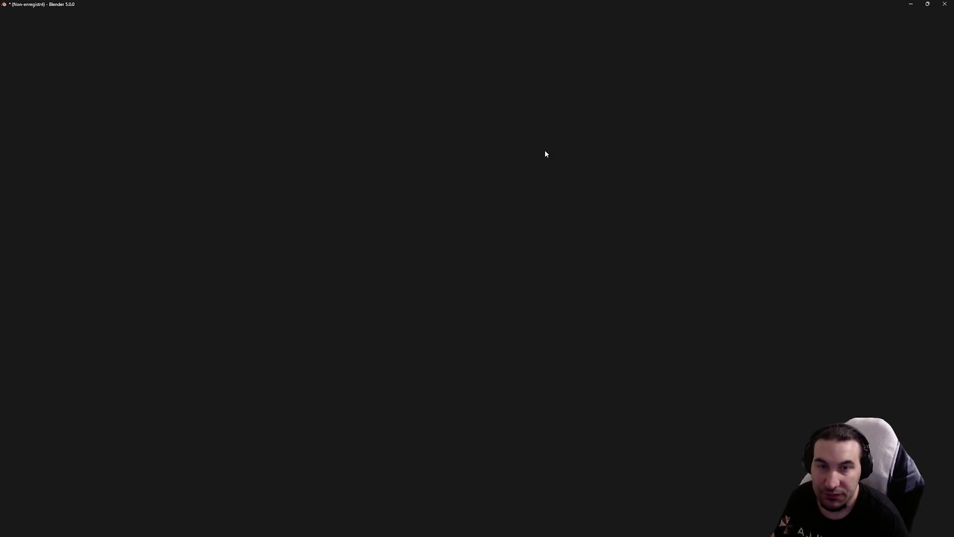
Delete the default cube, camera and light, then import the desktop GeneratorRoom FBX with default settings
key("a")
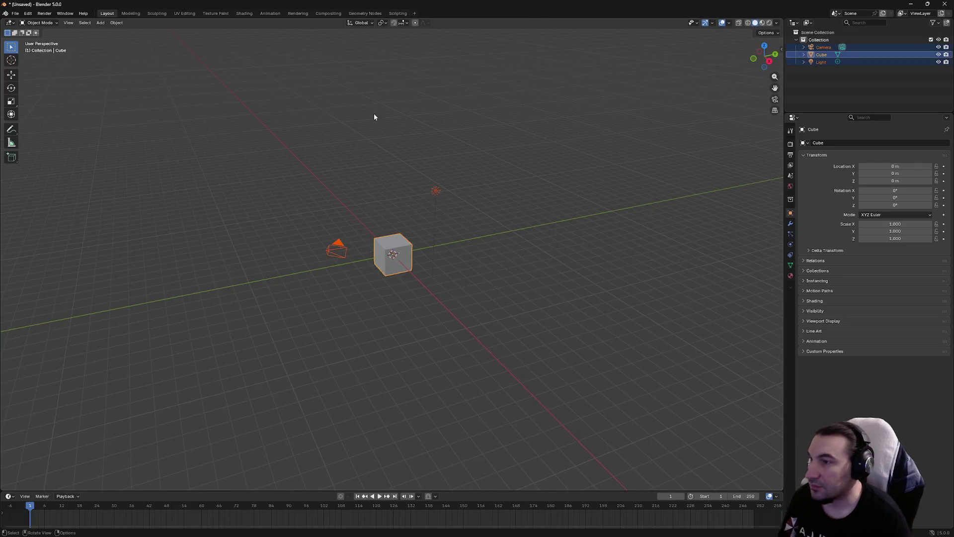
key("Delete")
key("super+Down")
left_click_drag(17, 89, 408, 187)
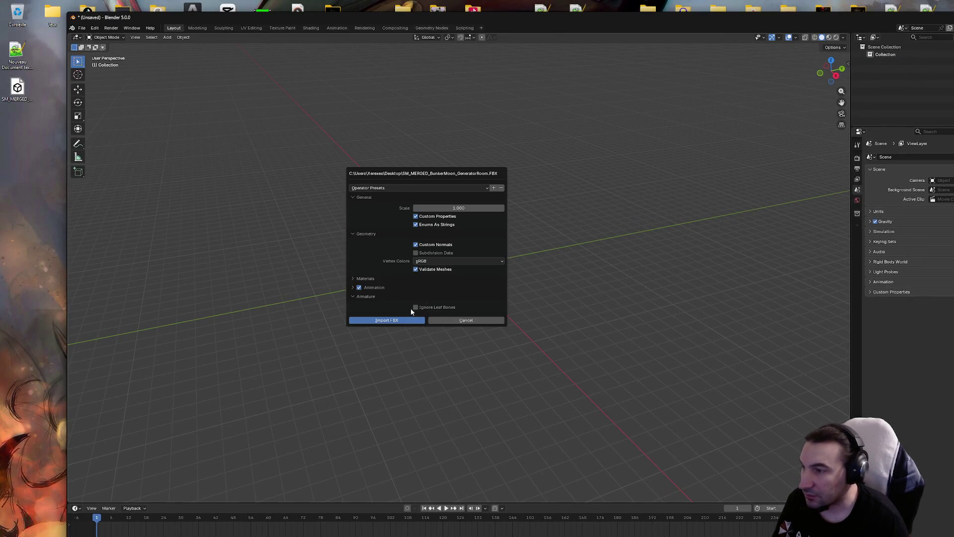
left_click(403, 320)
mouse_move(514, 23)
left_mouse_down()
mouse_move(481, 10)
mouse_move(481, 1)
left_mouse_up()
right_click(472, 171)
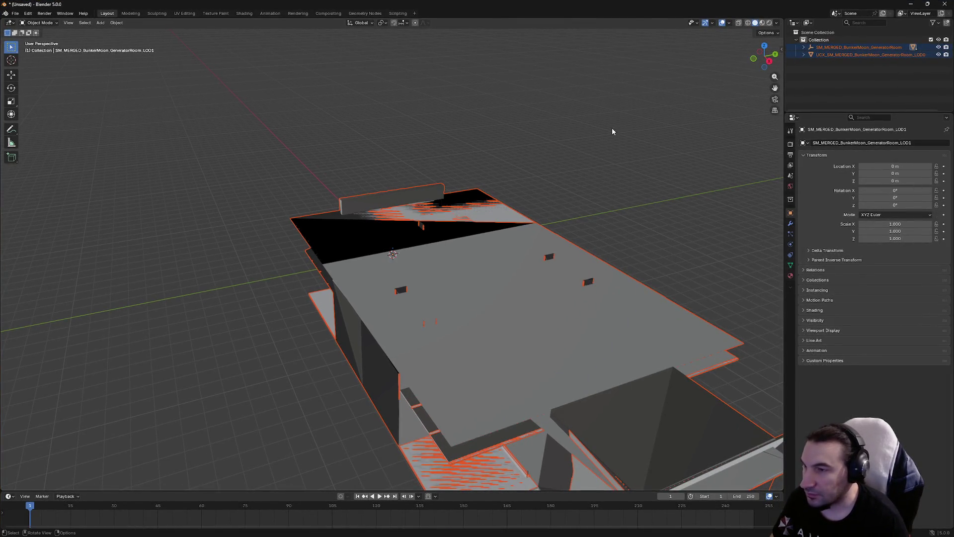
Expand the GeneratorRoom group in the Outliner and delete the LOD1–LOD3 and UCX objects
scroll(612, 131, "down", 5)
scroll(515, 174, "up", 10)
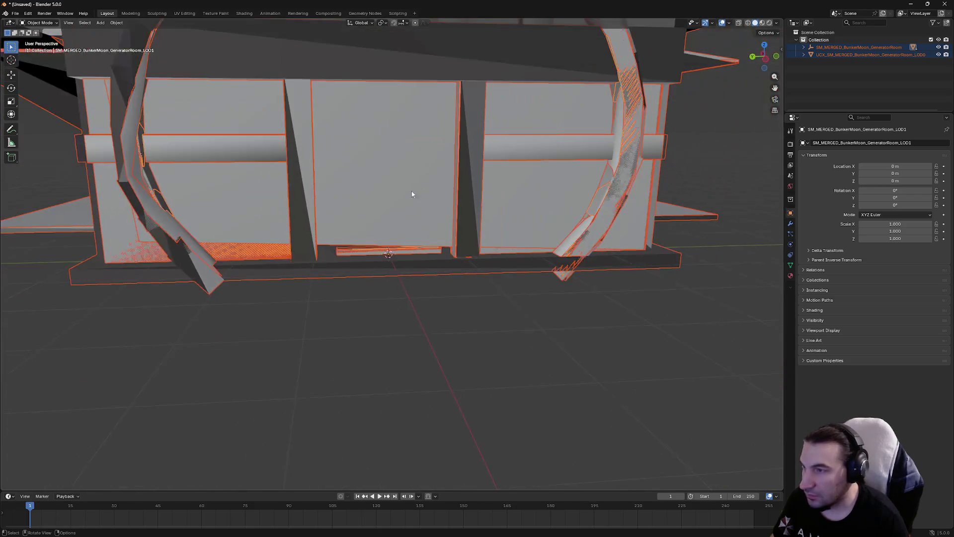
scroll(412, 195, "down", 6)
left_click(657, 143)
mouse_move(694, 94)
left_mouse_down()
mouse_move(486, 143)
mouse_move(487, 156)
mouse_move(449, 156)
left_mouse_up()
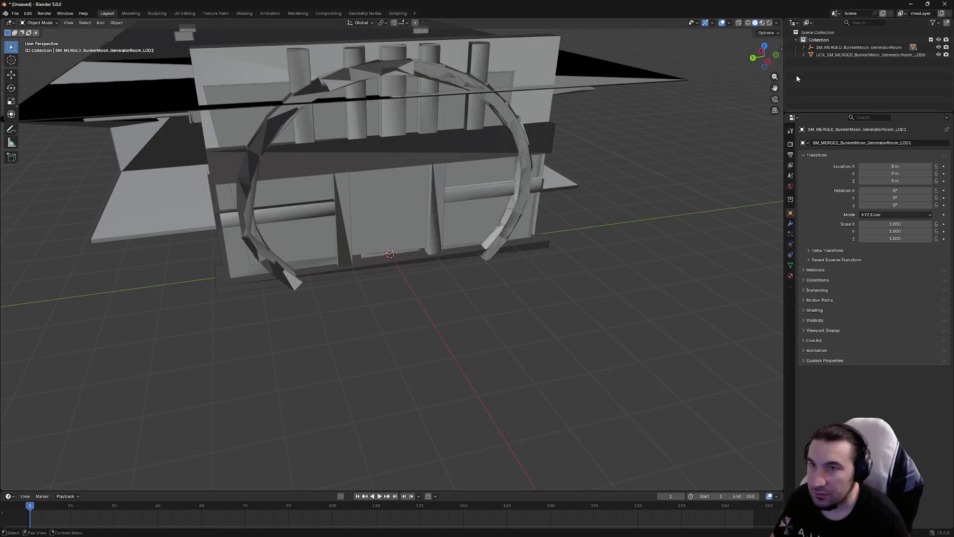
left_click(804, 47)
left_click(863, 85, "shift")
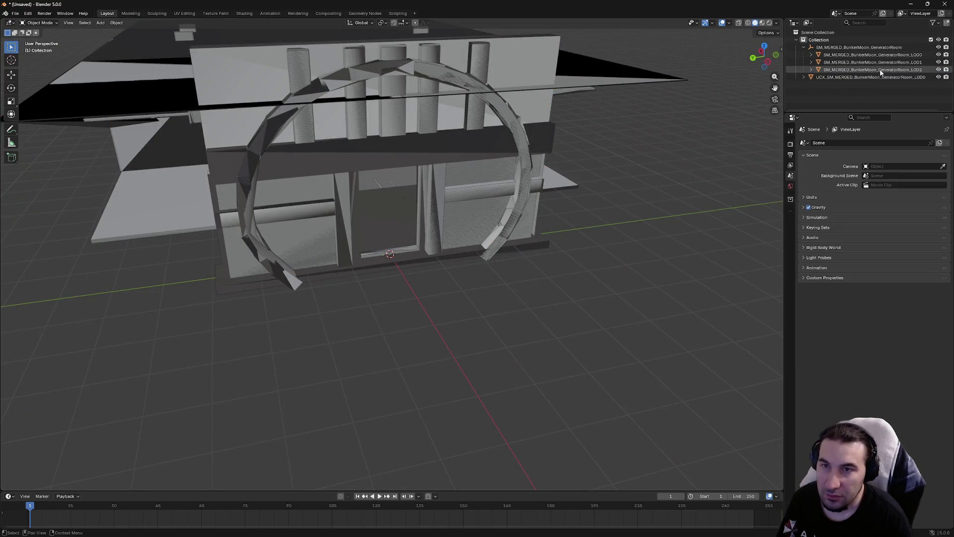
key("Delete")
Orbit and zoom to inspect the remaining LOD0 room from the front and down its length
mouse_move(515, 162)
left_mouse_down()
mouse_move(460, 149)
mouse_move(452, 230)
left_mouse_up()
scroll(426, 231, "up", 8)
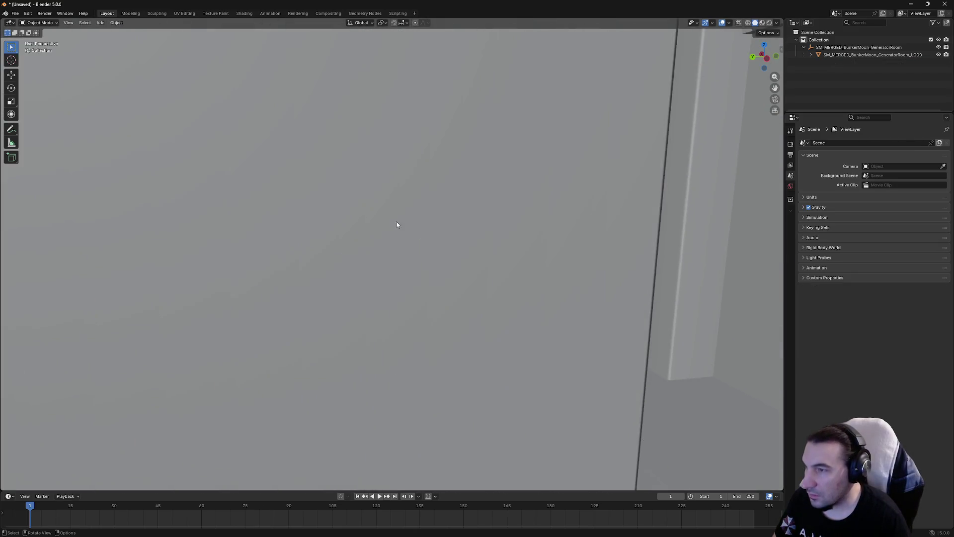
scroll(397, 224, "down", 6)
right_click(432, 195)
right_click(394, 177)
left_click(393, 177)
scroll(455, 182, "up", 10)
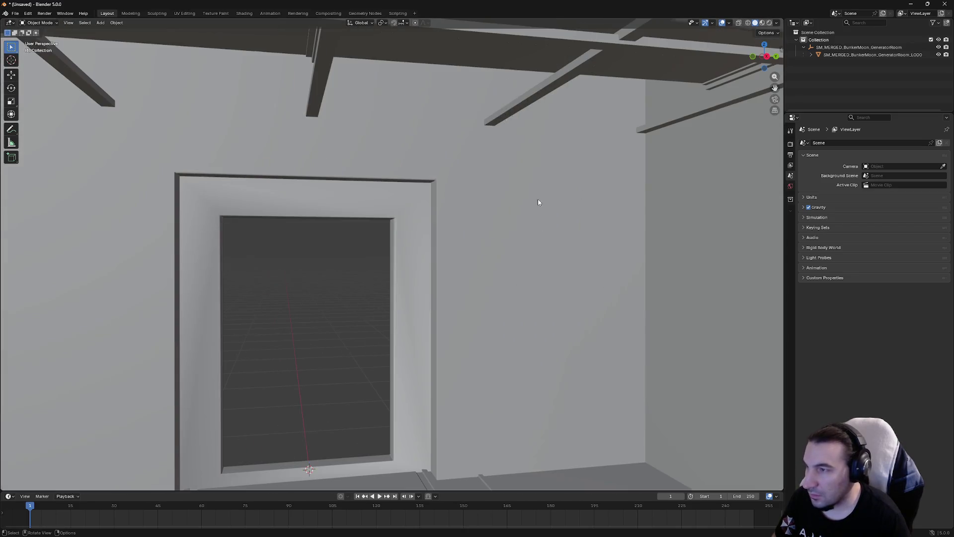
mouse_move(512, 206)
left_mouse_down()
mouse_move(478, 217)
mouse_move(497, 230)
mouse_move(483, 227)
mouse_move(485, 209)
mouse_move(507, 260)
mouse_move(402, 203)
mouse_move(454, 257)
left_mouse_up()
scroll(455, 256, "down", 15)
Orbit around the whole LOD0 building from a three-quarter view and select its mesh
mouse_move(538, 222)
left_mouse_down()
mouse_move(309, 267)
mouse_move(330, 252)
mouse_move(291, 247)
mouse_move(270, 208)
mouse_move(171, 248)
mouse_move(82, 257)
mouse_move(341, 252)
left_mouse_up()
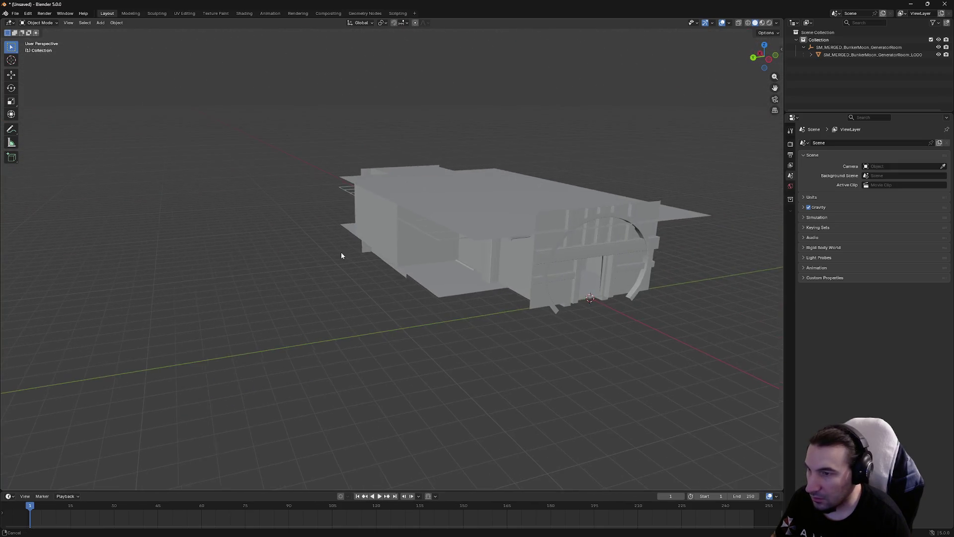
scroll(413, 294, "up", 5)
scroll(461, 315, "up", 10)
mouse_move(403, 228)
left_mouse_down()
mouse_move(451, 240)
mouse_move(426, 228)
mouse_move(424, 236)
left_mouse_up()
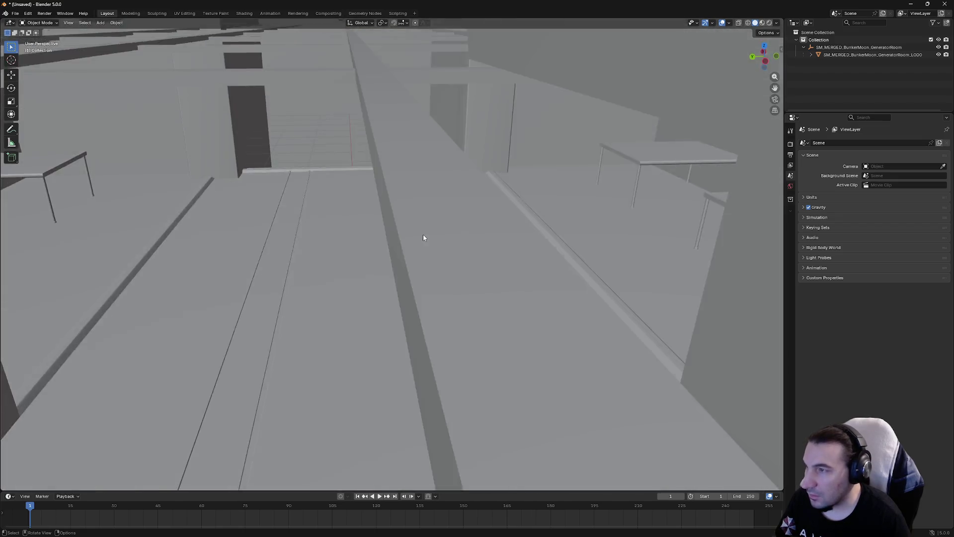
scroll(371, 220, "down", 10)
left_click_drag(371, 220, 394, 213)
left_click(393, 211)
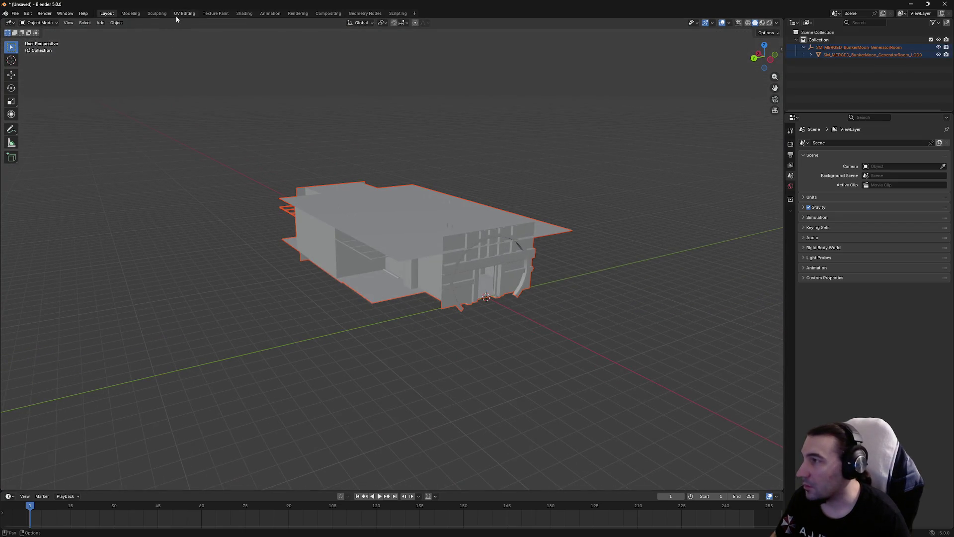
Switch to the Modeling workspace and make the building mesh the active object
left_click(127, 15)
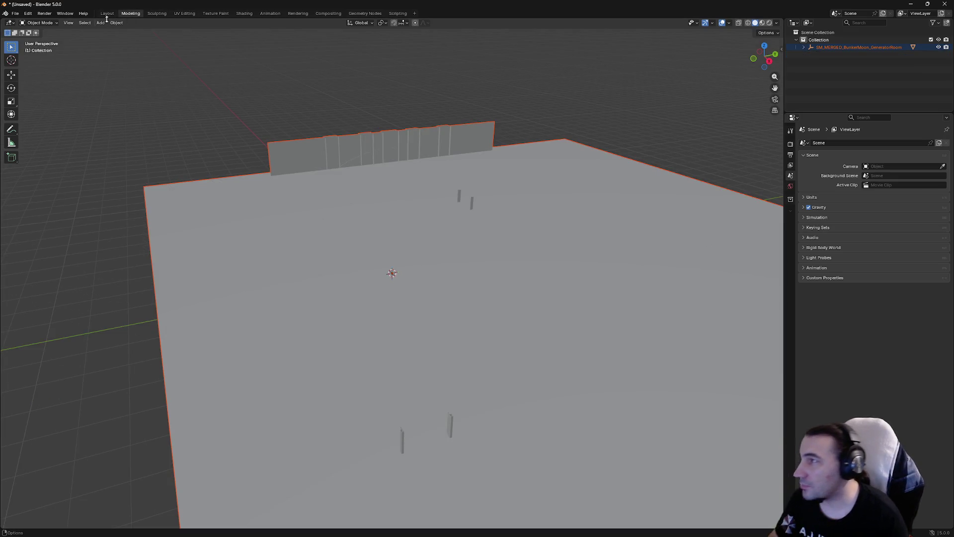
key("a")
left_click(302, 172)
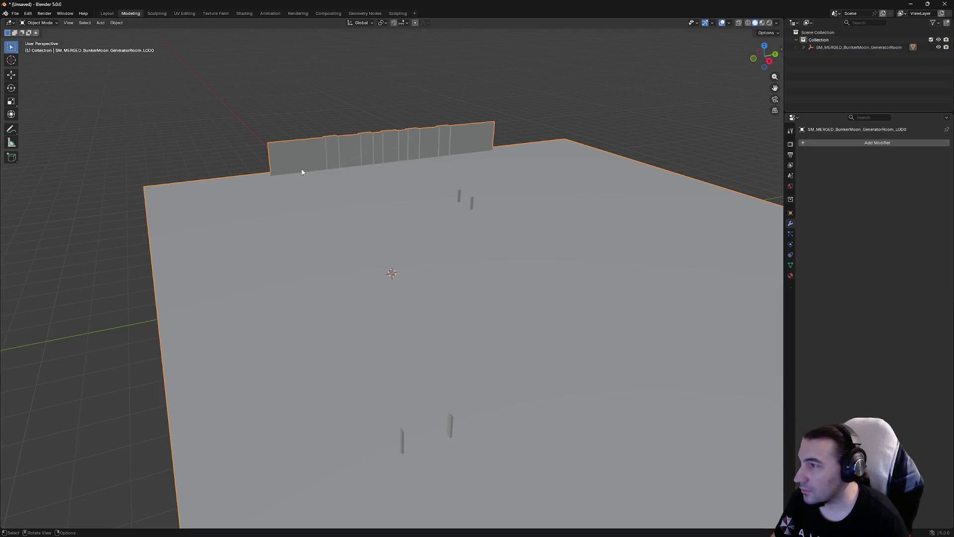
left_click(113, 24)
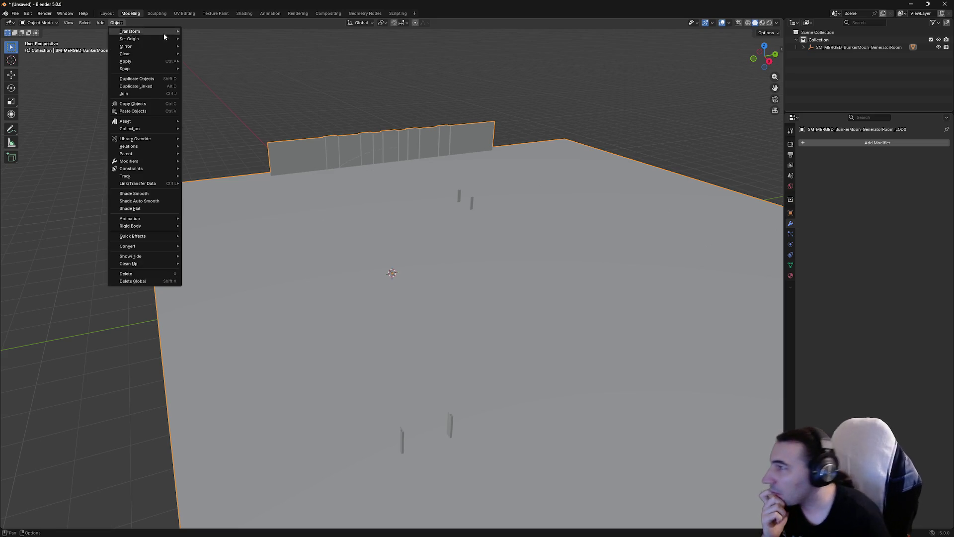
mouse_move(162, 45)
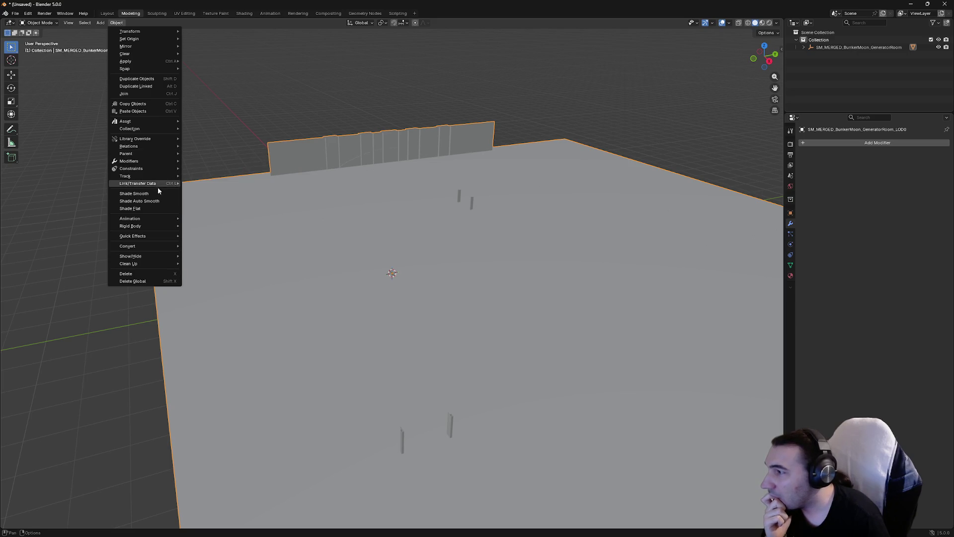
Put the building mesh into Edit Mode and select all of its geometry
left_click(32, 23)
left_click(41, 40)
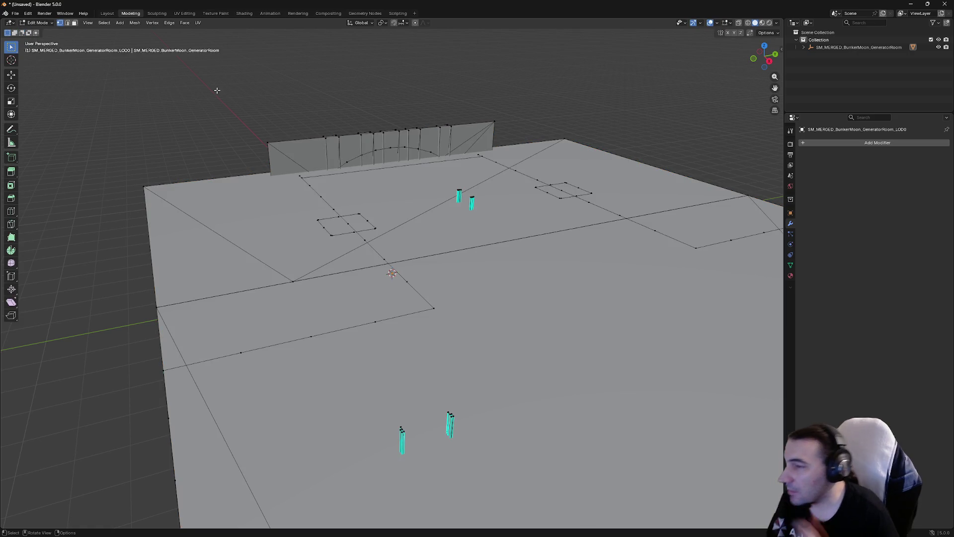
scroll(216, 90, "down", 3)
key("a")
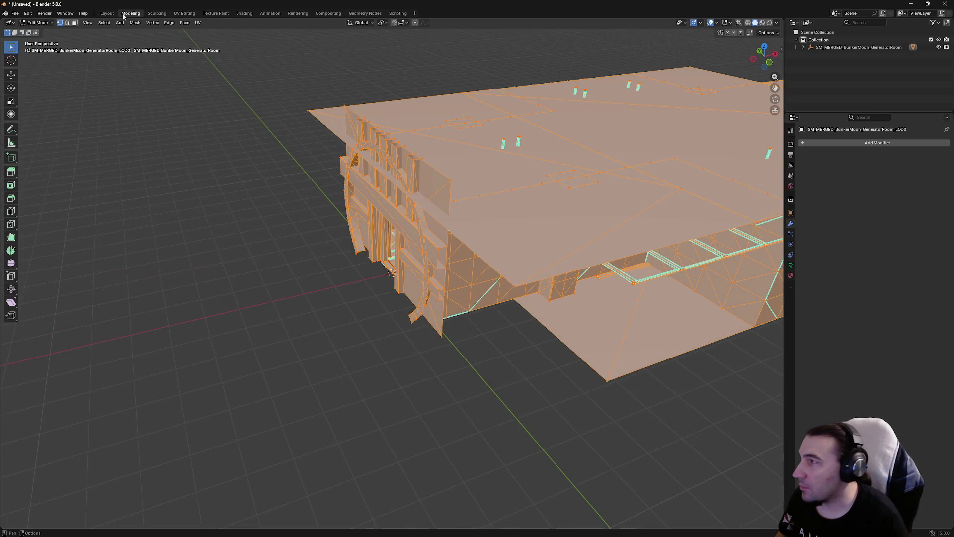
left_click(38, 23)
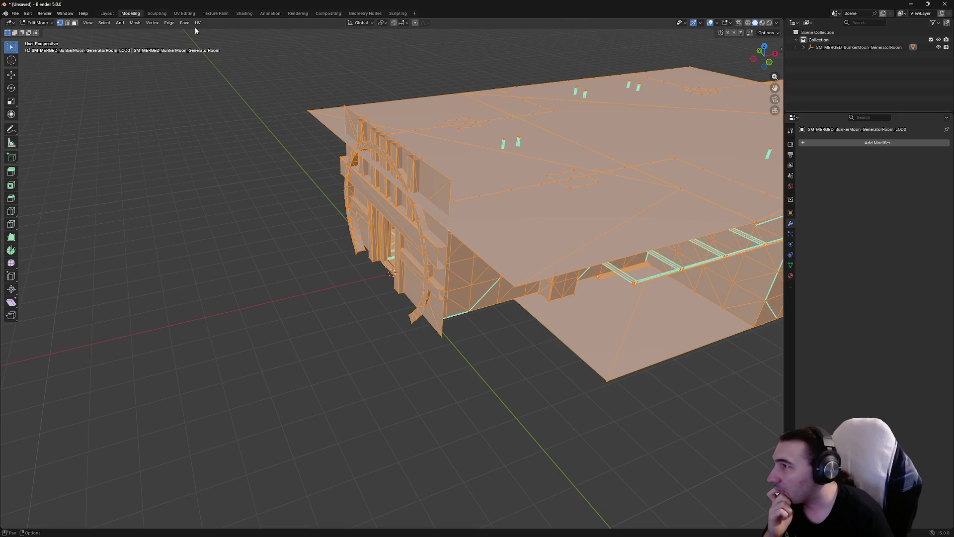
Browse the operations in the Mesh and Vertex menus
left_click(135, 23)
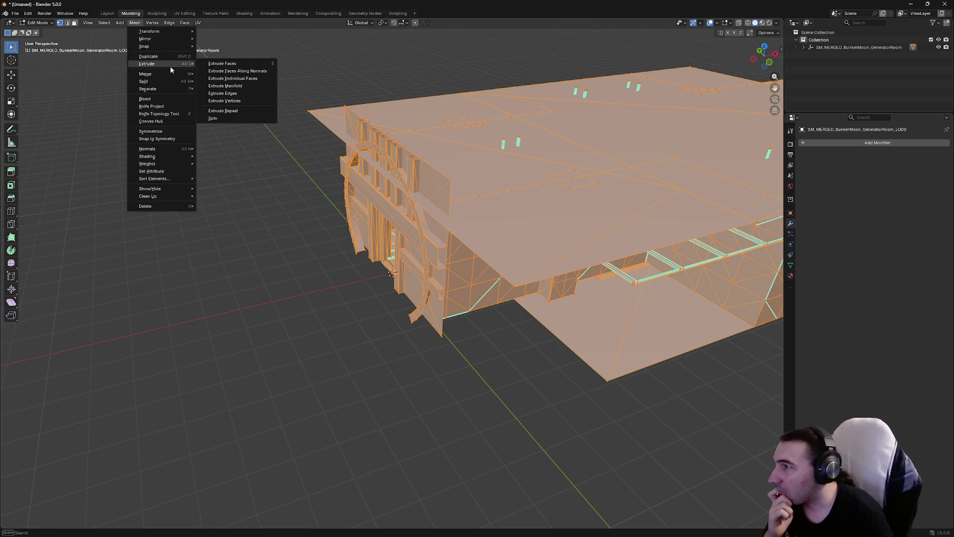
mouse_move(172, 90)
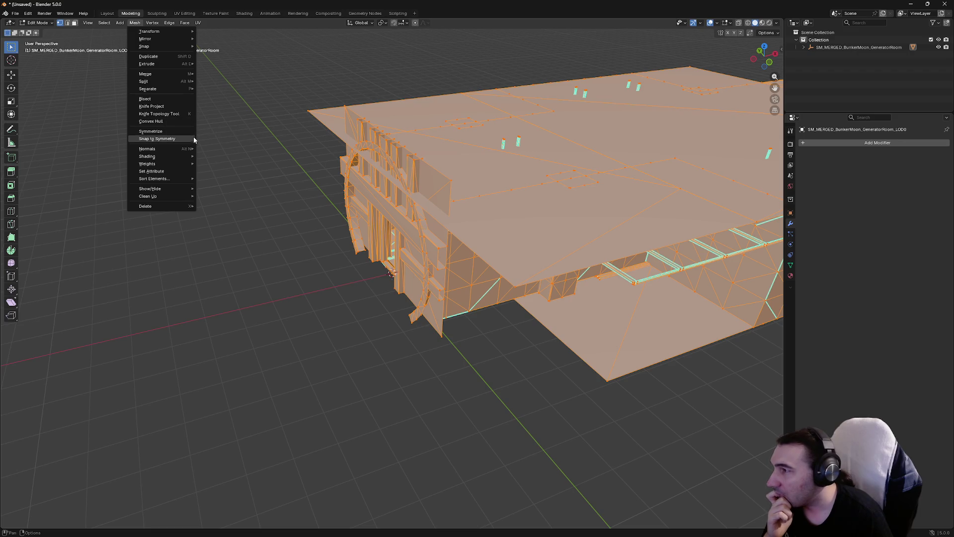
mouse_move(175, 160)
mouse_move(182, 31)
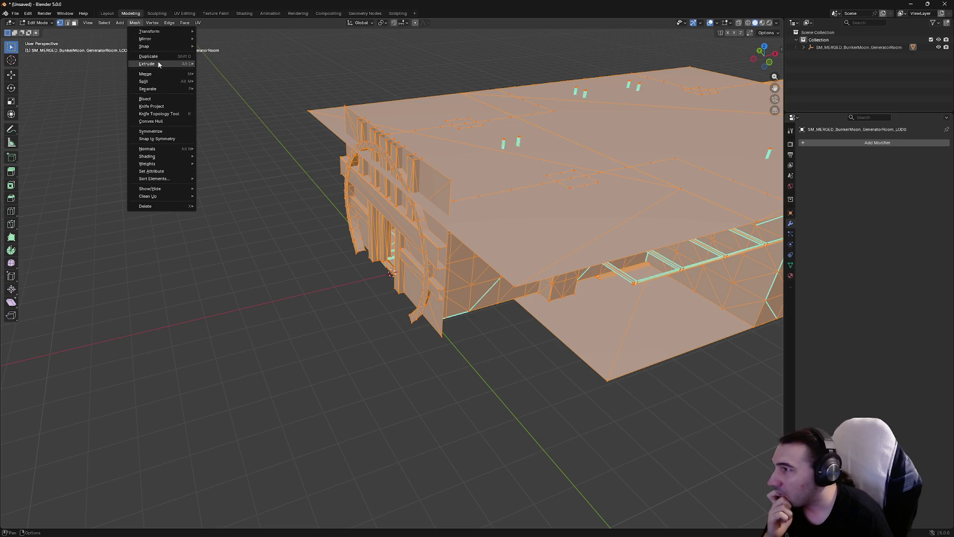
left_click(155, 24)
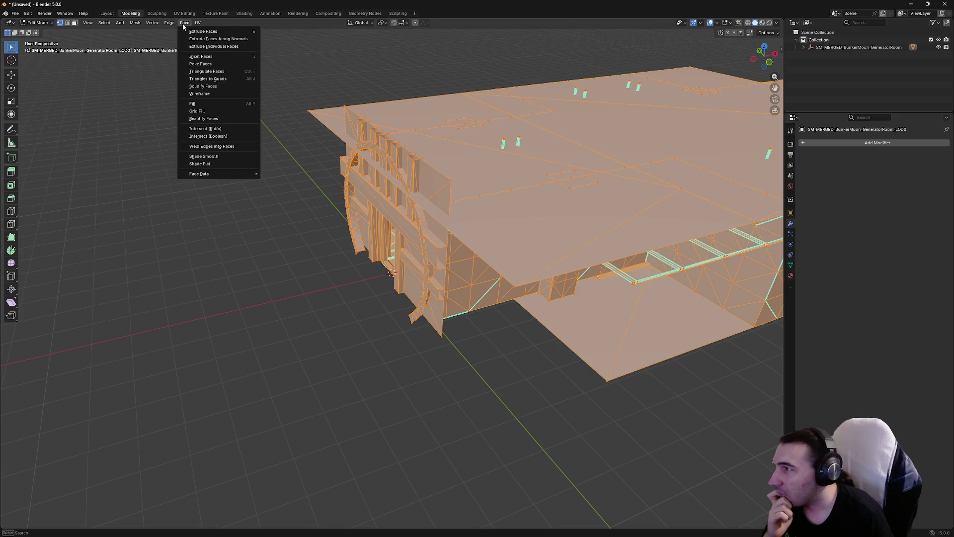
mouse_move(119, 26)
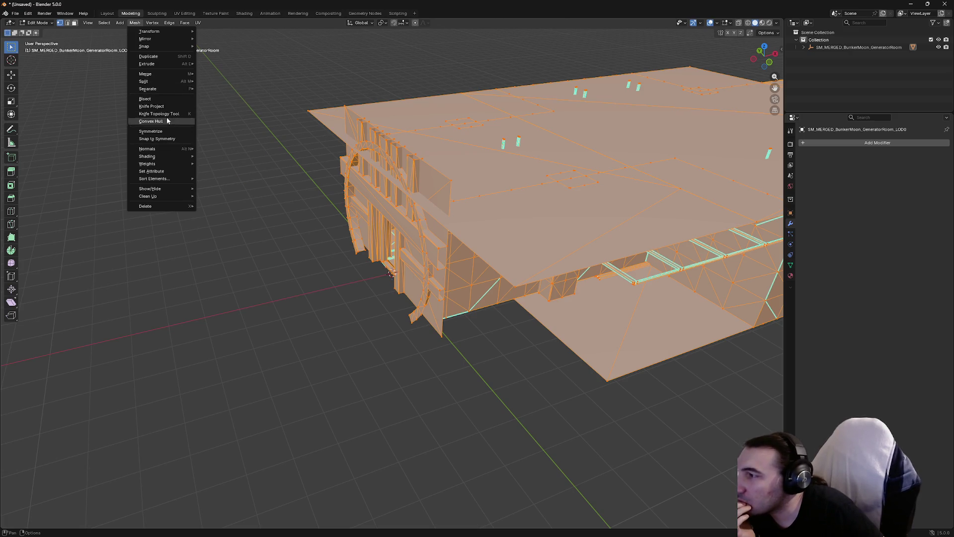
left_click(153, 23)
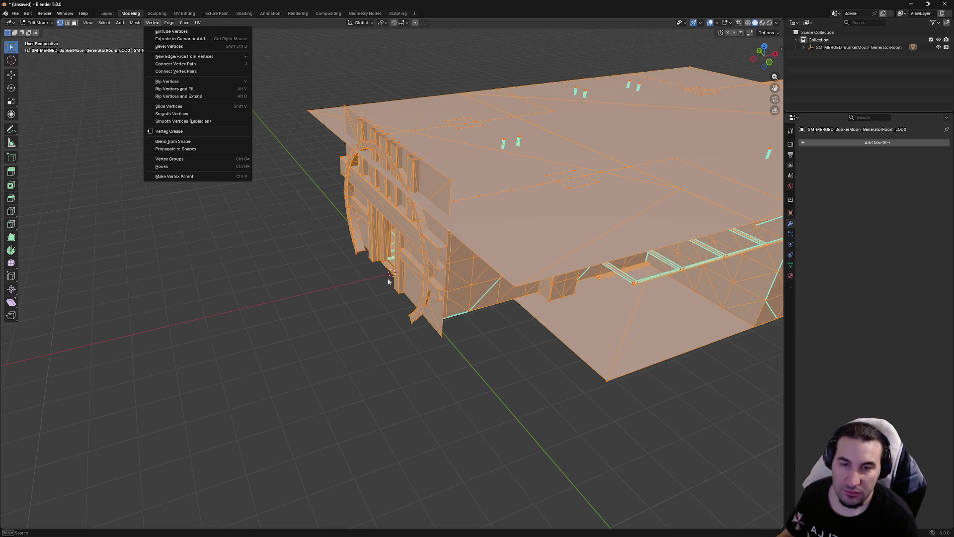
left_click(377, 530)
key("Escape")
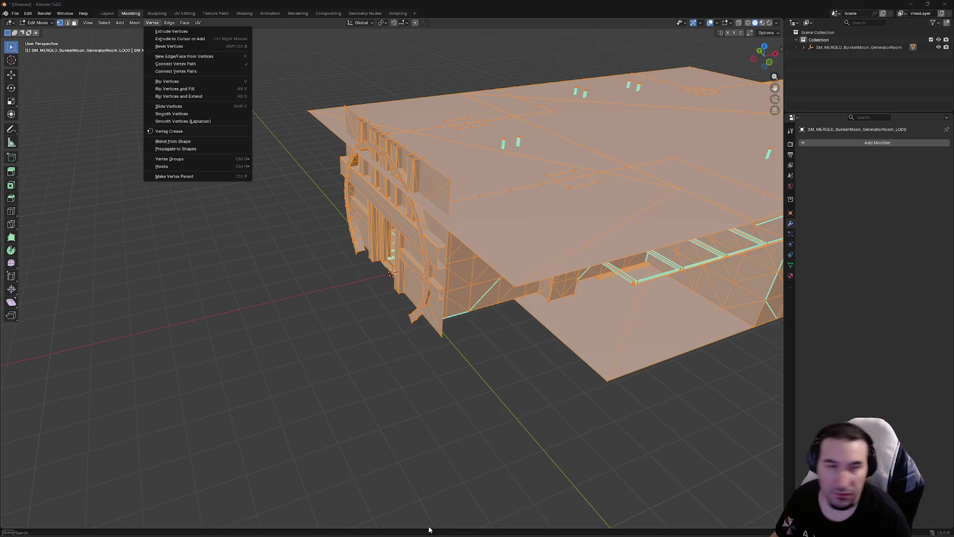
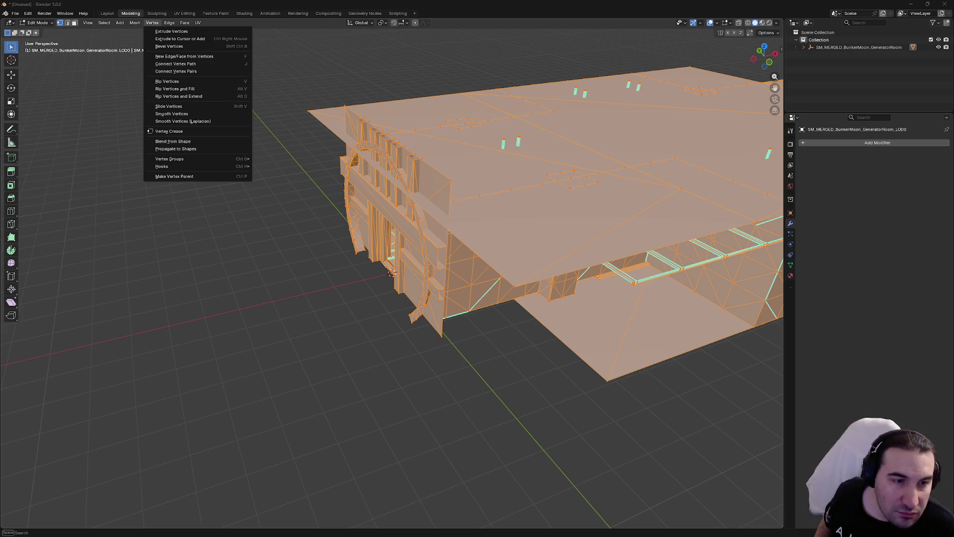
Delete loose vertices, edges and faces from the generator room mesh
mouse_move(133, 26)
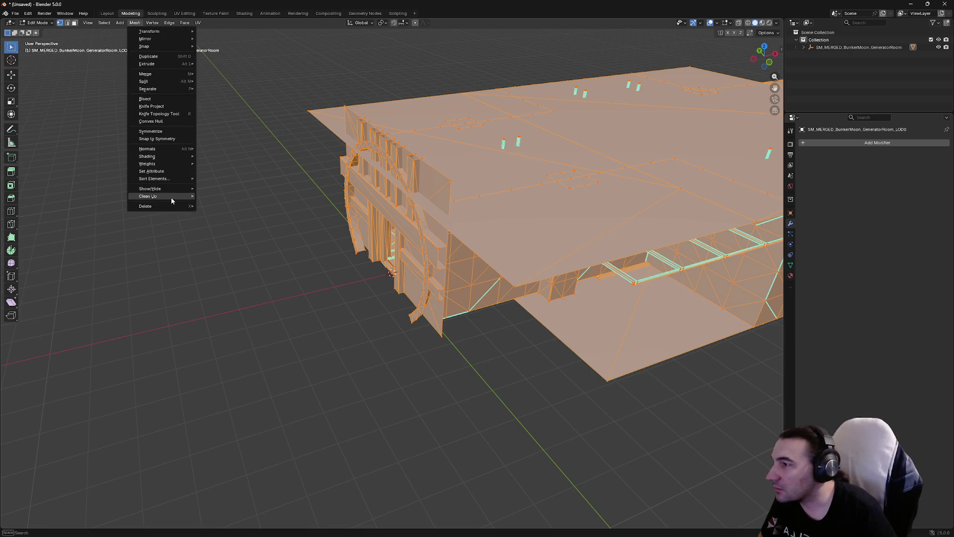
mouse_move(171, 198)
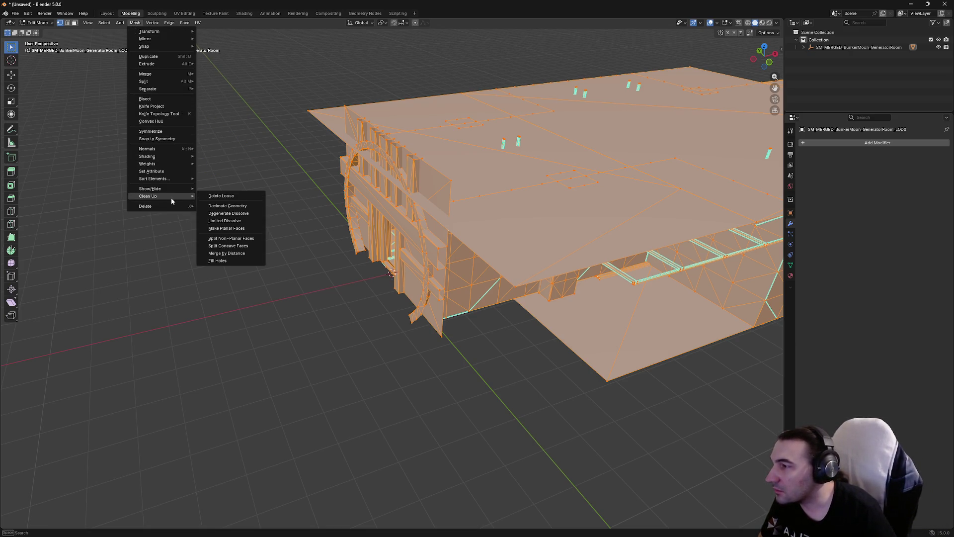
left_click(223, 196)
left_click_drag(241, 190, 260, 192)
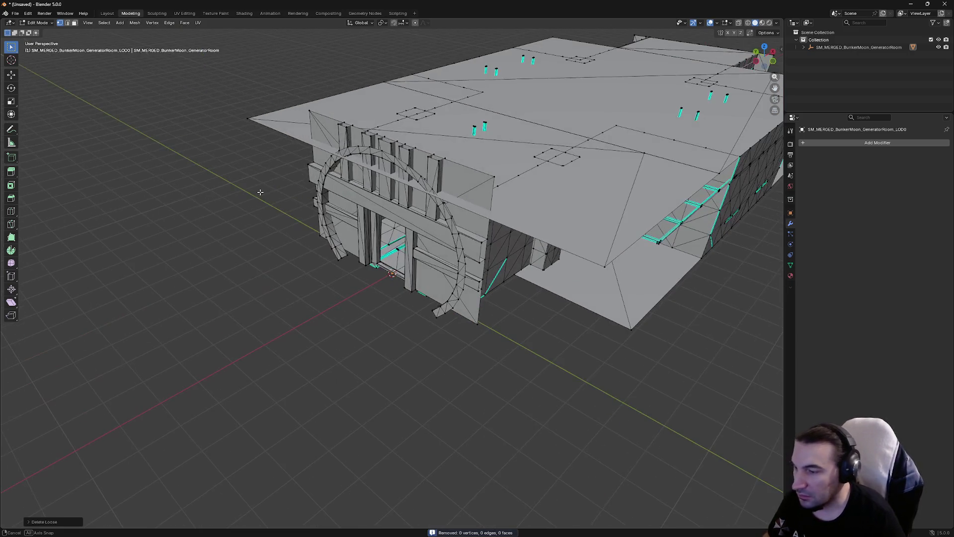
Select the whole mesh, run Degenerate Dissolve, then Merge by Distance to remove 166 vertices
key("a")
left_click(130, 23)
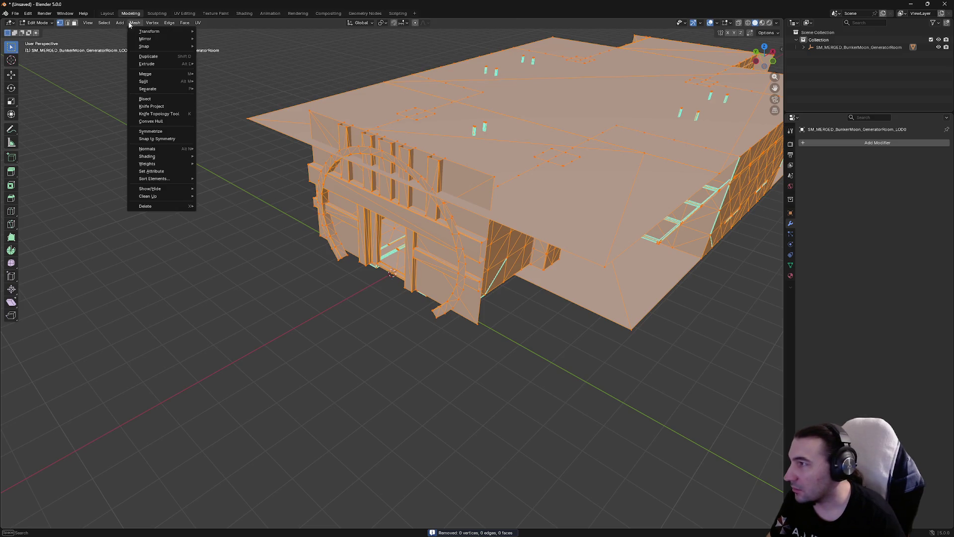
mouse_move(163, 195)
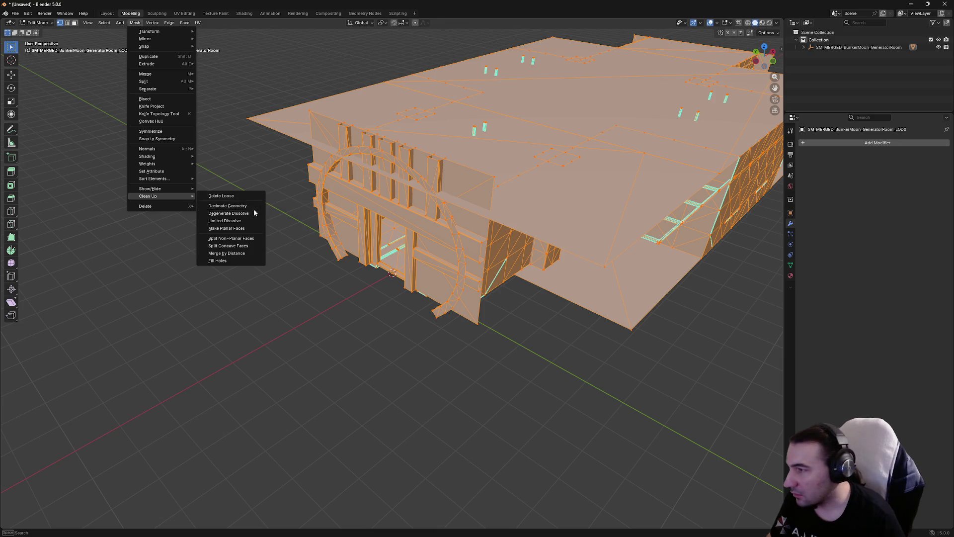
left_click(252, 212)
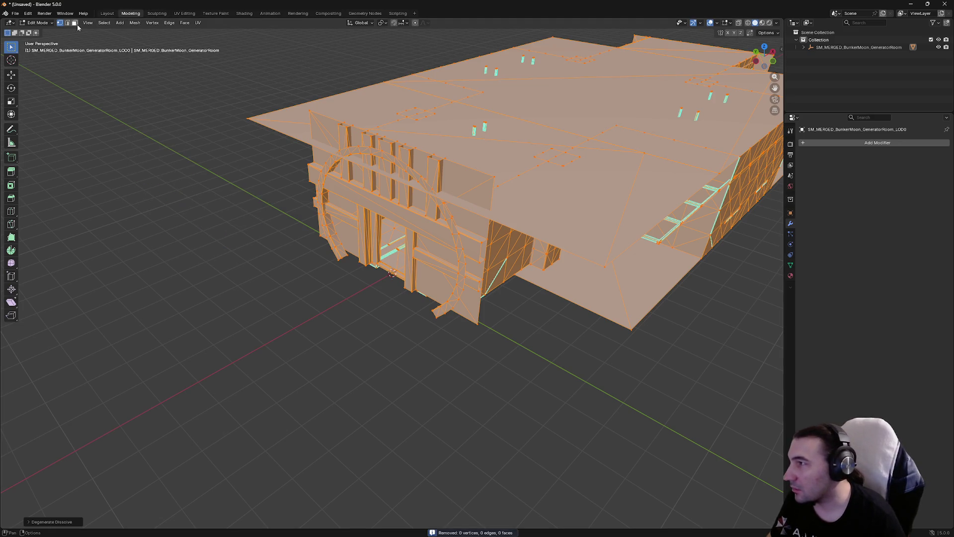
left_click(134, 23)
mouse_move(170, 197)
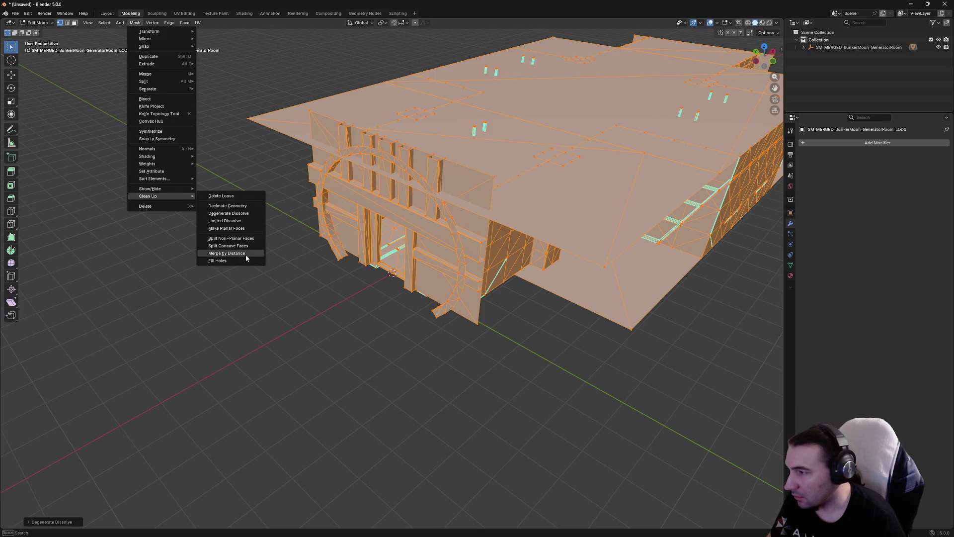
left_click(242, 255)
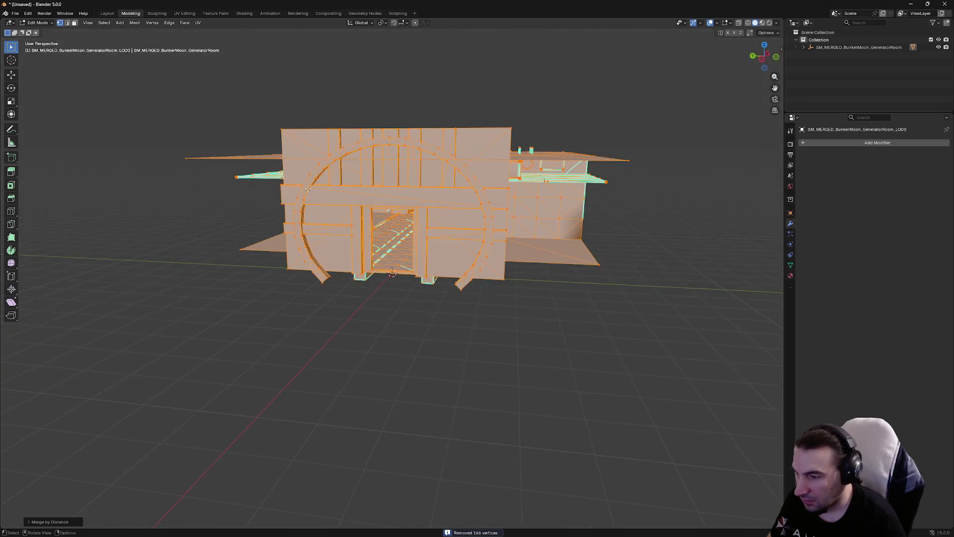
Export the mesh as FBX over SM_MERGED_BunkerMoon_GeneratorRoom.FBX on the Desktop, then quit Blender without saving
scroll(347, 229, "up", 6)
scroll(348, 229, "up", 6)
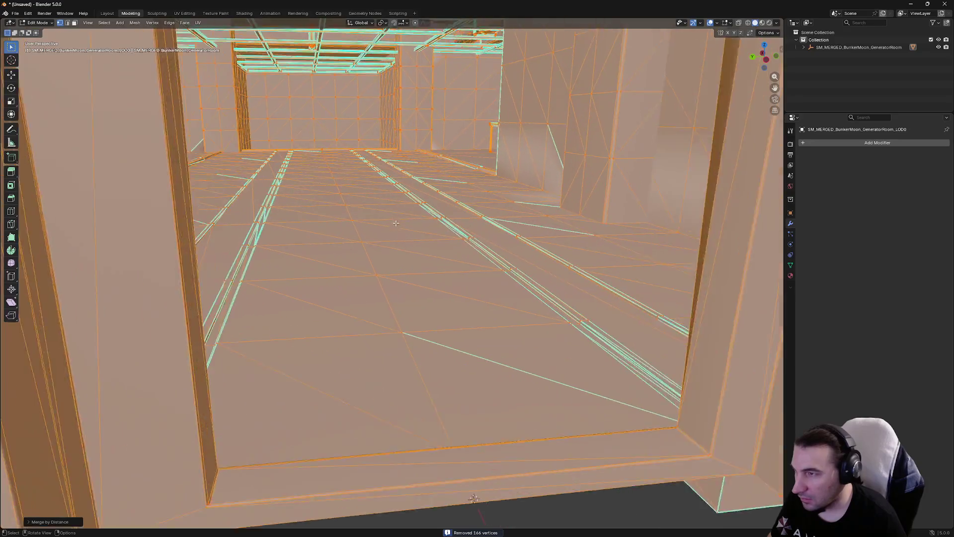
scroll(453, 224, "down", 10)
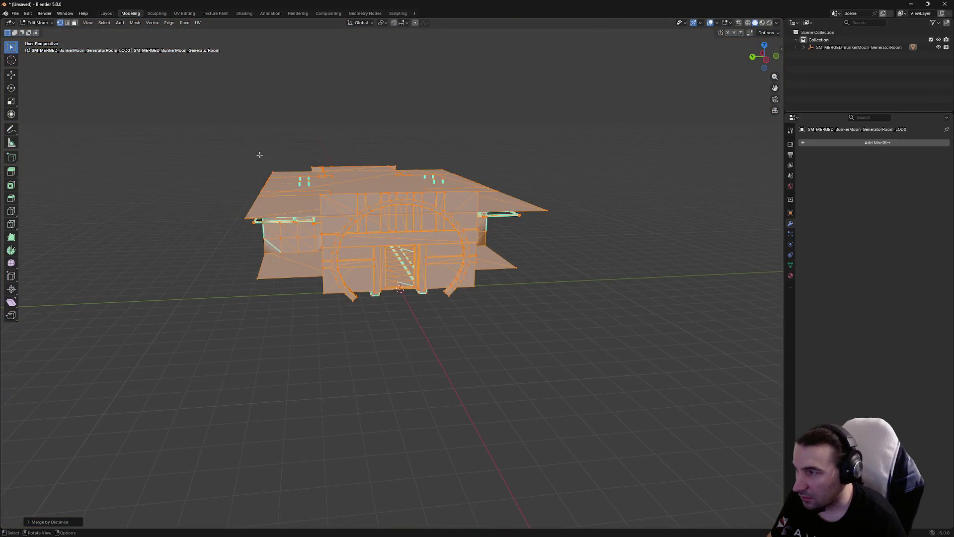
key("alt+a")
left_click(15, 13)
mouse_move(47, 126)
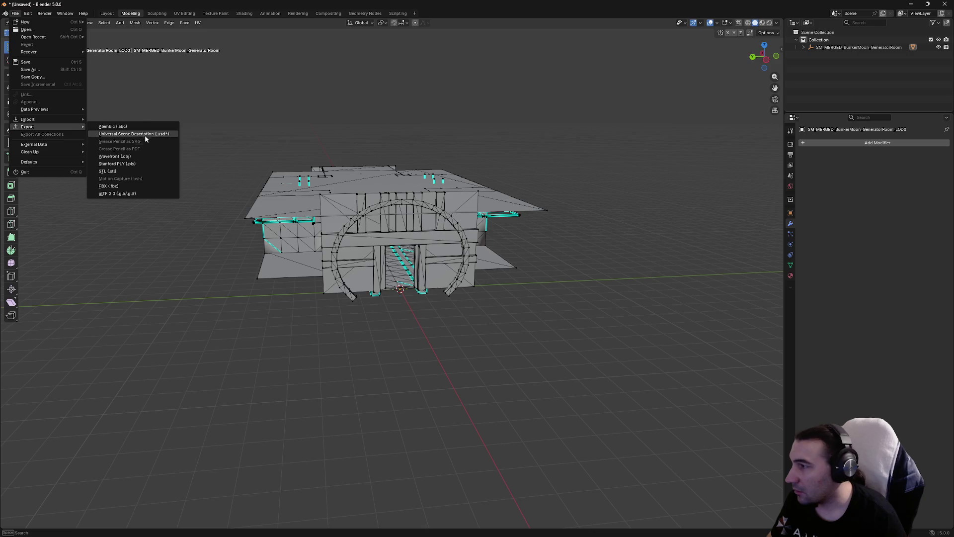
left_click(102, 185)
left_click(64, 232)
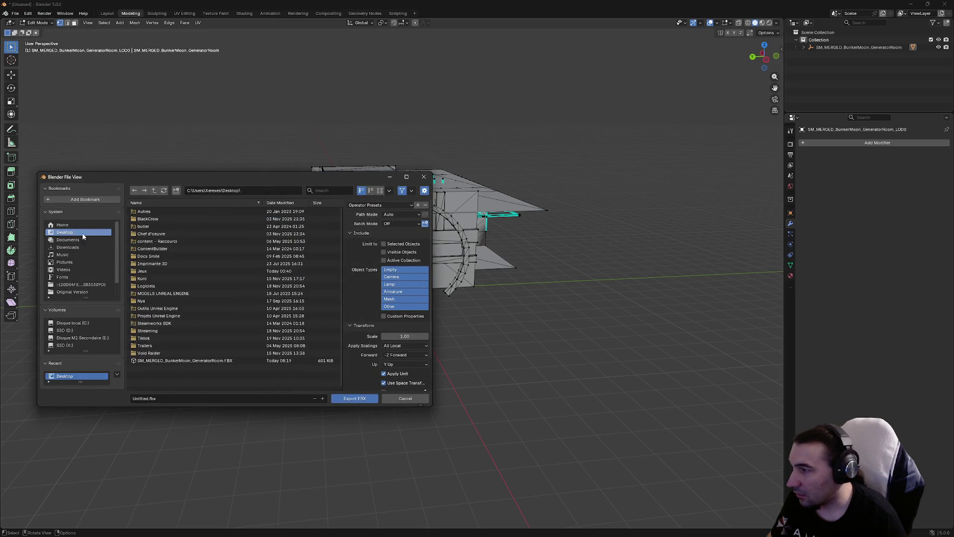
left_click(199, 362)
left_click(348, 401)
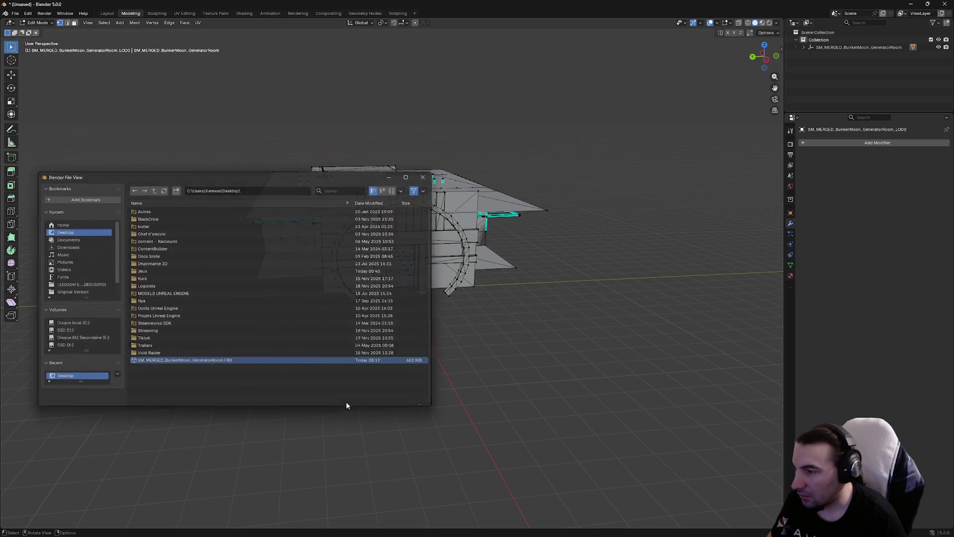
left_click(945, 4)
left_click(483, 284)
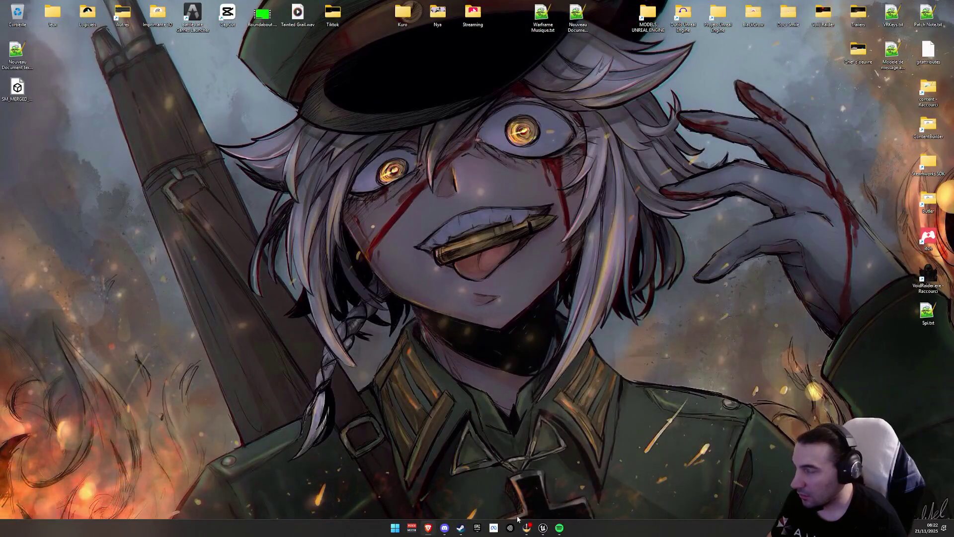
Back in Unreal, open the GeneratorRoom static mesh in the Static Mesh Editor
left_click(545, 529)
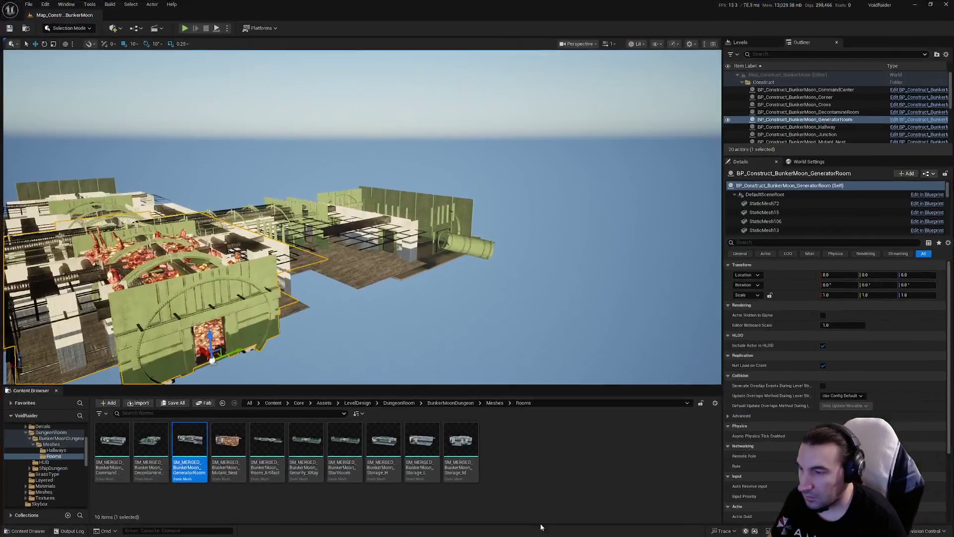
left_click(515, 479)
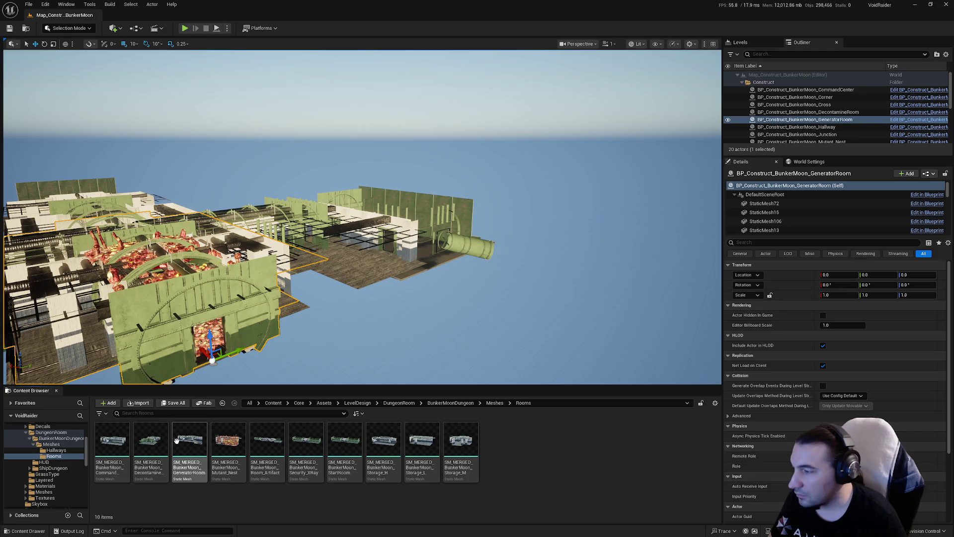
right_click(194, 440)
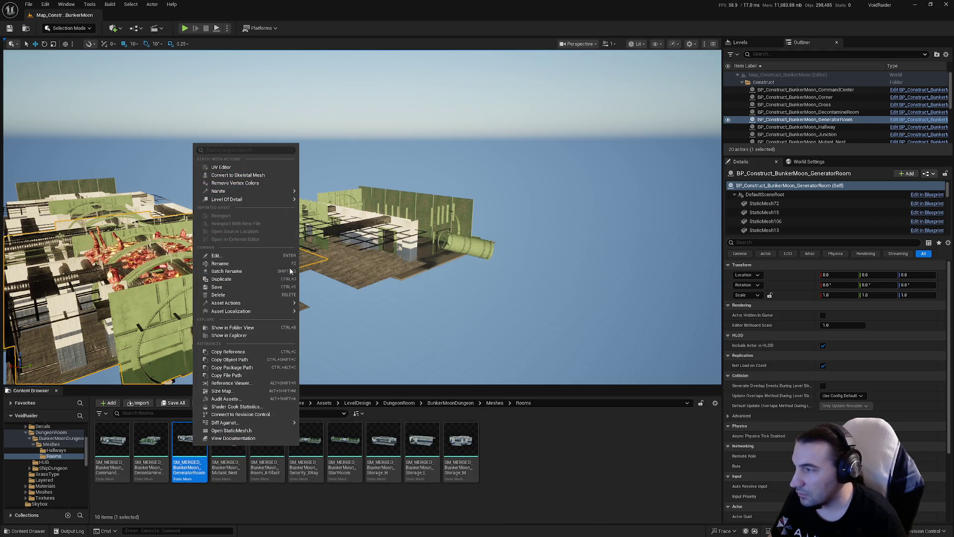
mouse_move(291, 304)
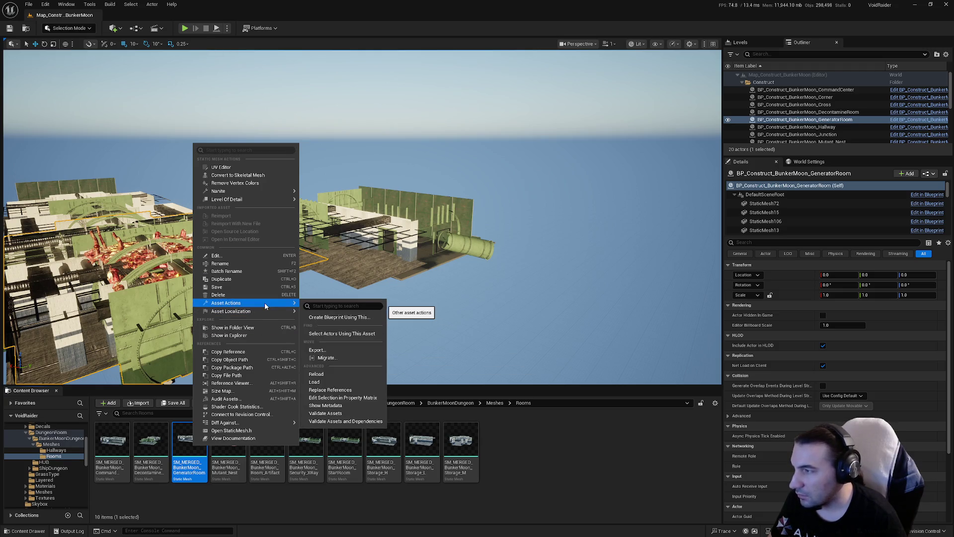
left_click(205, 412)
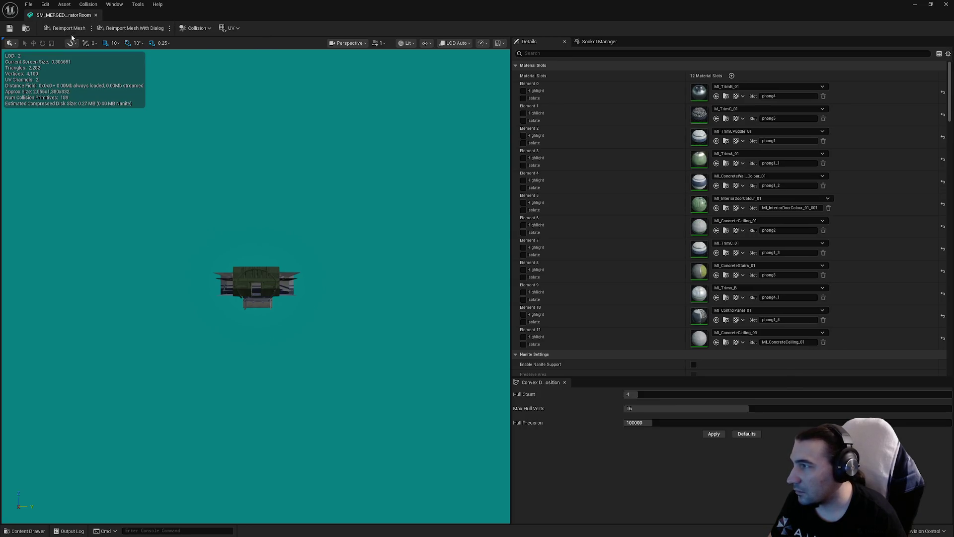
left_click(92, 29)
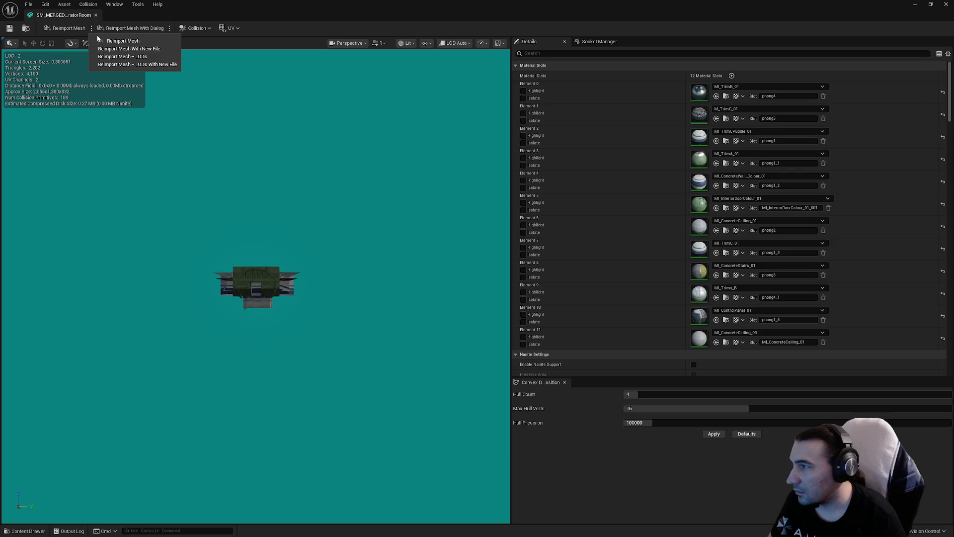
key("Escape")
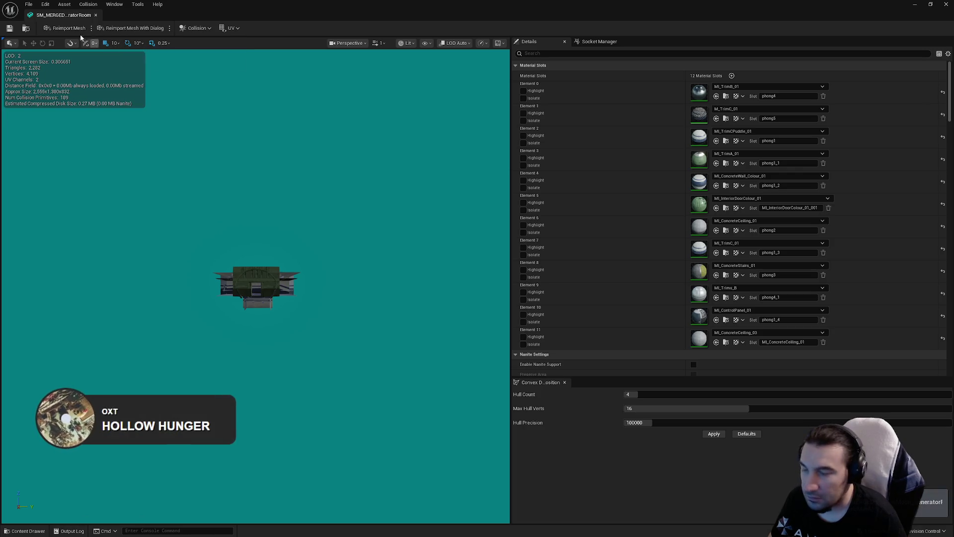
Float the mesh editor over the level editor and restore the main editor to a smaller window
mouse_move(454, 5)
left_mouse_down()
mouse_move(510, 99)
mouse_move(544, 89)
left_mouse_up()
right_click(197, 441)
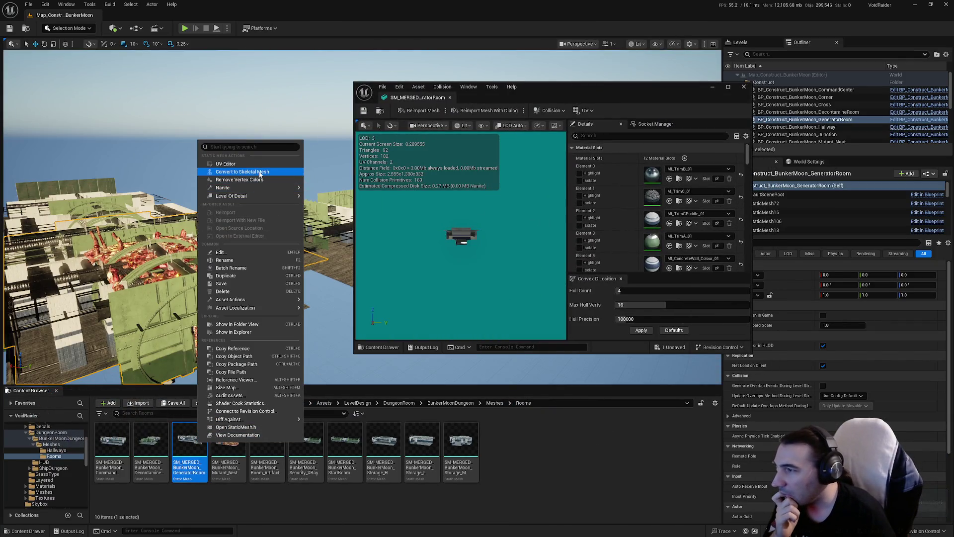
mouse_move(271, 196)
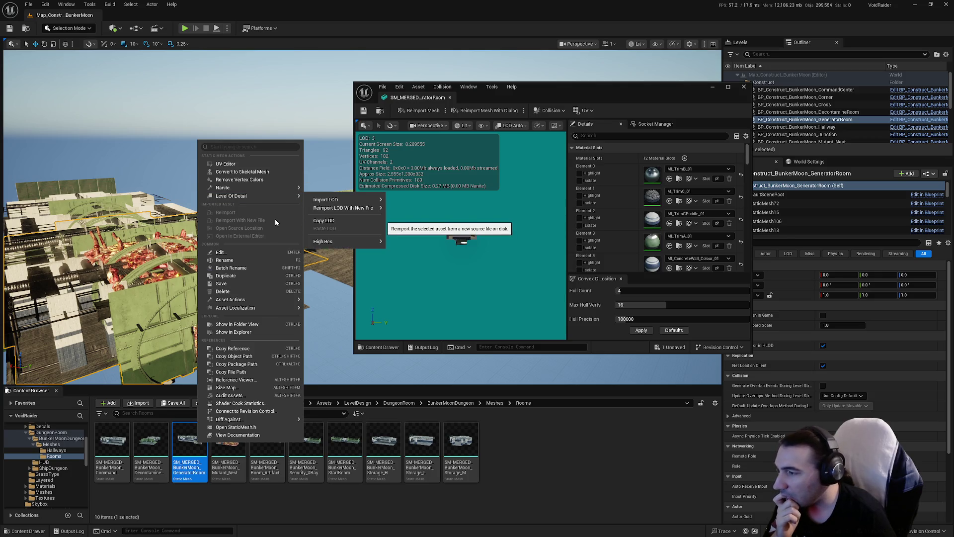
left_click(229, 497)
right_click(191, 444)
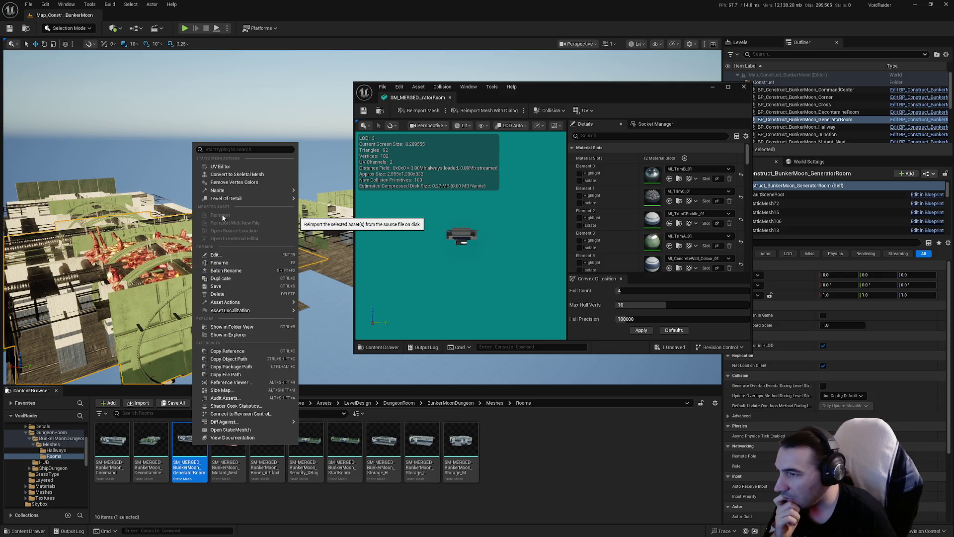
double_click(323, 7)
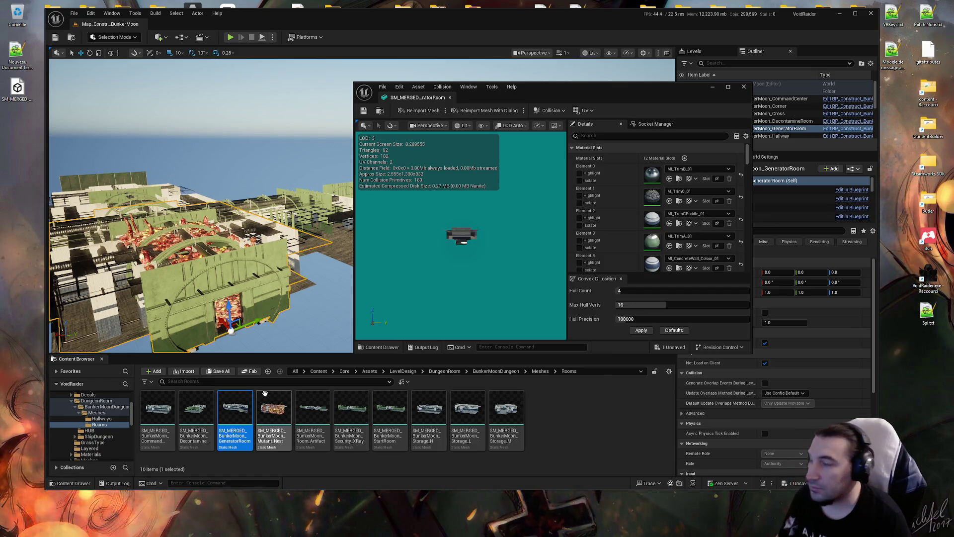
Browse to the GeneratorRoom Blueprint, then return to the BunkerMoonDungeon Meshes folder for import
right_click(269, 417)
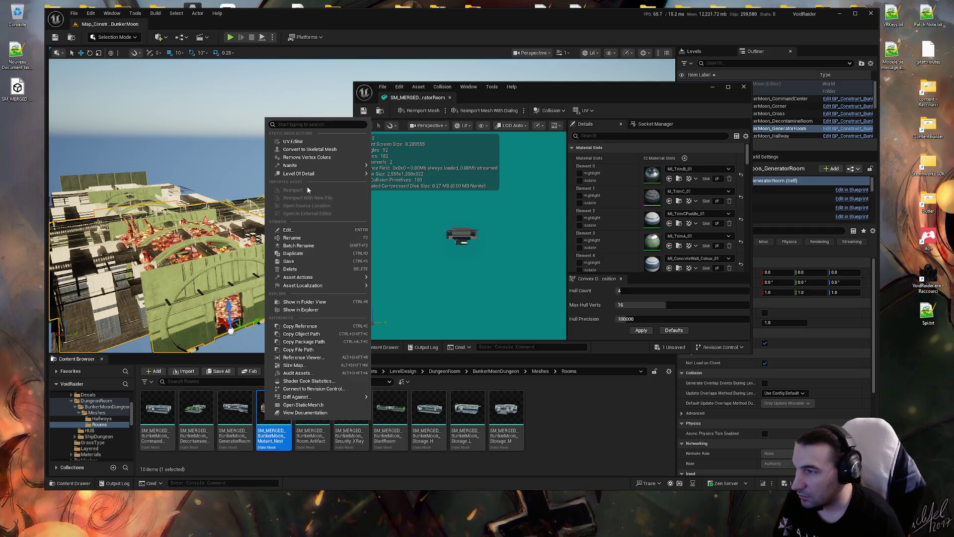
left_click(570, 408)
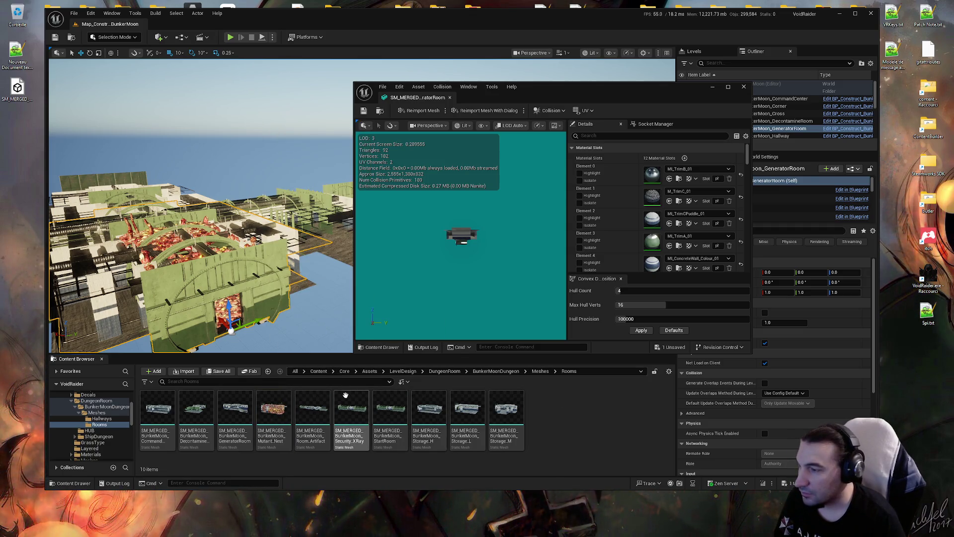
key("ctrl+b")
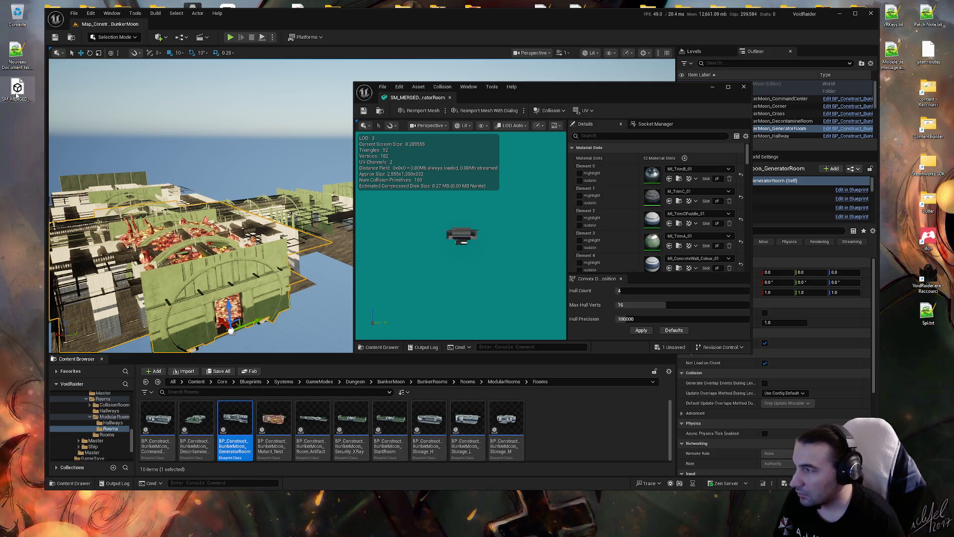
key("alt+Left")
left_click(540, 371)
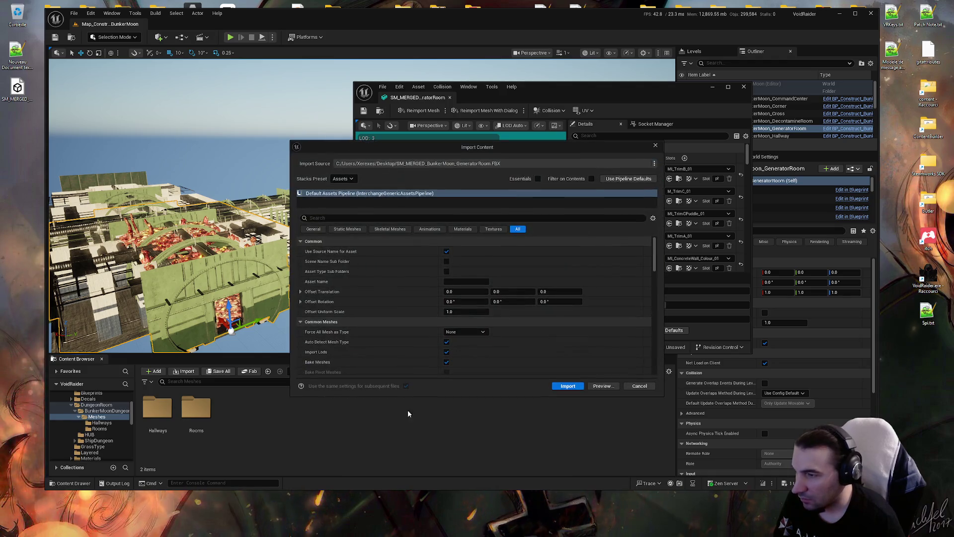
Import the re-exported GeneratorRoom FBX and check the new ML_ConcreteWall_Colour_01 material
left_click(584, 387)
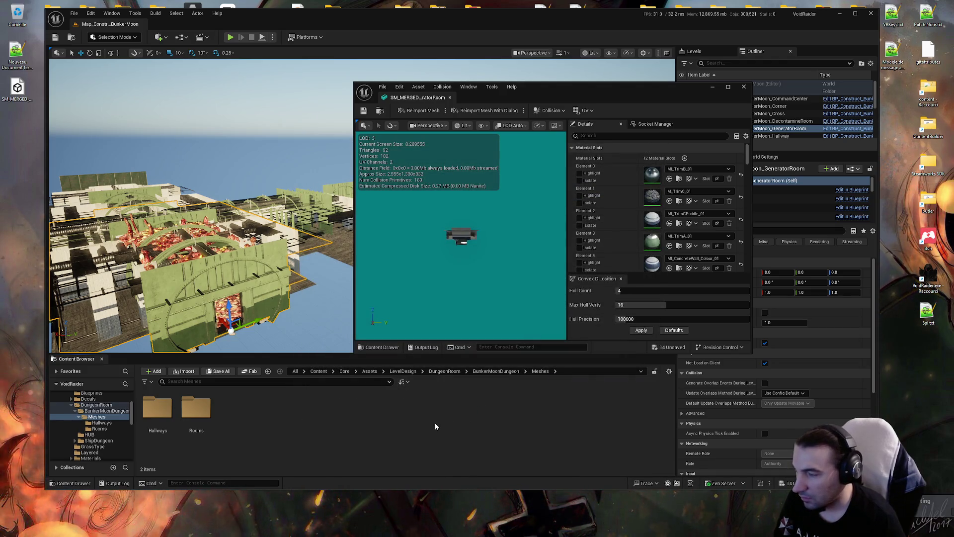
left_click(381, 433)
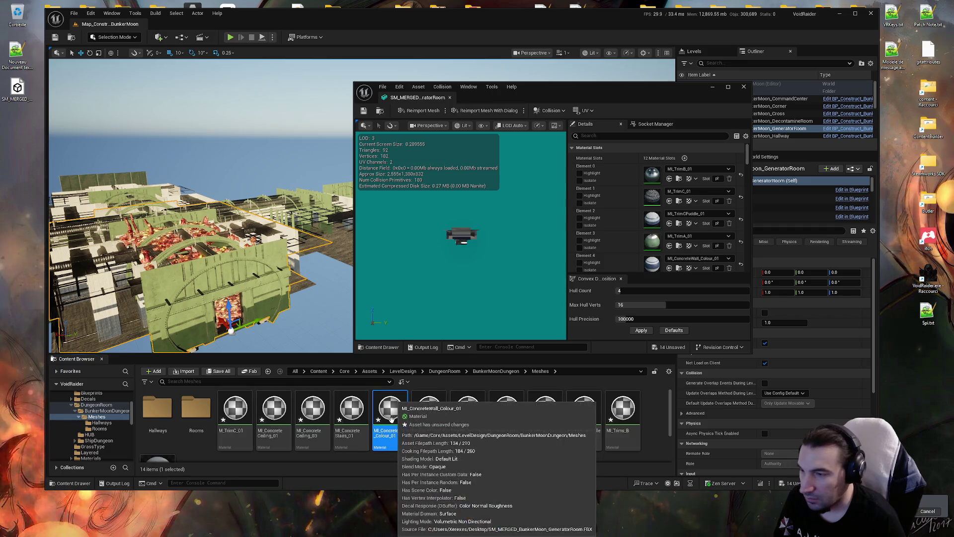
scroll(348, 432, "down", 2)
scroll(339, 432, "up", 2)
scroll(335, 431, "down", 2)
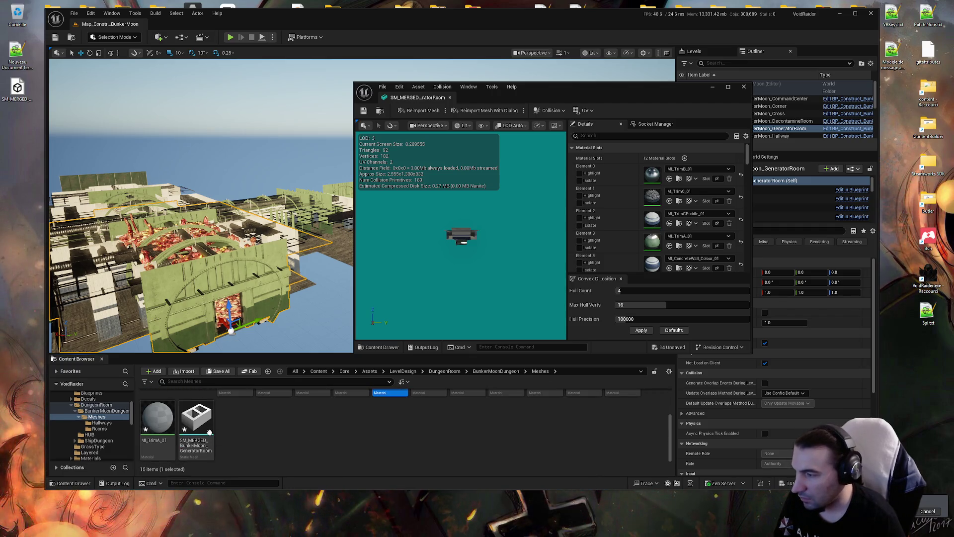
Open the reimported GeneratorRoom mesh in a second, maximized Static Mesh Editor
left_click(199, 433)
double_click(199, 433)
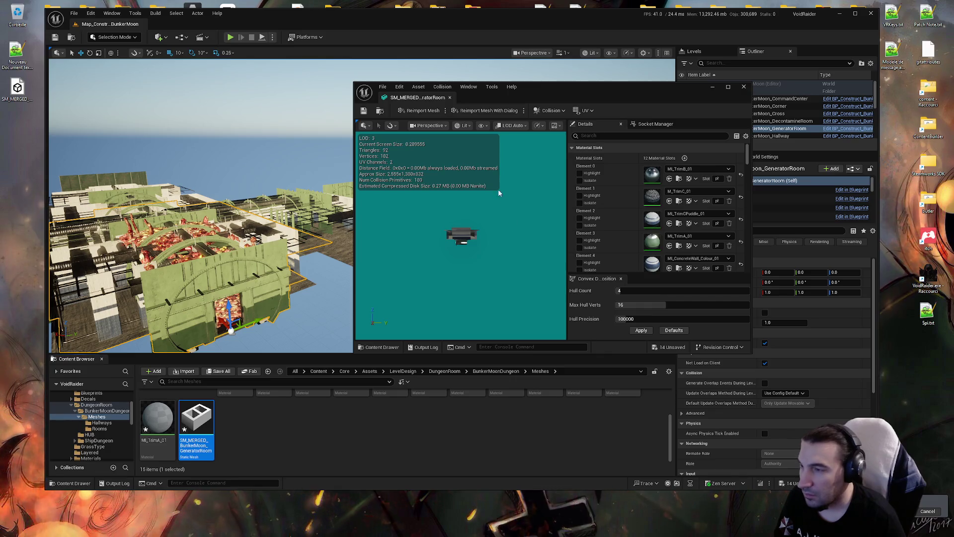
double_click(584, 88)
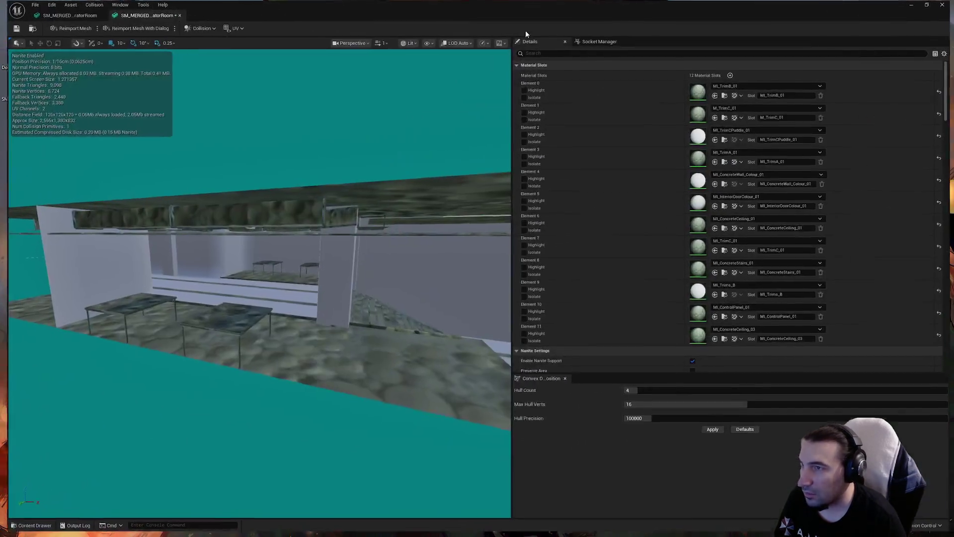
left_click(69, 15)
Paste the old mesh's materials into Elements 0 and 1 of the reimported mesh
scroll(620, 87, "down", 2)
scroll(626, 115, "up", 2)
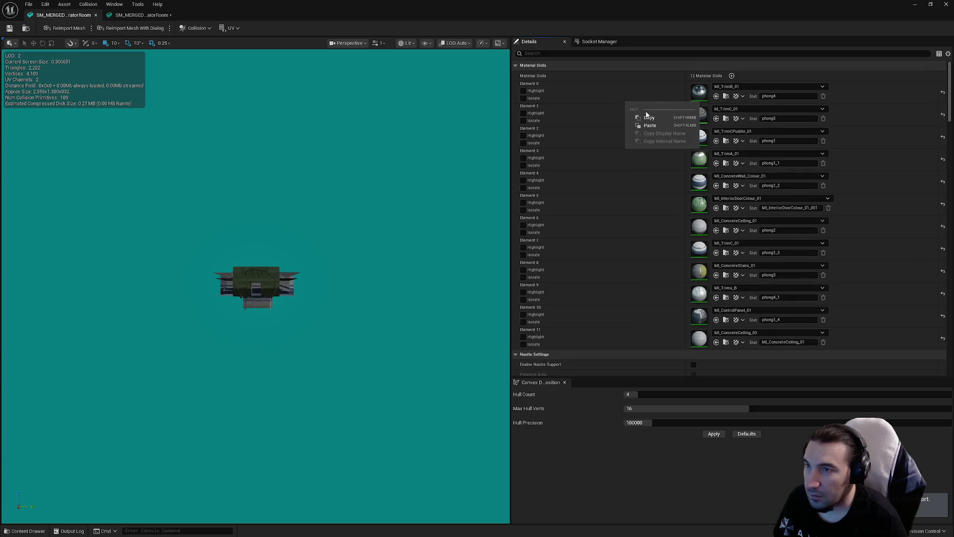
left_click(160, 18)
right_click(648, 103)
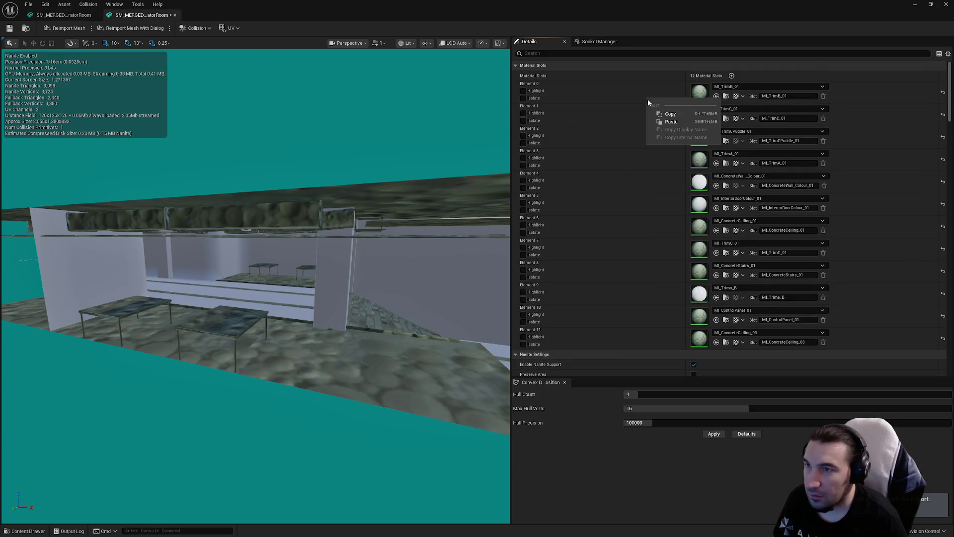
left_click(671, 123)
left_click(61, 18)
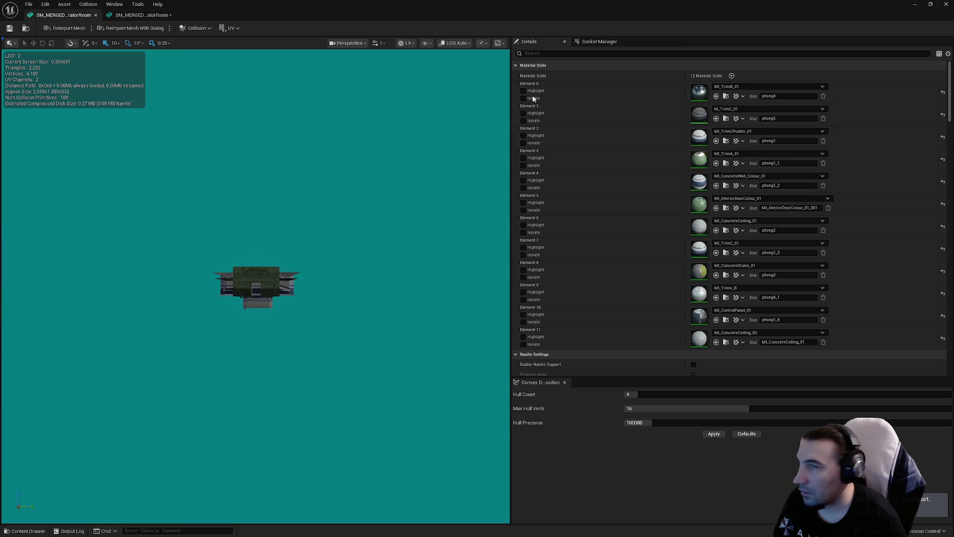
right_click(648, 117)
left_click(666, 137)
left_click(142, 15)
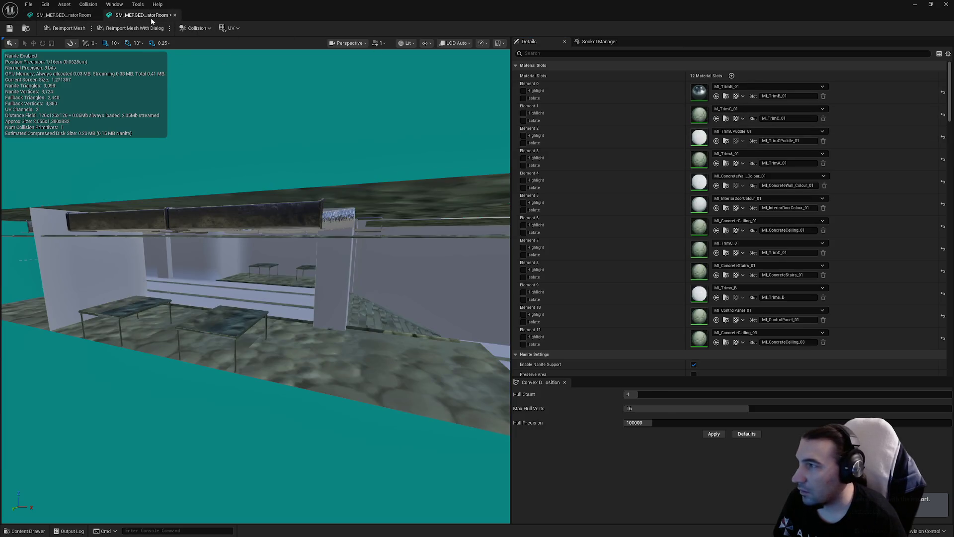
right_click(616, 115)
left_click(654, 137)
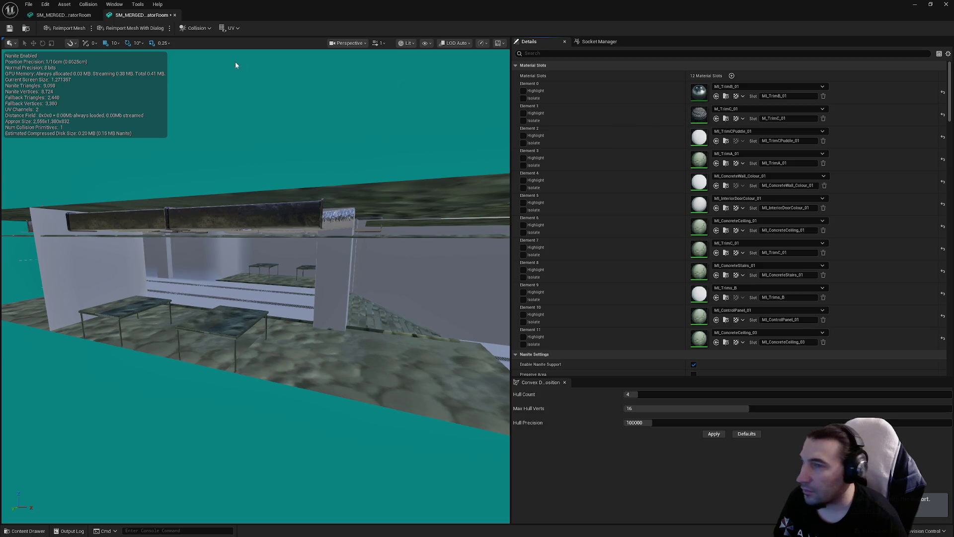
Copy the old mesh's materials onto Elements 2 and 3 of the reimported mesh
left_click(61, 14)
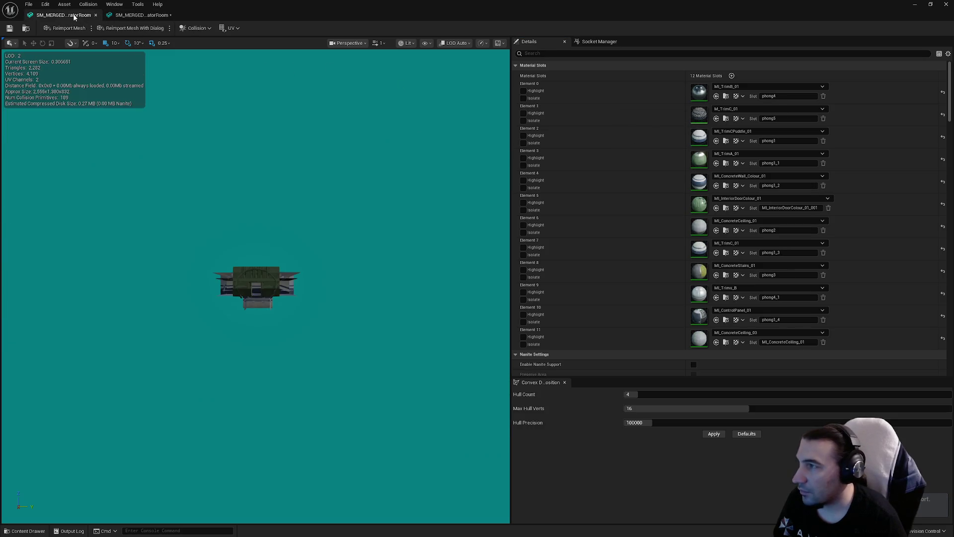
right_click(652, 147)
left_click(676, 163)
left_click(141, 15)
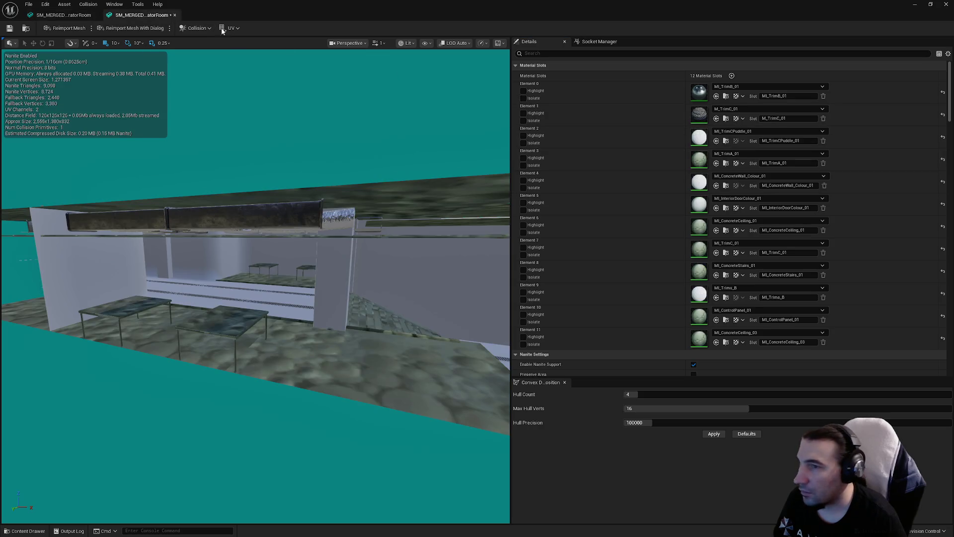
right_click(622, 143)
left_click(646, 159)
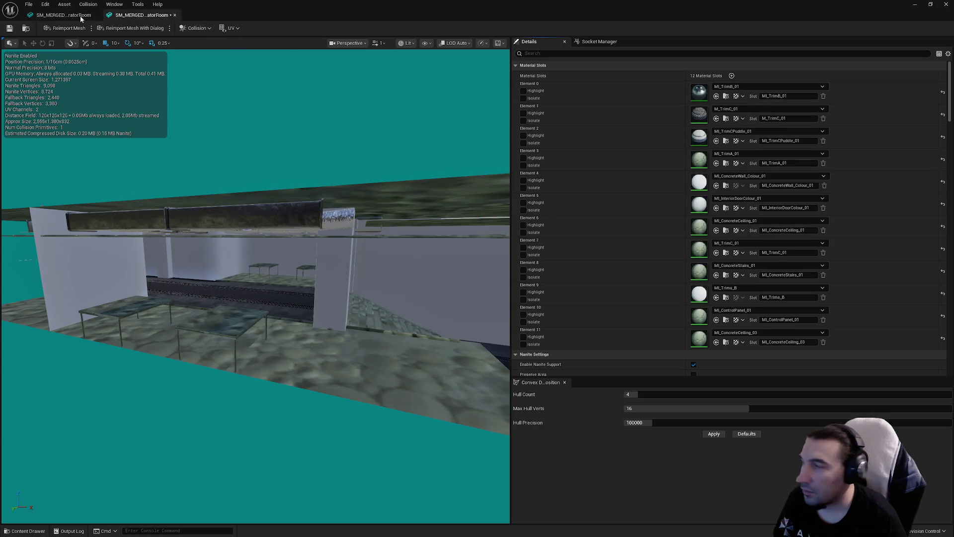
left_click(79, 18)
right_click(624, 166)
left_click(637, 176)
left_click(152, 20)
right_click(623, 172)
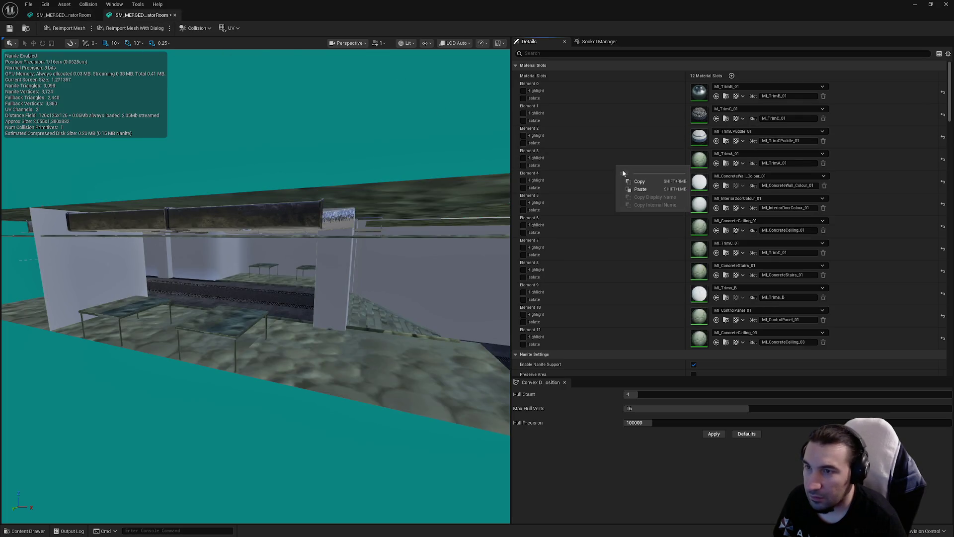
left_click(658, 193)
Copy the old mesh's materials onto Elements 4 and 5 of the reimported mesh
left_click(59, 15)
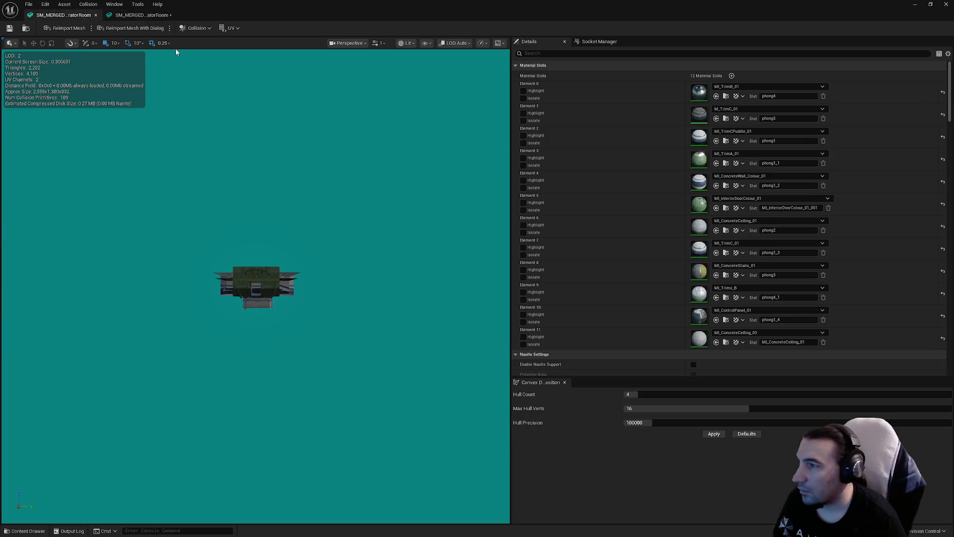
right_click(645, 182)
left_click(667, 199)
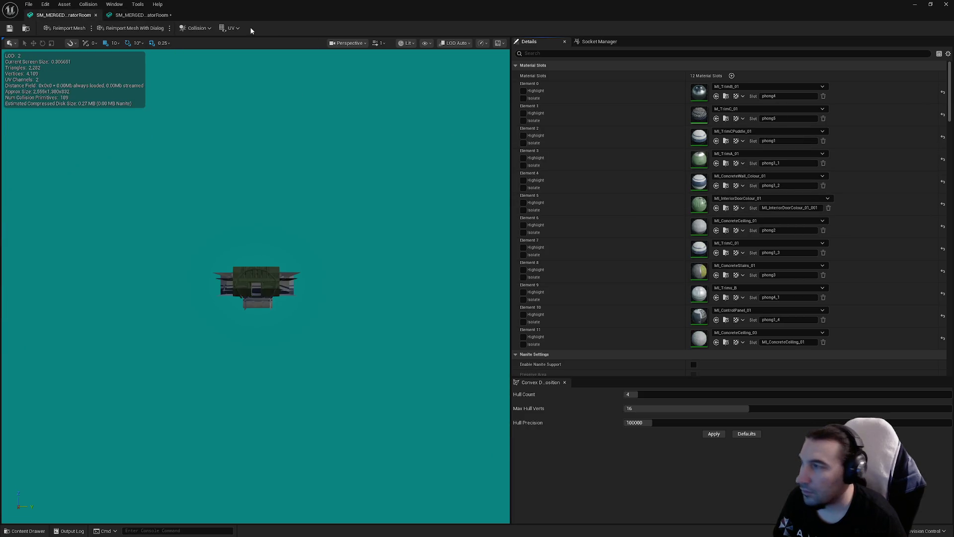
left_click(142, 15)
right_click(632, 183)
left_click(659, 205)
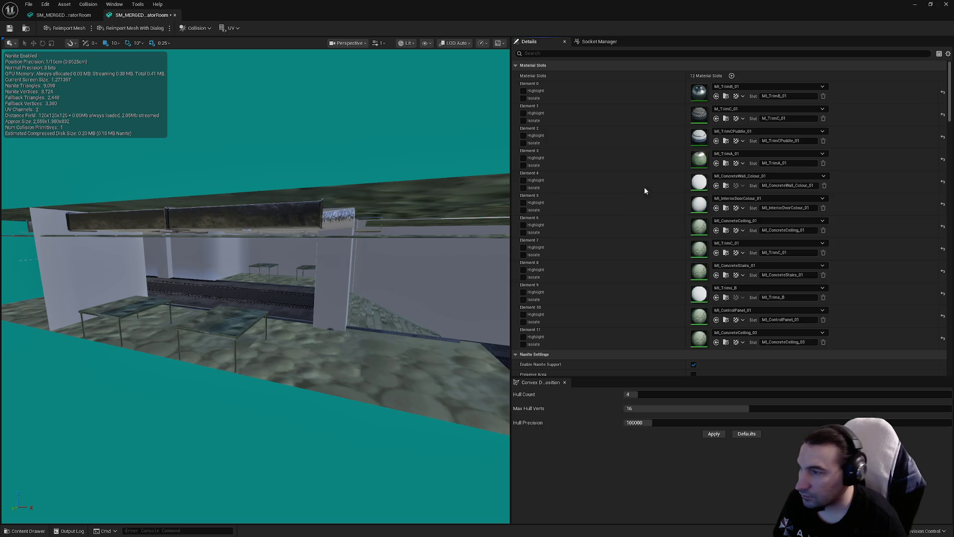
left_click(64, 15)
right_click(643, 207)
left_click(662, 230)
left_click(142, 15)
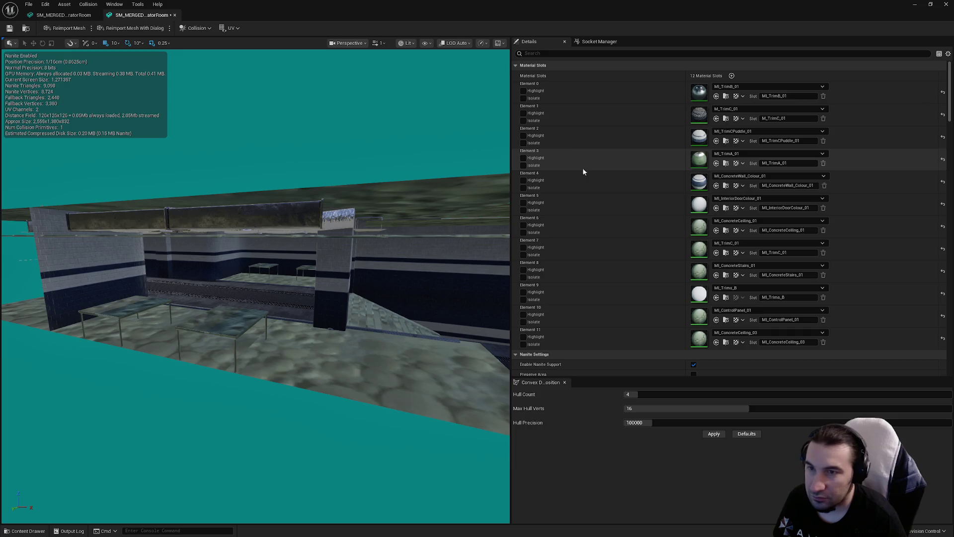
right_click(600, 205)
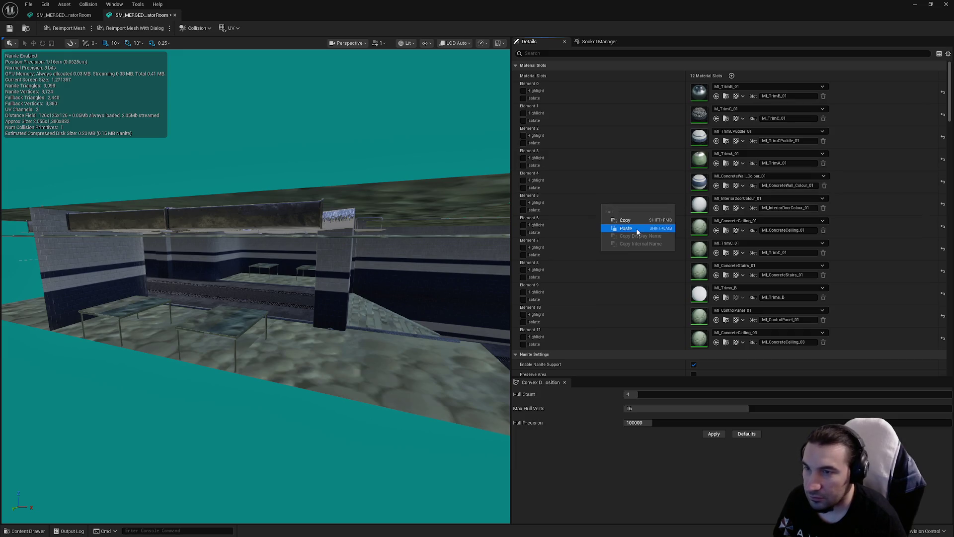
left_click(636, 230)
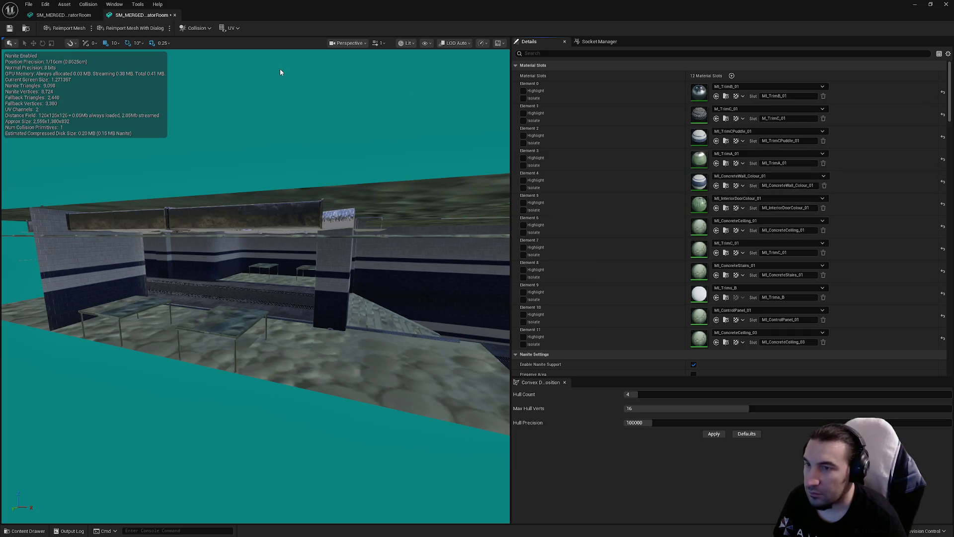
Copy the old mesh's materials onto Elements 6 and 7 of the reimported mesh
left_click(73, 20)
right_click(622, 228)
left_click(644, 246)
left_click(142, 15)
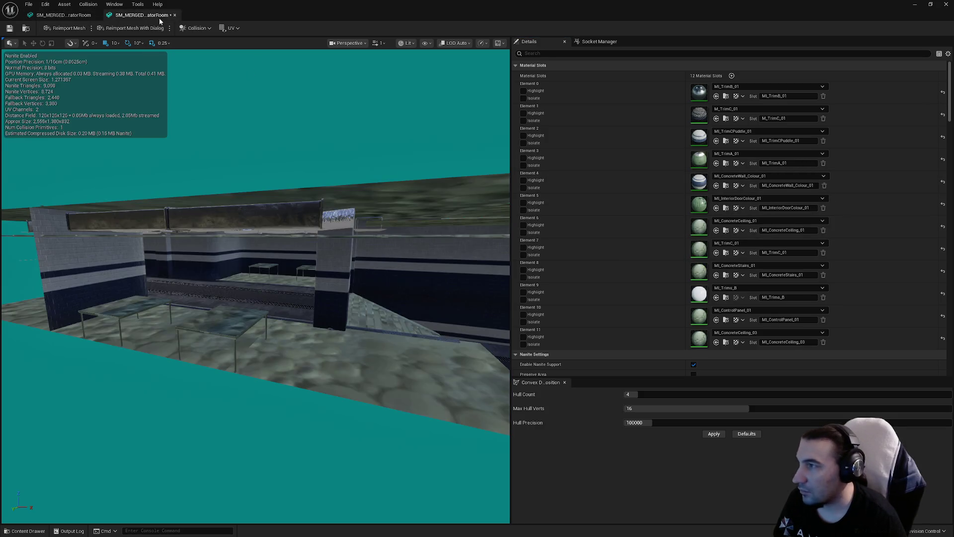
right_click(619, 227)
left_click(643, 247)
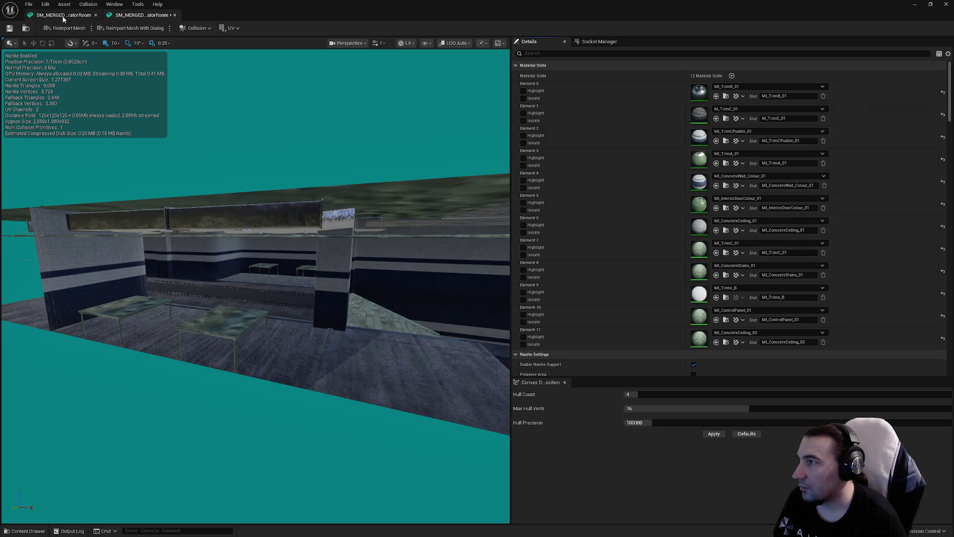
left_click(64, 16)
right_click(621, 252)
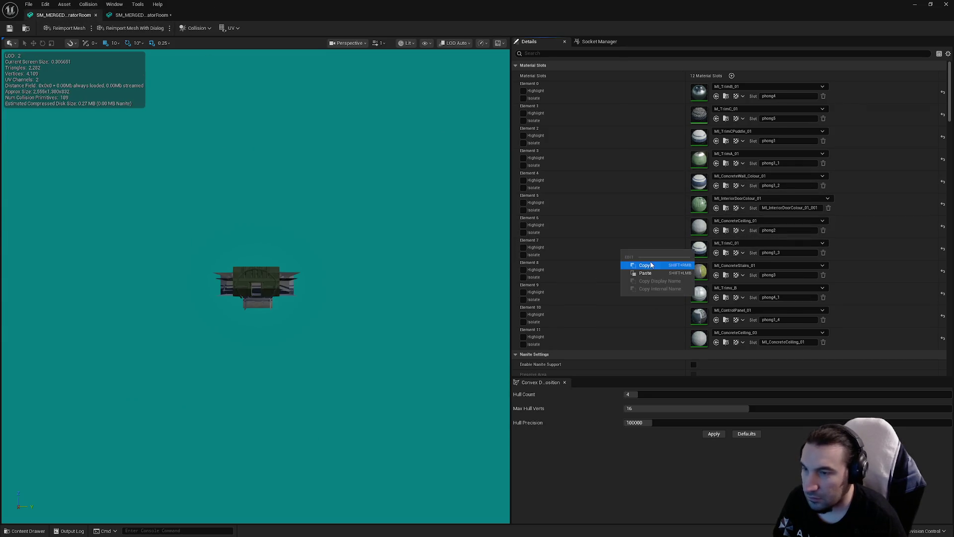
left_click(138, 16)
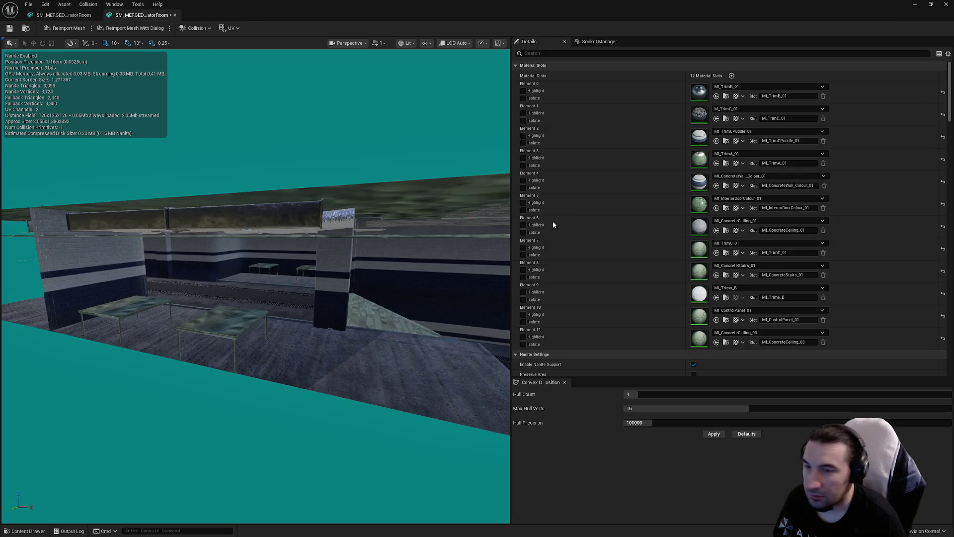
right_click(663, 251)
left_click(677, 276)
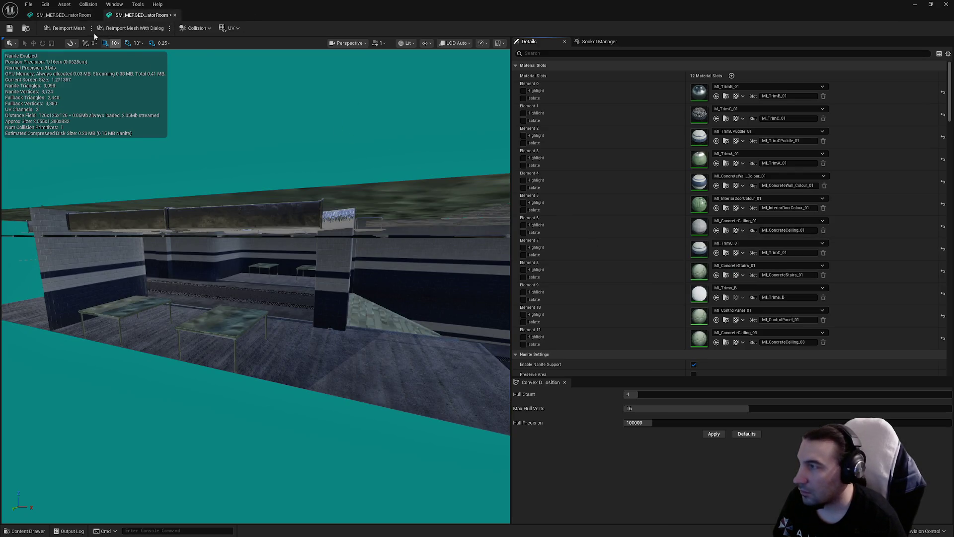
Copy the old mesh's Element 8 material onto the reimported mesh's Element 8
left_click(73, 19)
right_click(643, 275)
left_click(682, 292)
right_click(566, 66)
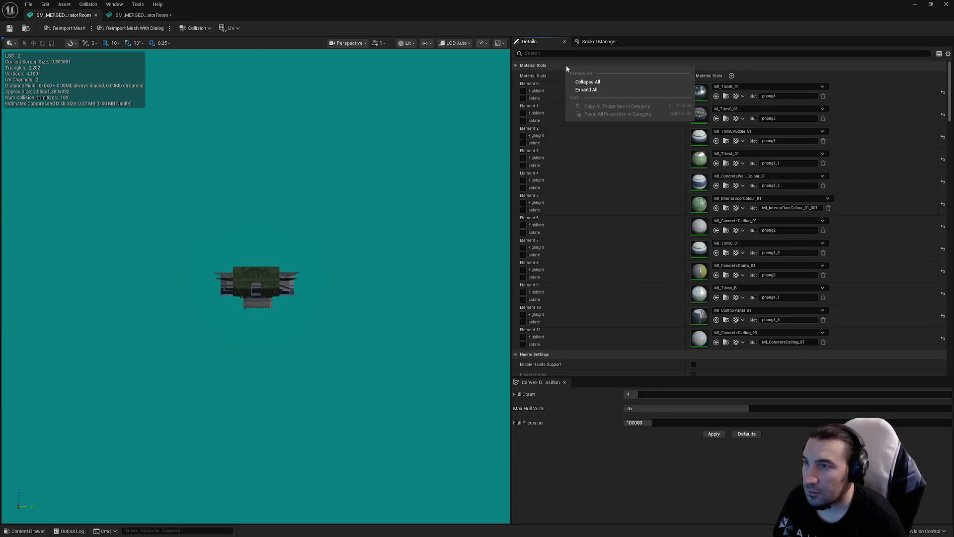
left_click(144, 15)
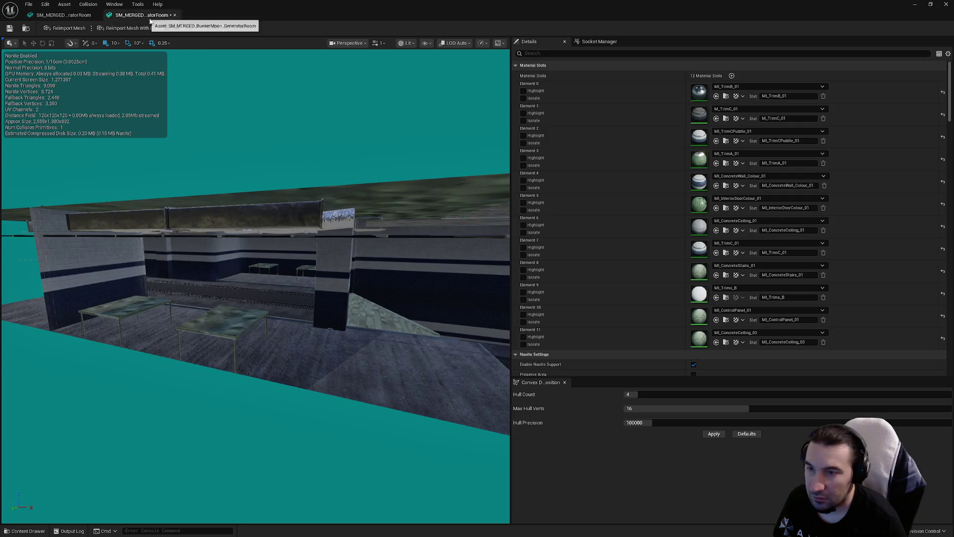
right_click(661, 270)
left_click(682, 288)
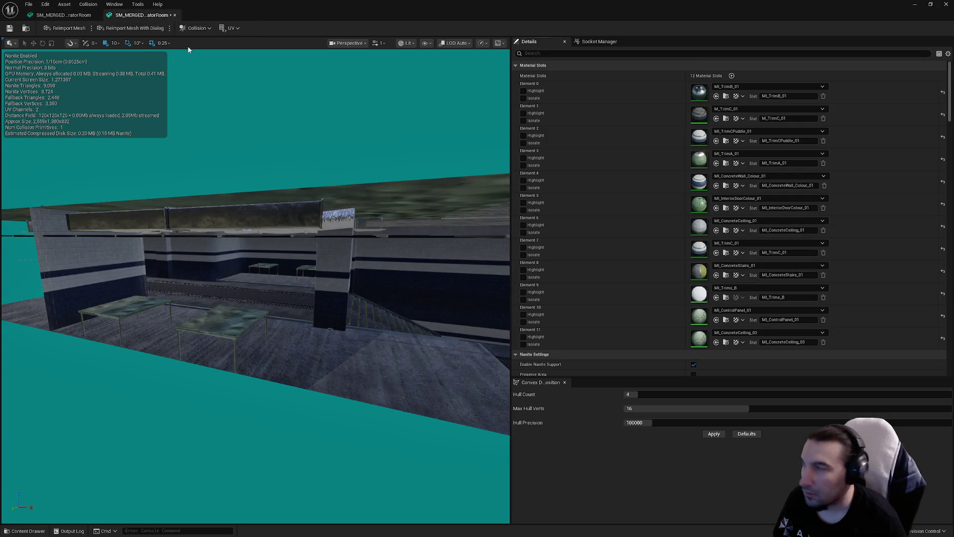
Assign MI_ControlPanel_01 to Element 10 and MI_ConcreteCeiling_03 to Element 11
left_click(54, 16)
left_click(142, 15)
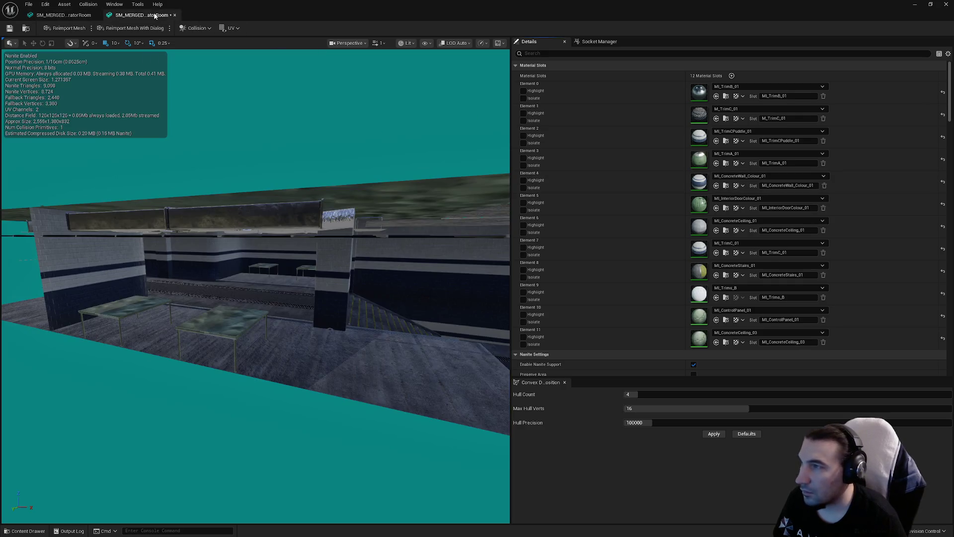
left_click(757, 287)
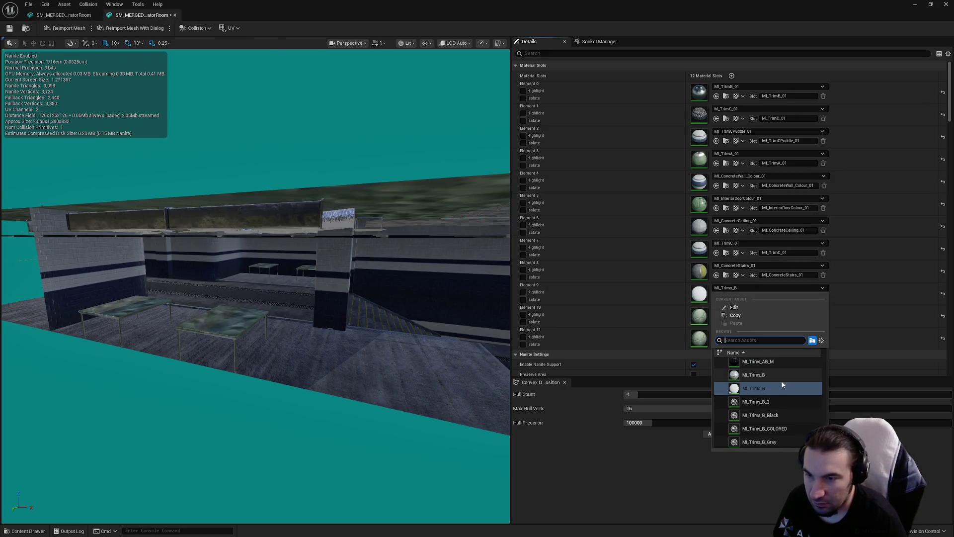
key("Escape")
left_click(745, 310)
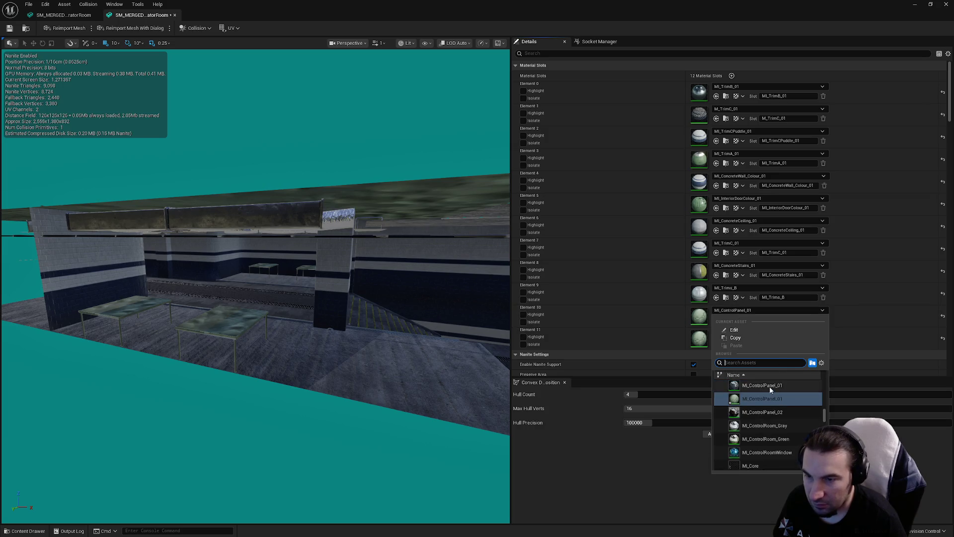
left_click(765, 387)
left_click(747, 332)
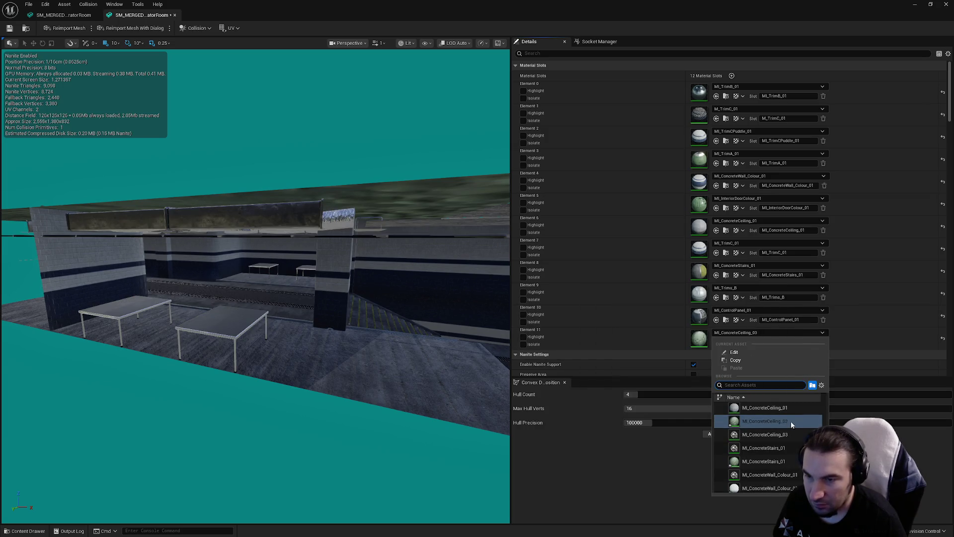
left_click(783, 433)
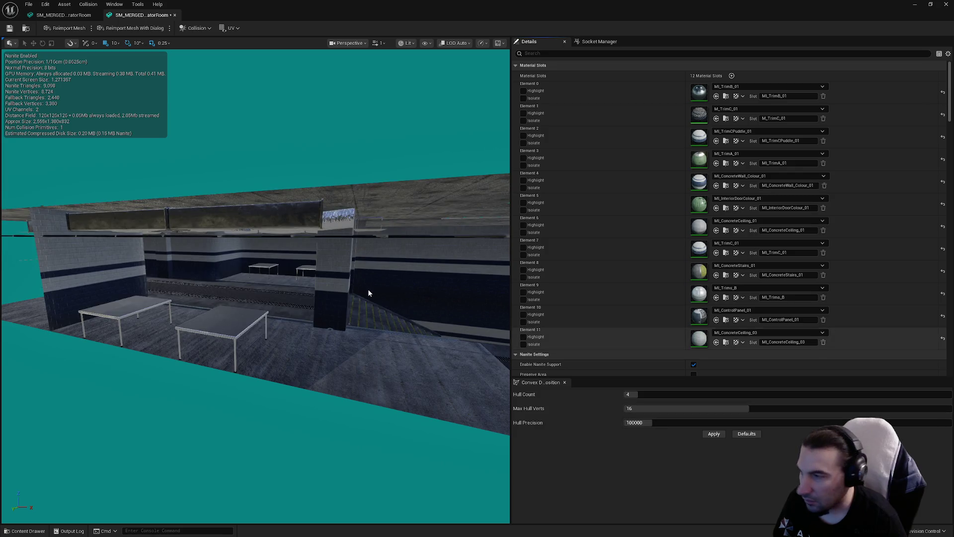
scroll(369, 293, "up", 5)
mouse_move(369, 293)
left_mouse_down()
mouse_move(343, 304)
mouse_move(343, 318)
mouse_move(117, 145)
left_mouse_up()
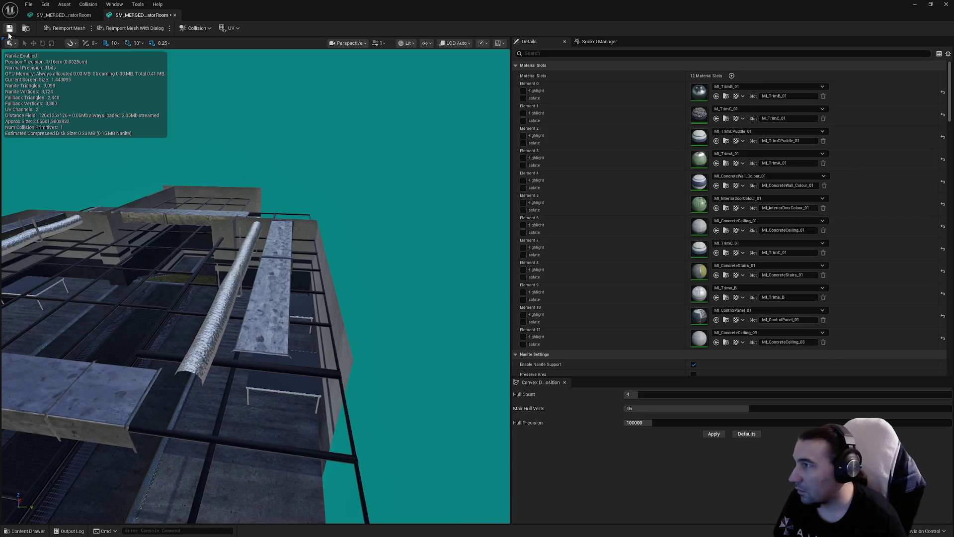
Disable Nanite support on the reimported GeneratorRoom mesh and apply the change
left_click_drag(70, 97, 109, 120)
scroll(649, 188, "down", 5)
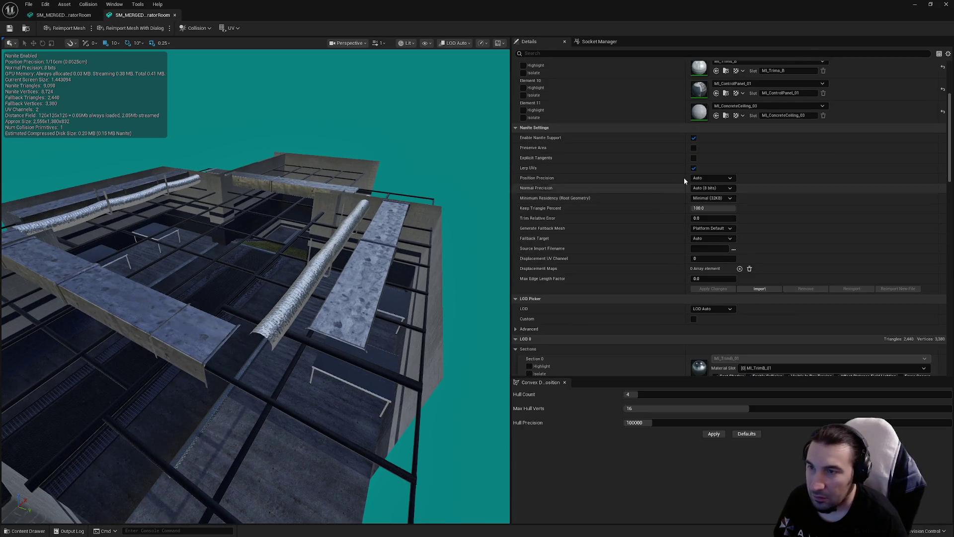
left_click(694, 138)
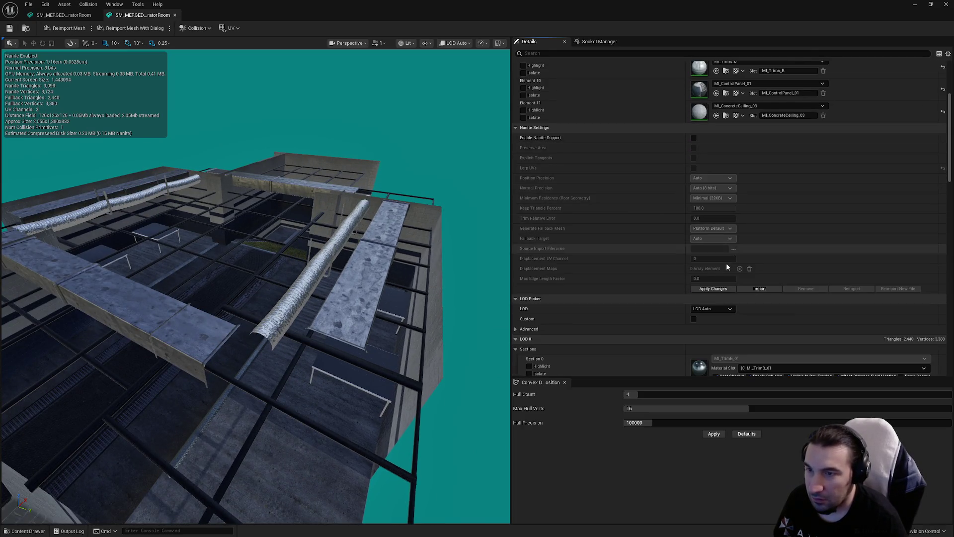
left_click(711, 288)
Set the mesh's LOD Group to LargeProp and confirm, giving 4 LODs
scroll(693, 263, "down", 6)
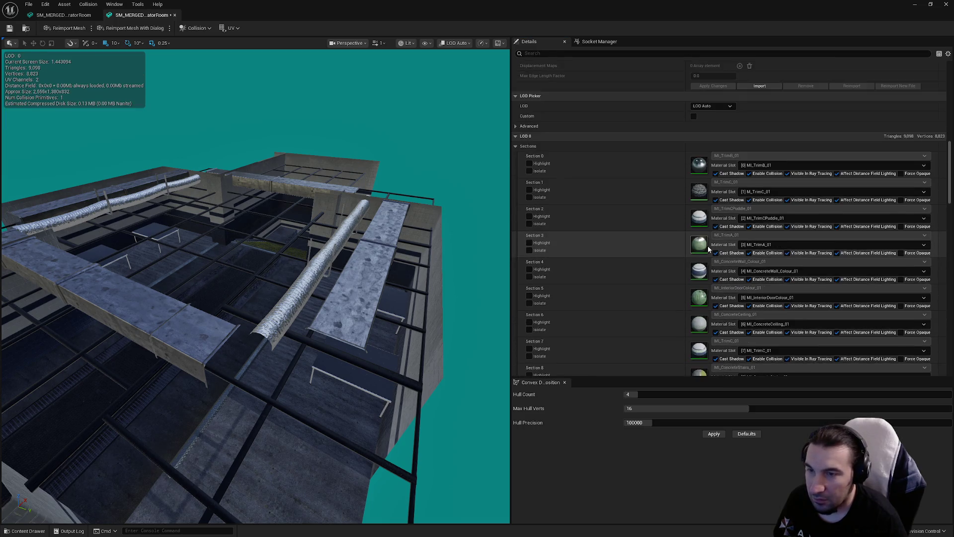
scroll(701, 237, "up", 3)
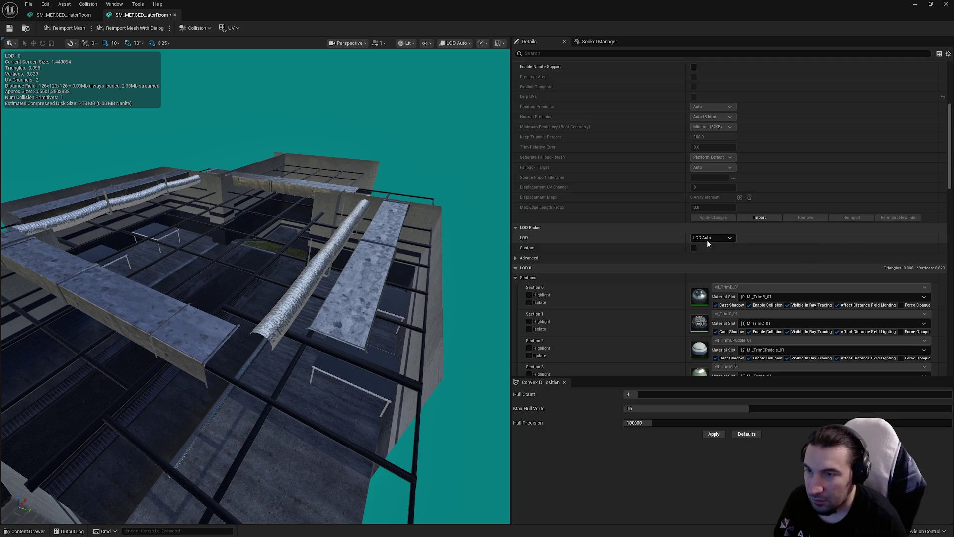
scroll(700, 238, "down", 4)
scroll(700, 231, "down", 5)
left_click(711, 219)
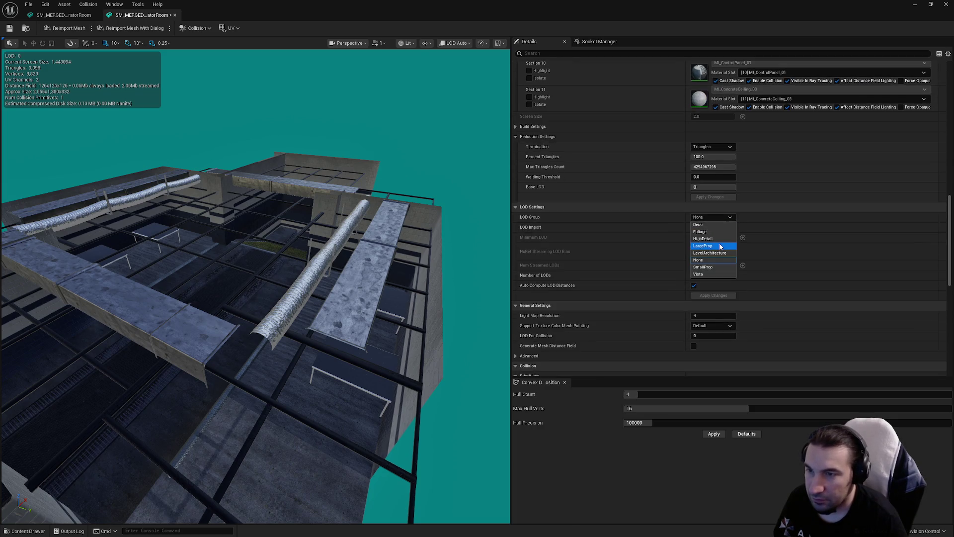
left_click(718, 248)
left_click(544, 287)
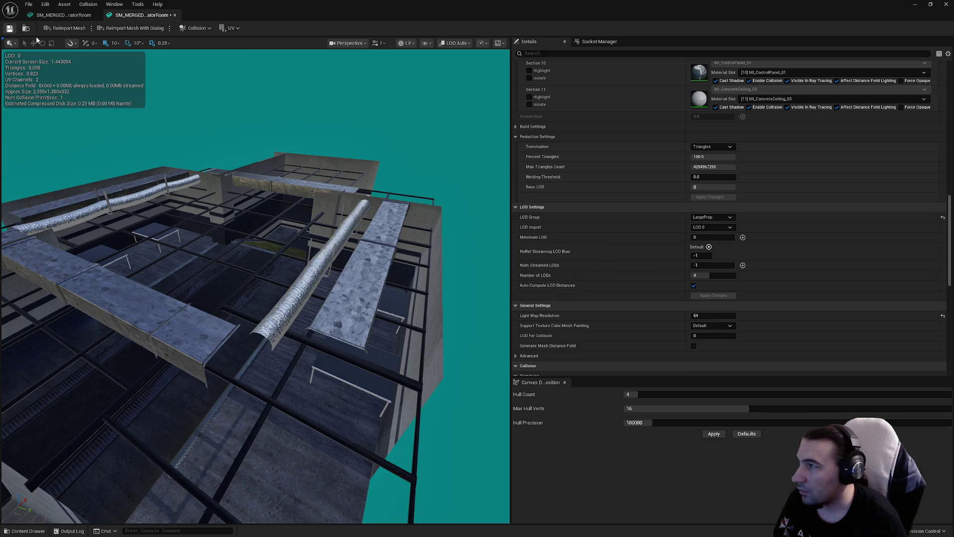
scroll(673, 275, "down", 5)
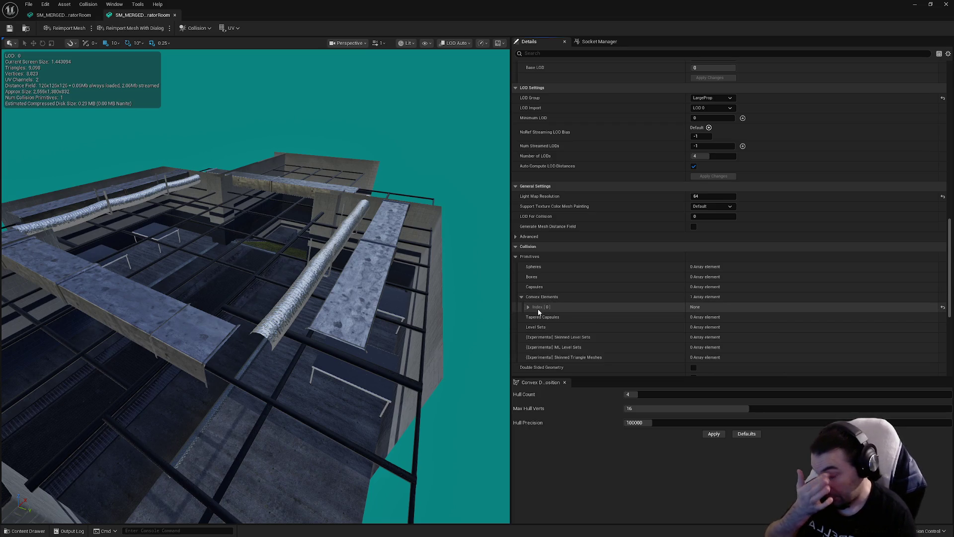
Show the simple collision wireframe and inspect the mesh's convex collision from inside
left_click(428, 49)
left_click(460, 179)
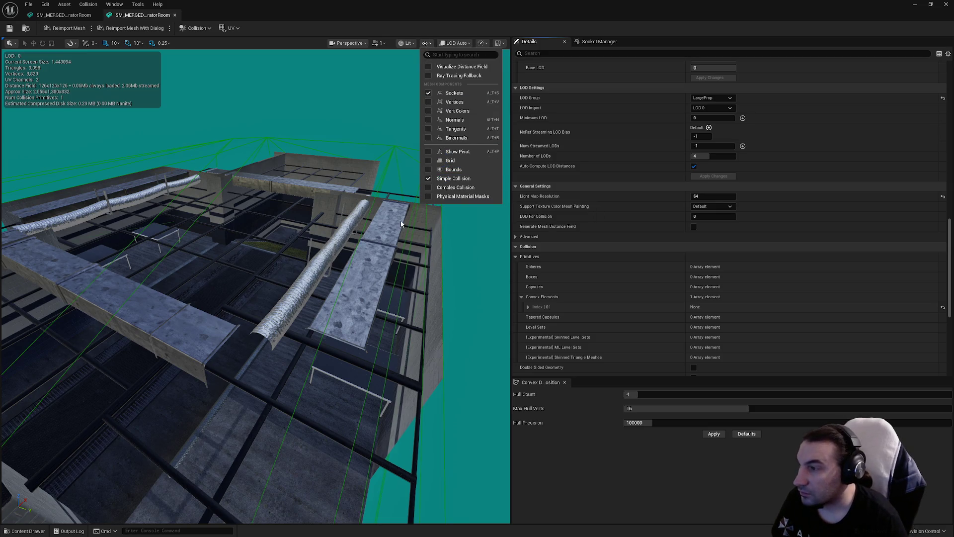
mouse_move(459, 179)
left_mouse_down()
mouse_move(427, 213)
mouse_move(422, 239)
left_mouse_up()
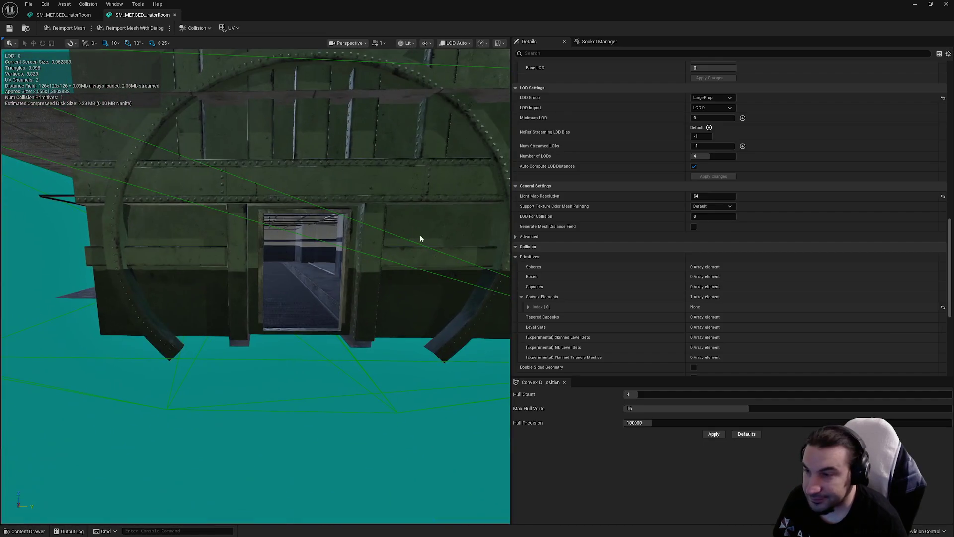
right_click(548, 298)
left_click(546, 297)
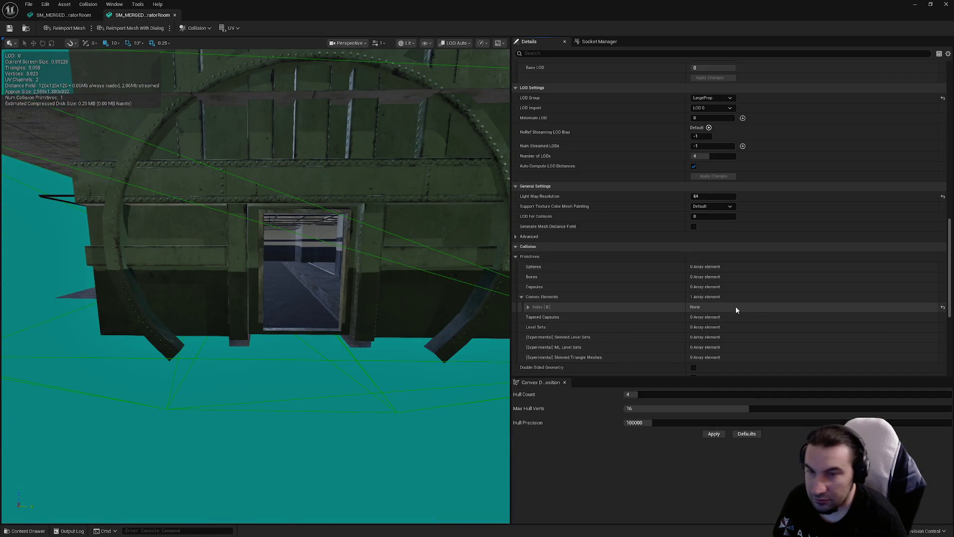
right_click(576, 310)
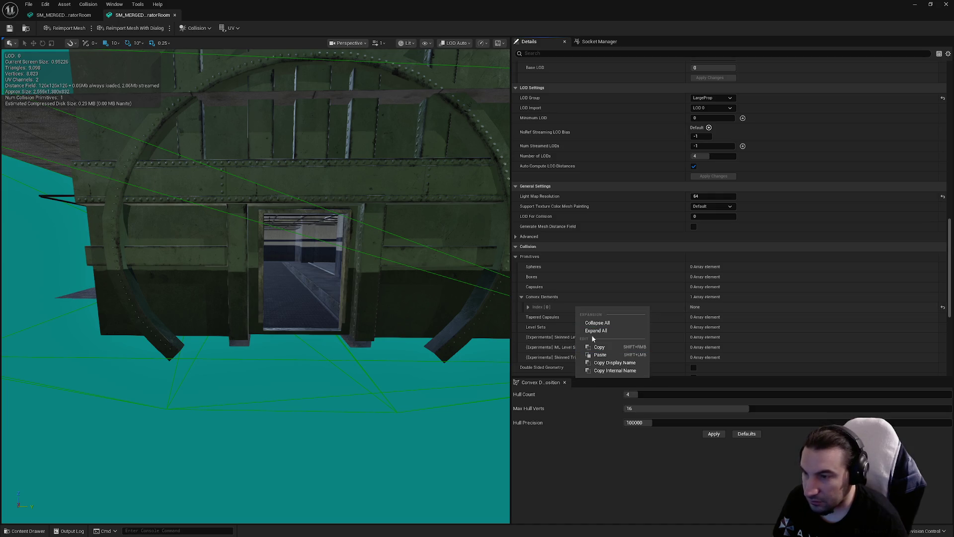
Copy the 189 convex collision elements from the first SM_MERGED mesh
left_click(68, 16)
scroll(606, 204, "down", 15)
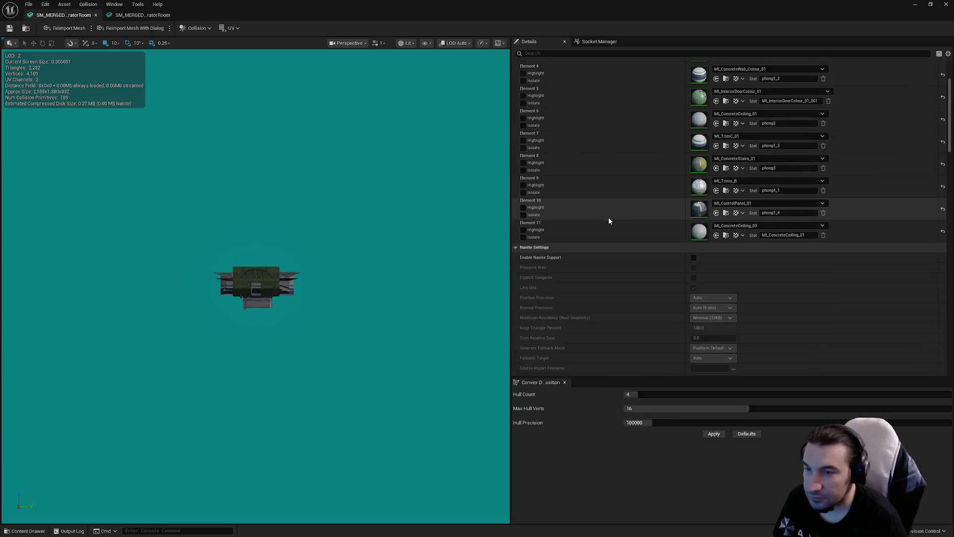
scroll(590, 196, "down", 15)
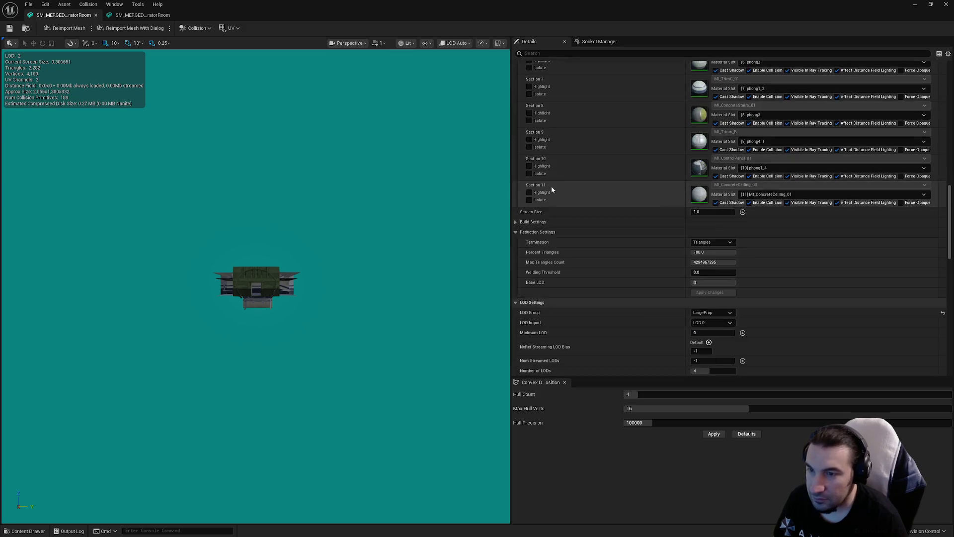
scroll(568, 209, "down", 1)
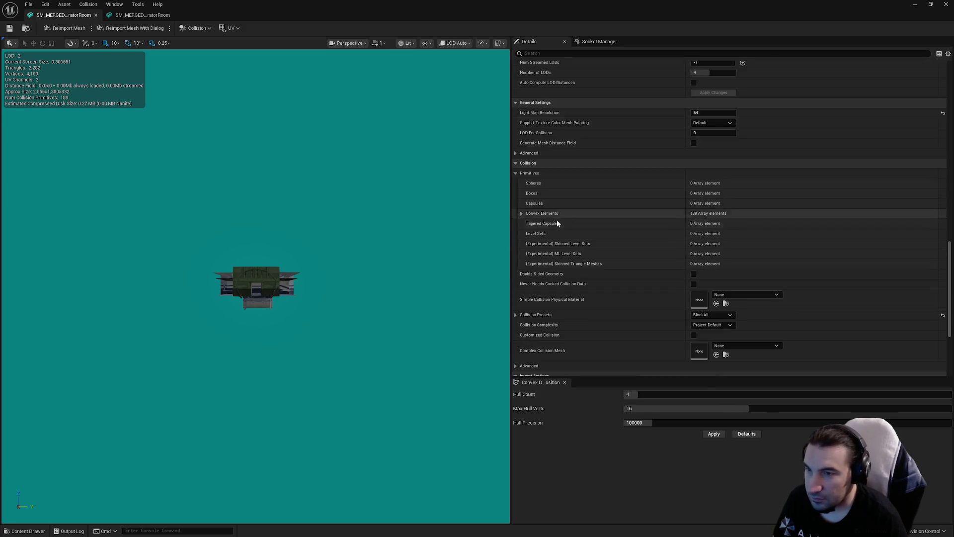
left_click(522, 213)
right_click(543, 213)
left_click(527, 220)
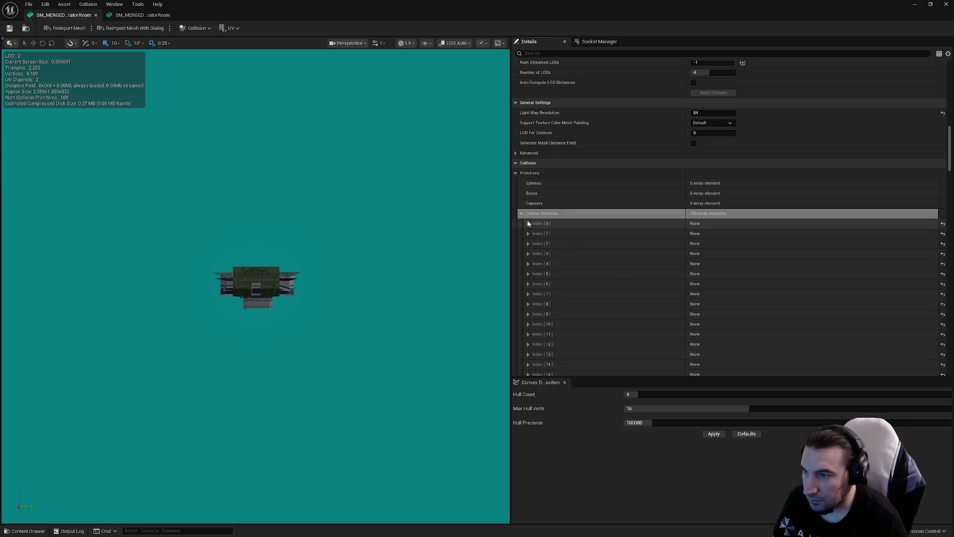
left_click(522, 213)
Remove the second mesh's existing collision, paste the copied convex elements, and save
left_click(146, 17)
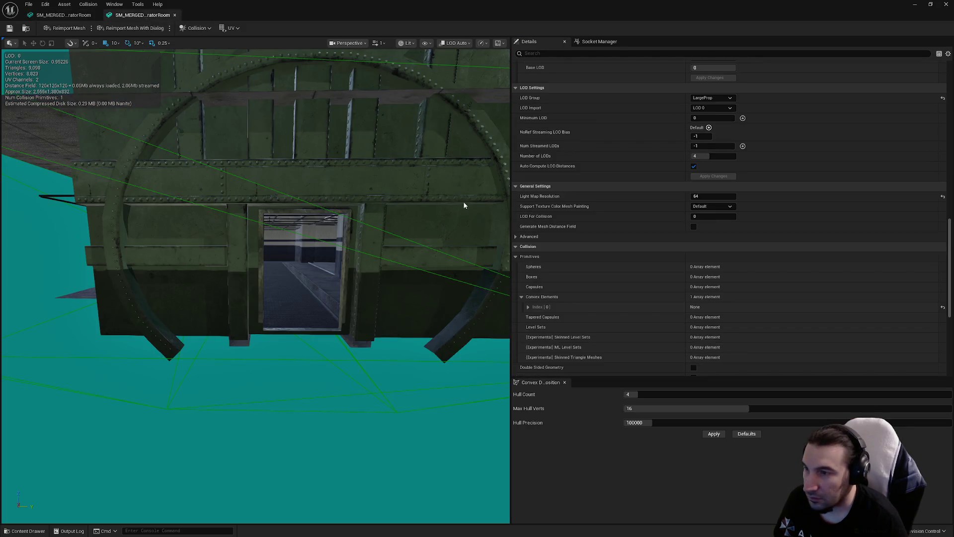
left_click(195, 27)
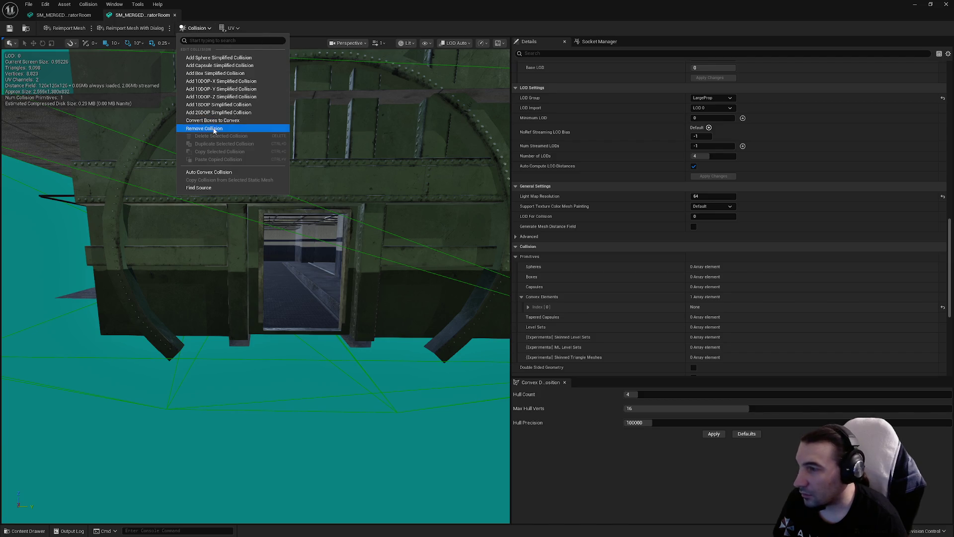
left_click(214, 129)
right_click(543, 298)
left_click(575, 318)
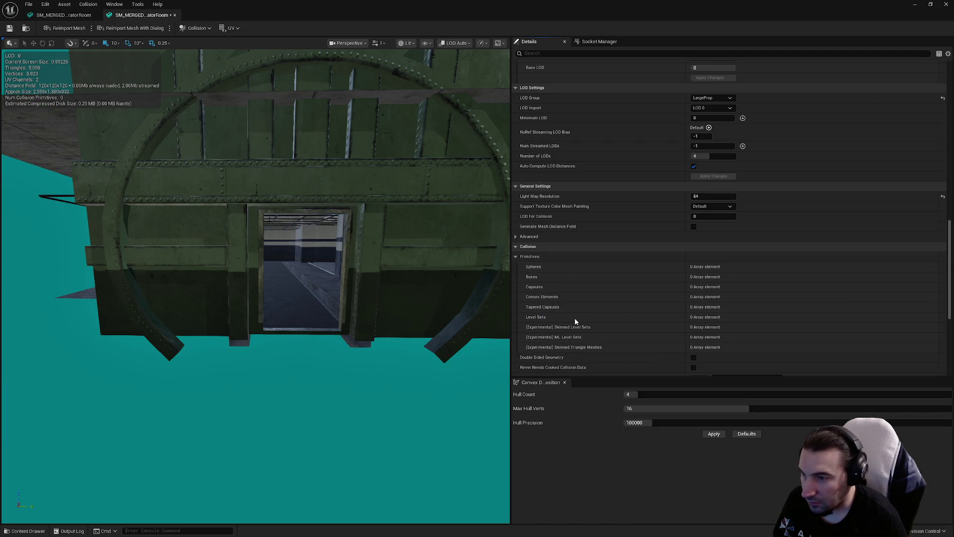
scroll(447, 298, "up", 5)
mouse_move(251, 165)
left_mouse_down()
mouse_move(251, 149)
mouse_move(251, 165)
left_mouse_up()
key("ctrl+s")
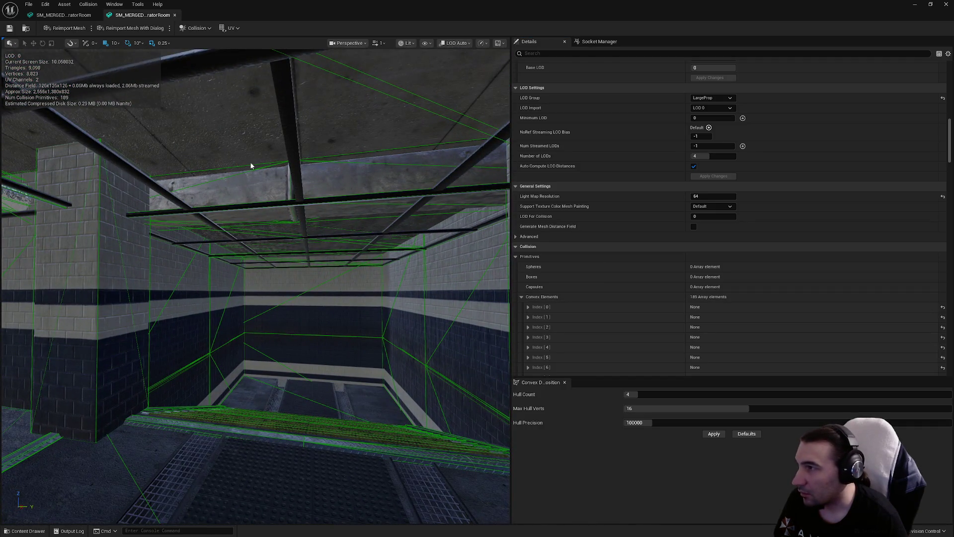
Collapse the convex elements list and apply the pending LOD changes
scroll(619, 260, "down", 5)
left_click(521, 178)
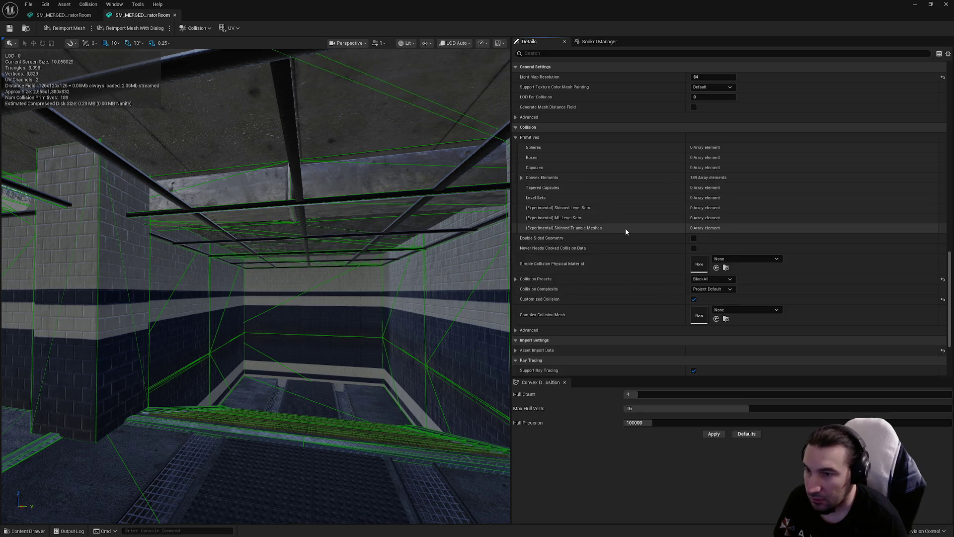
scroll(631, 232, "up", 10)
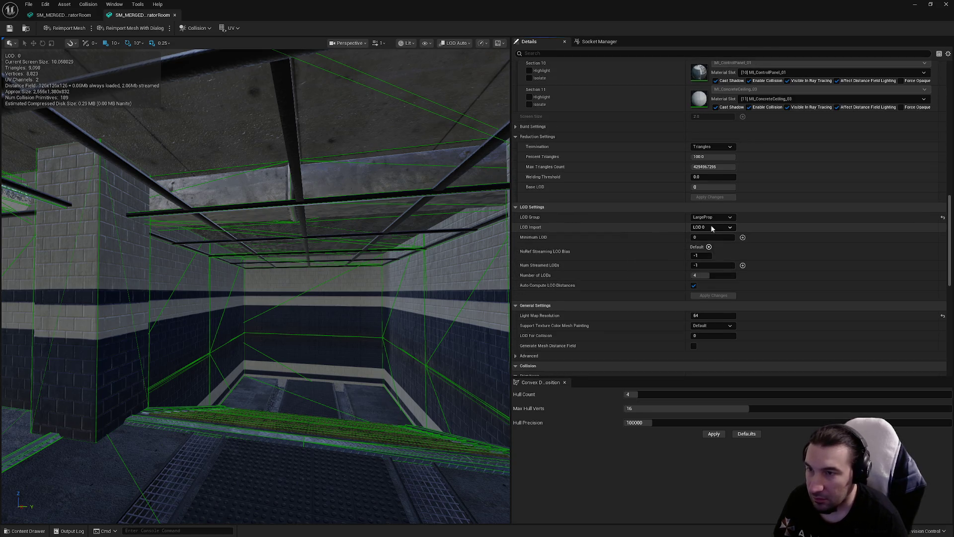
left_click(708, 296)
scroll(651, 255, "up", 15)
Preview LOD 1 of the mesh and commit its screen size
left_click(712, 172)
left_click(705, 194)
left_click_drag(347, 260, 358, 269)
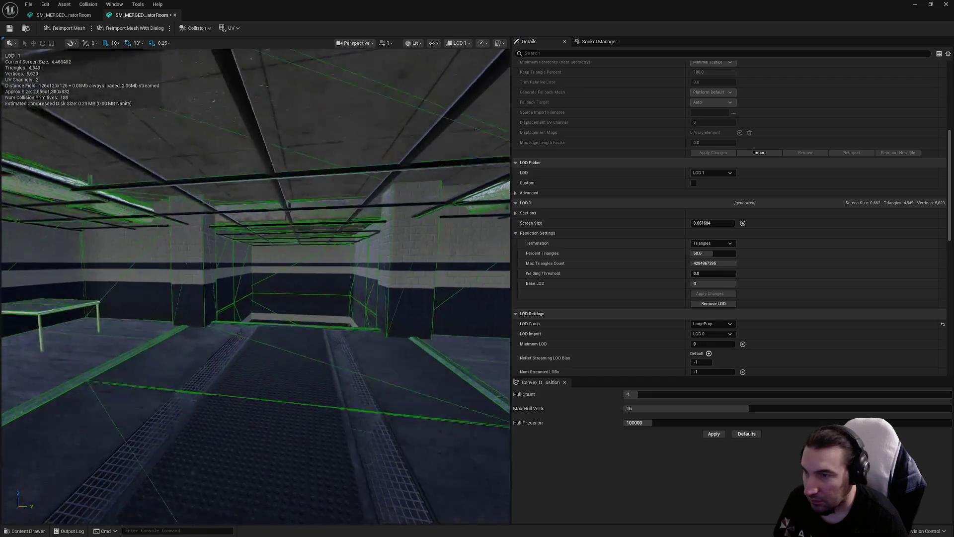
left_click_drag(256, 287, 278, 286)
scroll(256, 286, "down", 5)
scroll(255, 286, "up", 5)
scroll(255, 286, "down", 6)
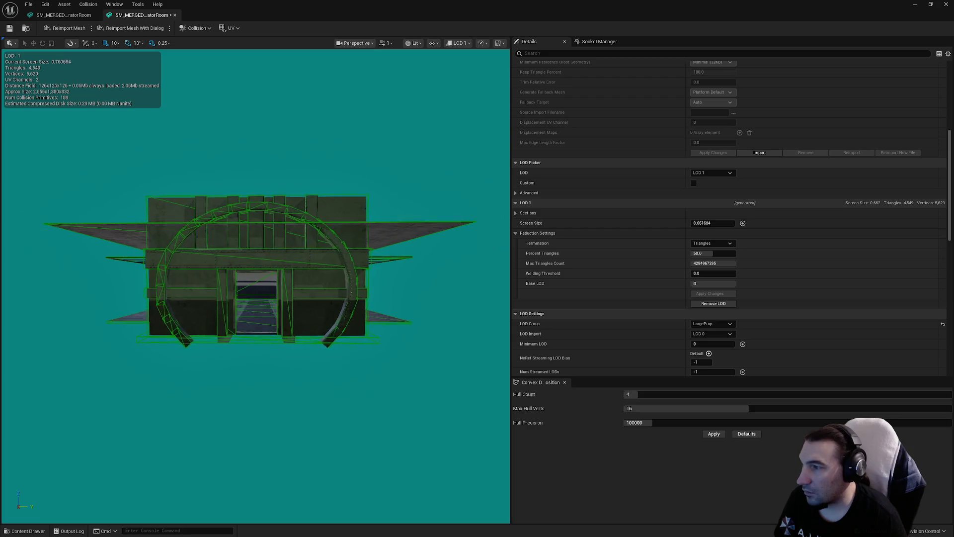
scroll(256, 286, "up", 1)
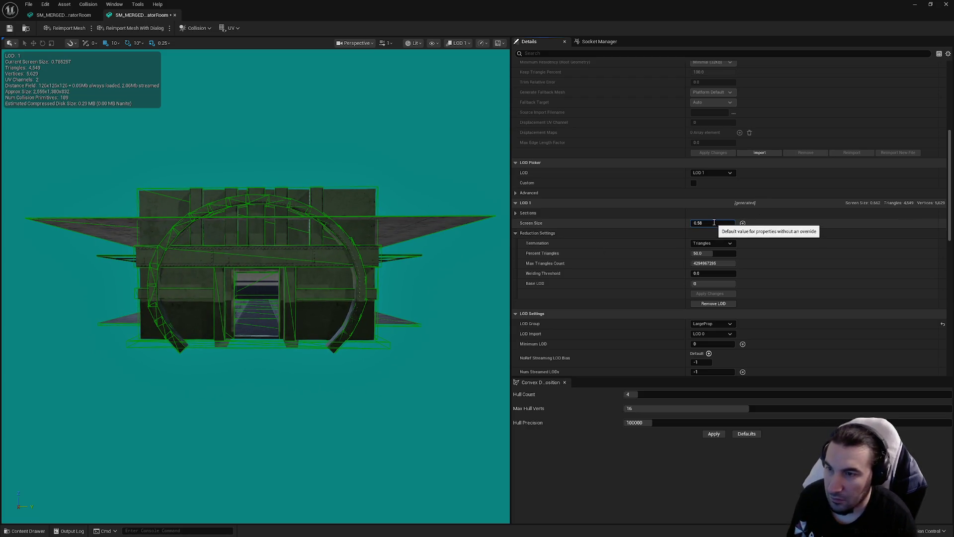
left_click(714, 171)
Set LOD 2 screen size to 0.5 and LOD 3 to 0.3 with 1% triangles, then apply
left_click(706, 208)
scroll(396, 257, "down", 5)
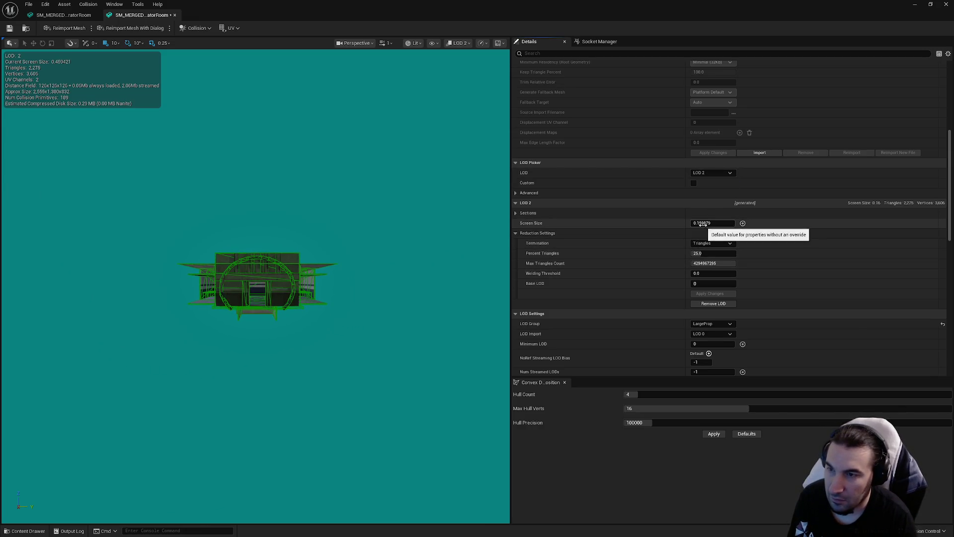
type(".5")
key("Return")
left_click(712, 172)
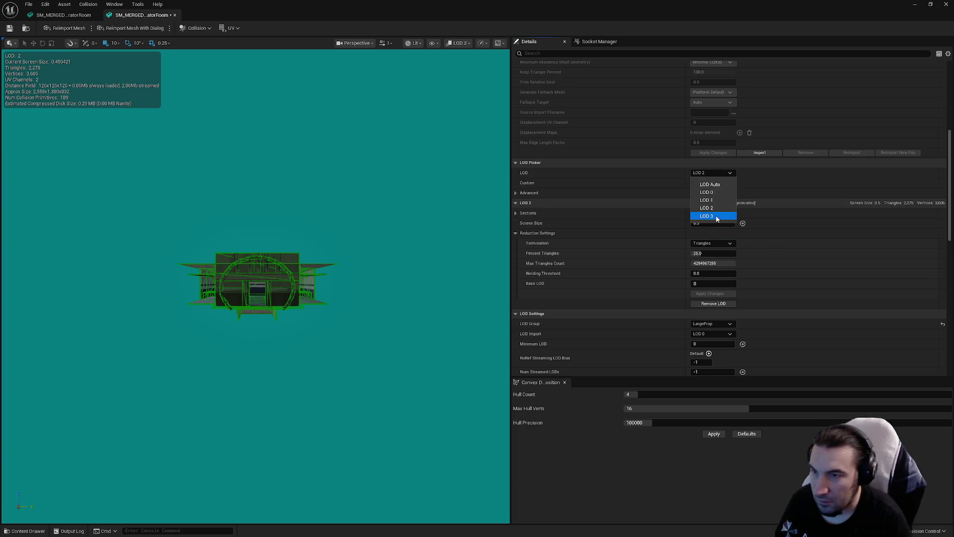
left_click(718, 216)
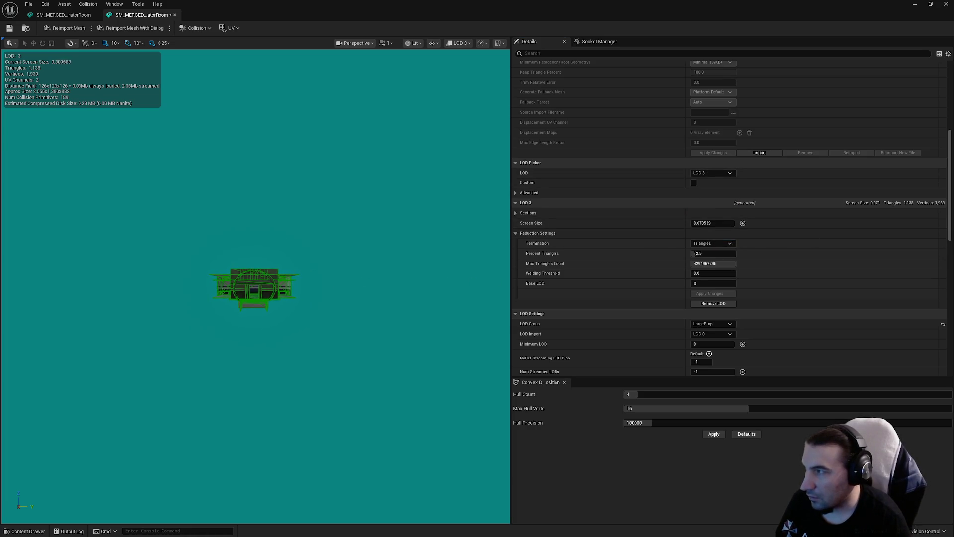
type("0.3")
key("Return")
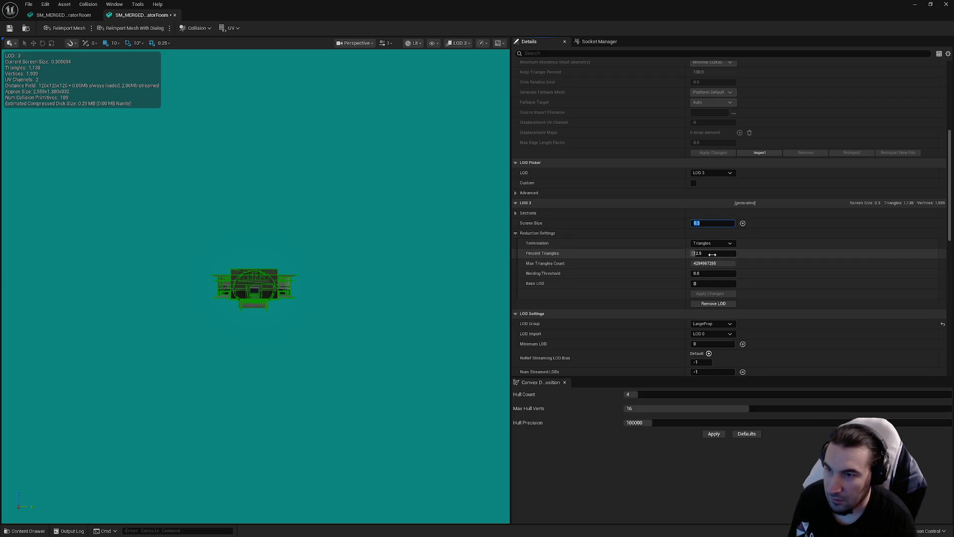
type("1")
key("Return")
left_click(718, 295)
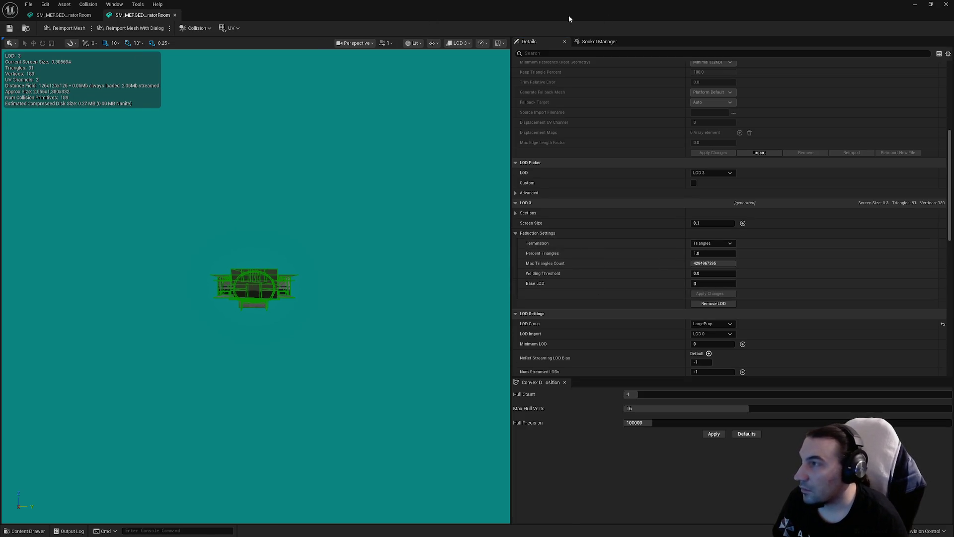
Close the mesh editor, delete the twelve Meshes-folder materials, and save the GeneratorRoom blueprint
left_click(945, 4)
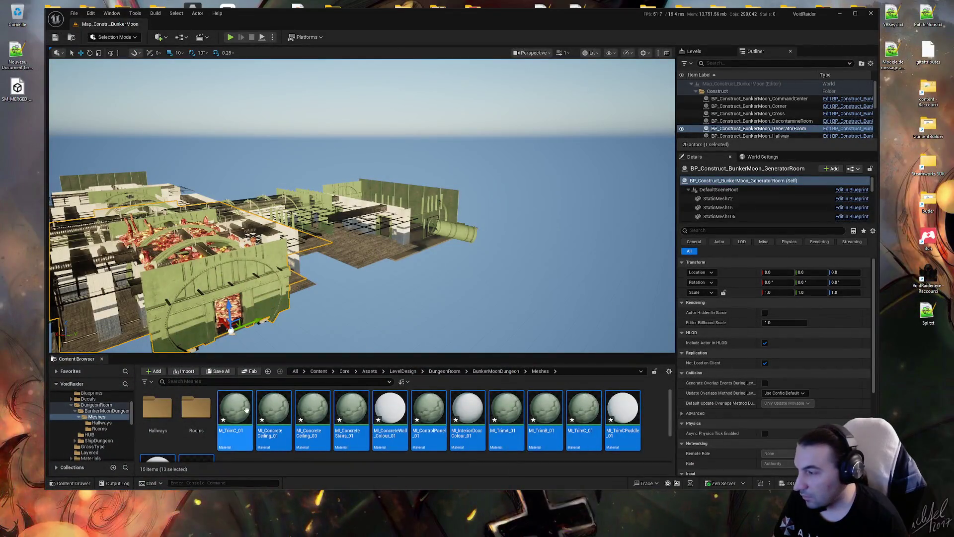
scroll(244, 415, "down", 3)
left_click(166, 440)
scroll(166, 427, "up", 3)
left_click(234, 413, "shift")
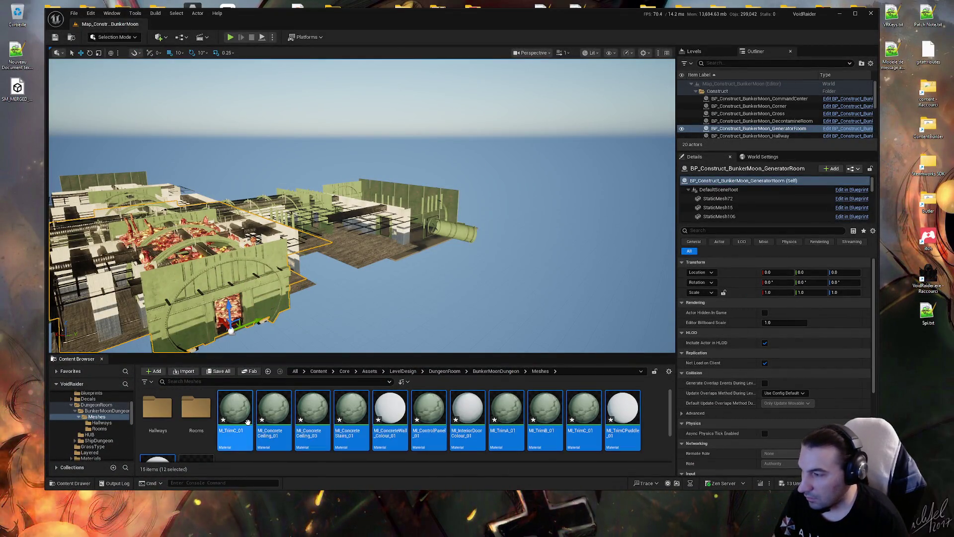
key("Delete")
left_click(423, 395)
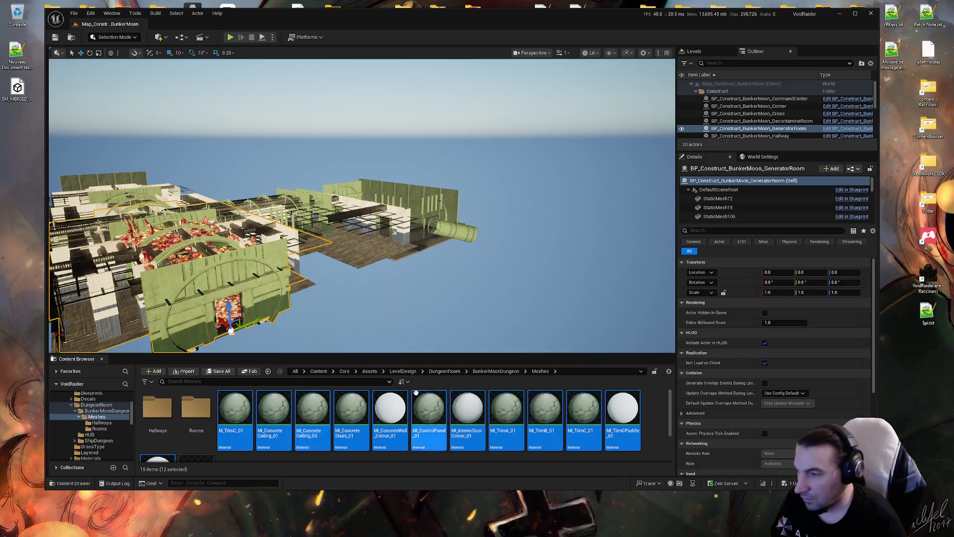
left_click(228, 374)
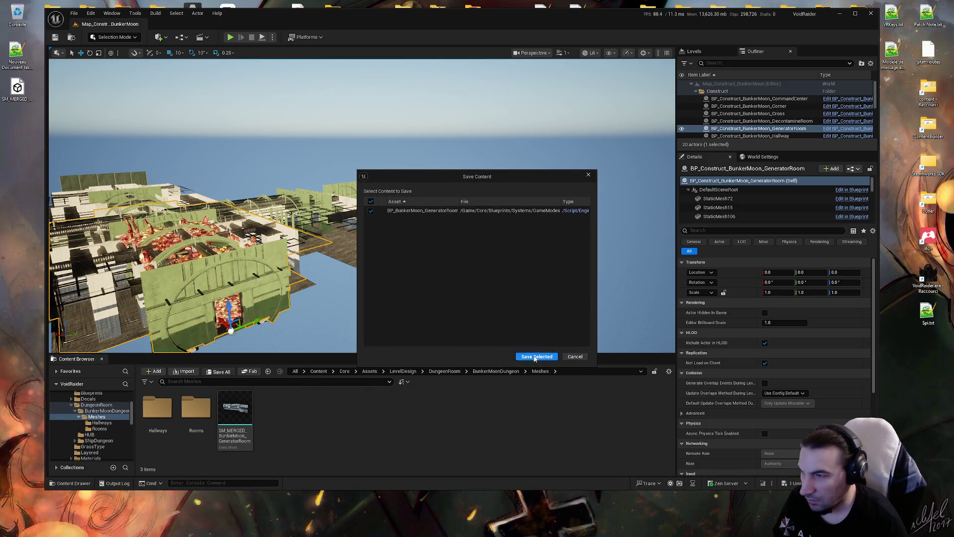
Save the content, then delete the old GeneratorRoom mesh in the Rooms folder
left_click(545, 357)
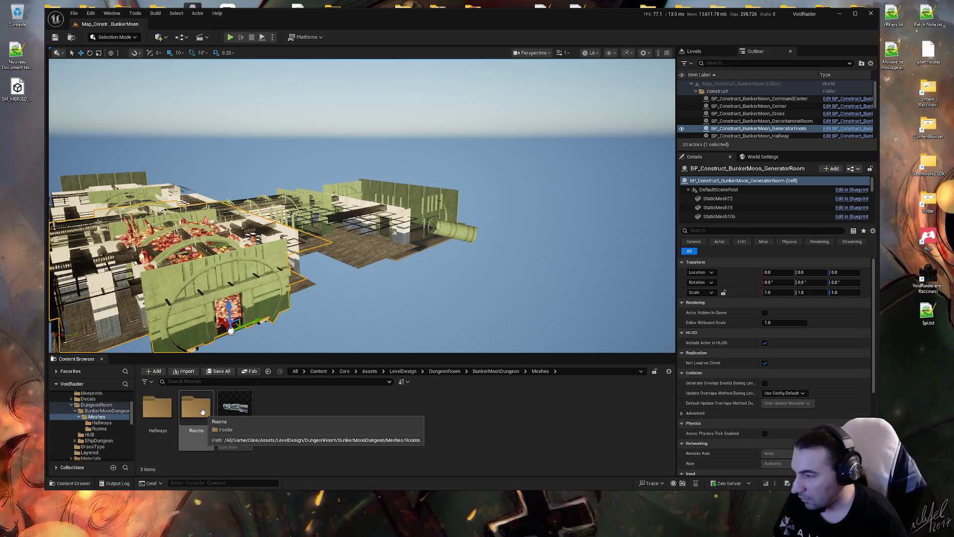
left_click(241, 411)
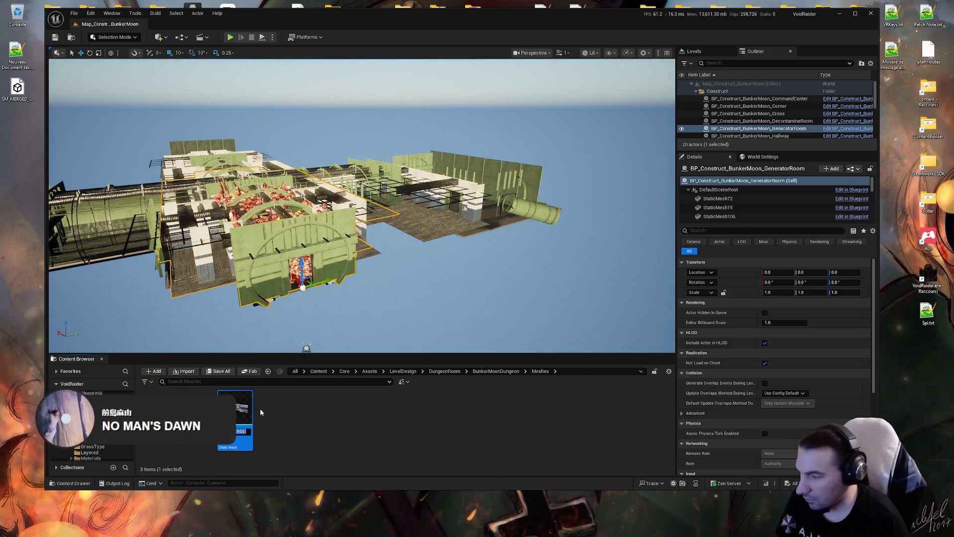
left_click(301, 430)
double_click(197, 417)
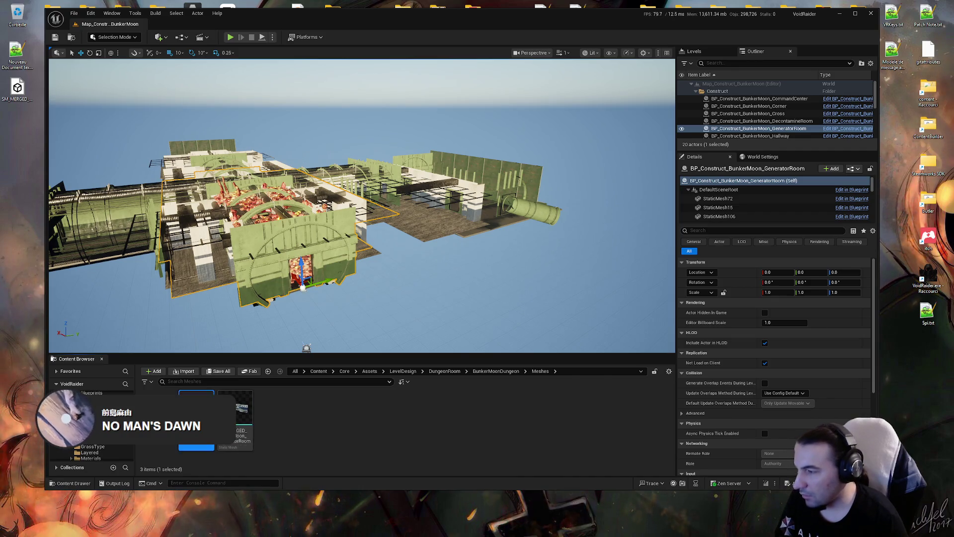
left_click(237, 419)
key("Delete")
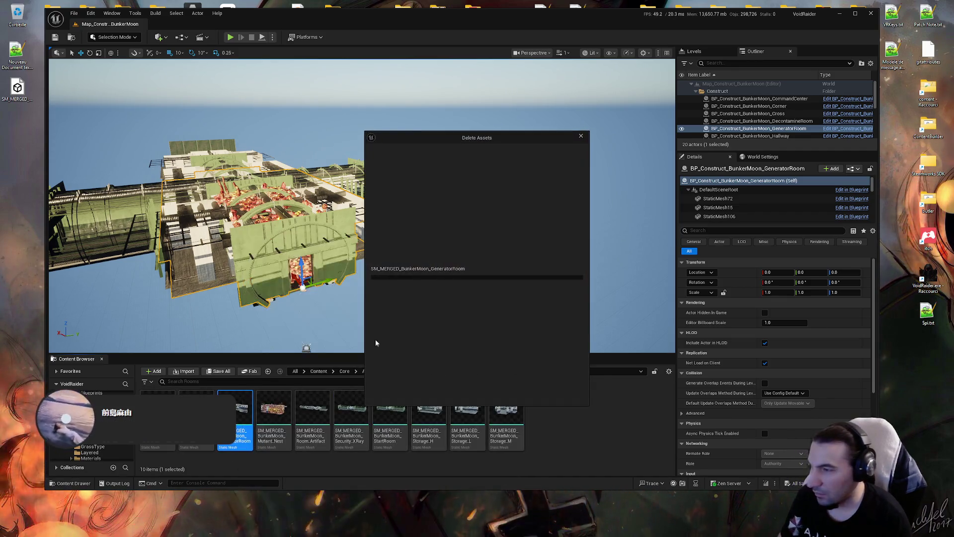
Replace references to the old mesh with the reimported GeneratorRoom mesh and save
left_click(426, 381)
key("ctrl+v")
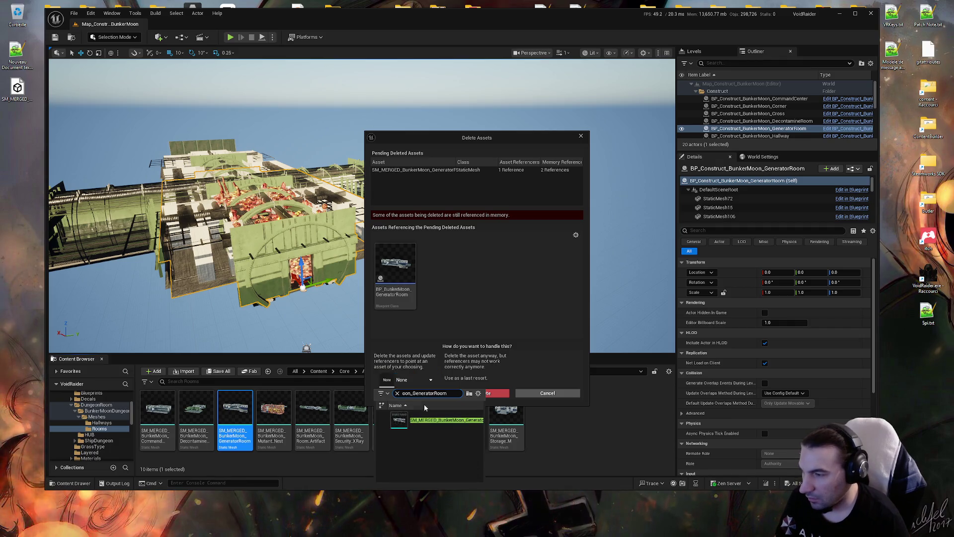
left_click(427, 420)
left_click(406, 393)
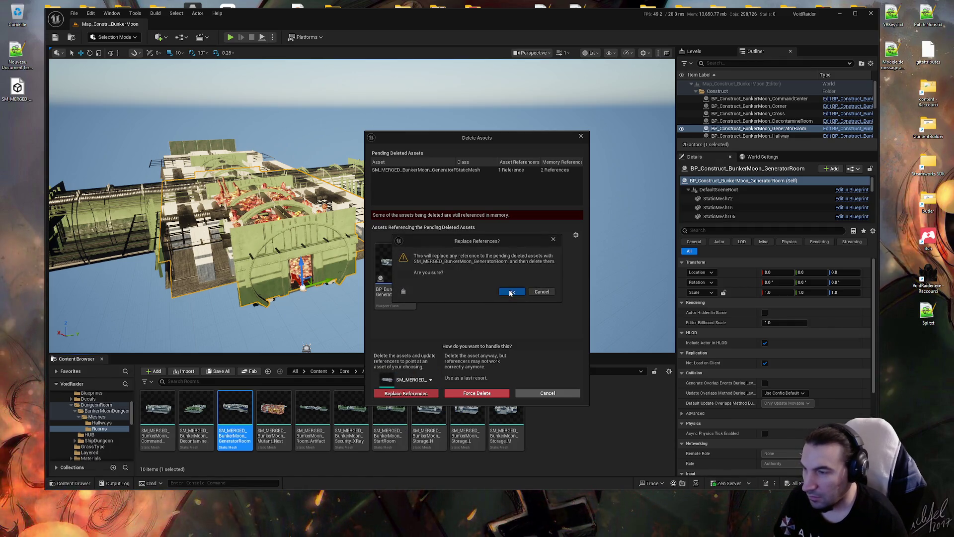
left_click(511, 292)
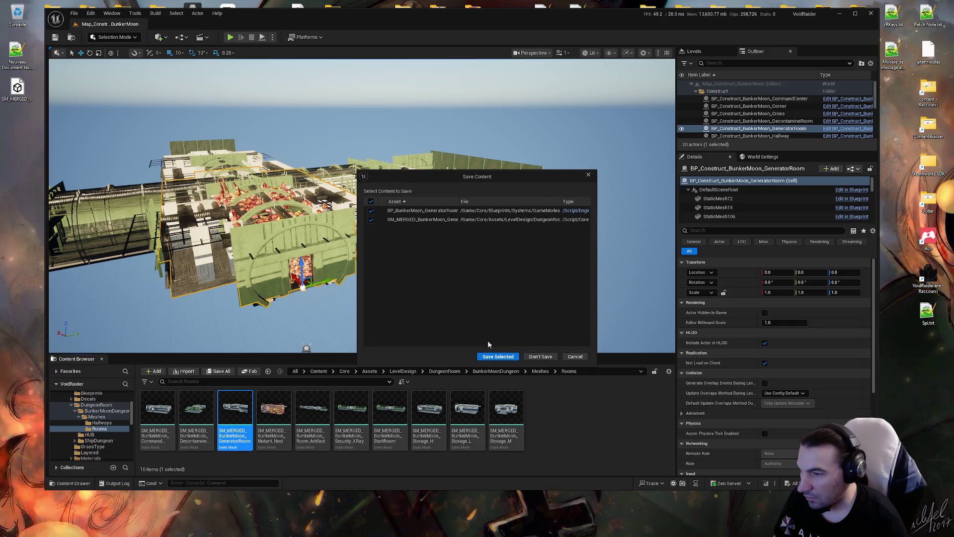
left_click(492, 355)
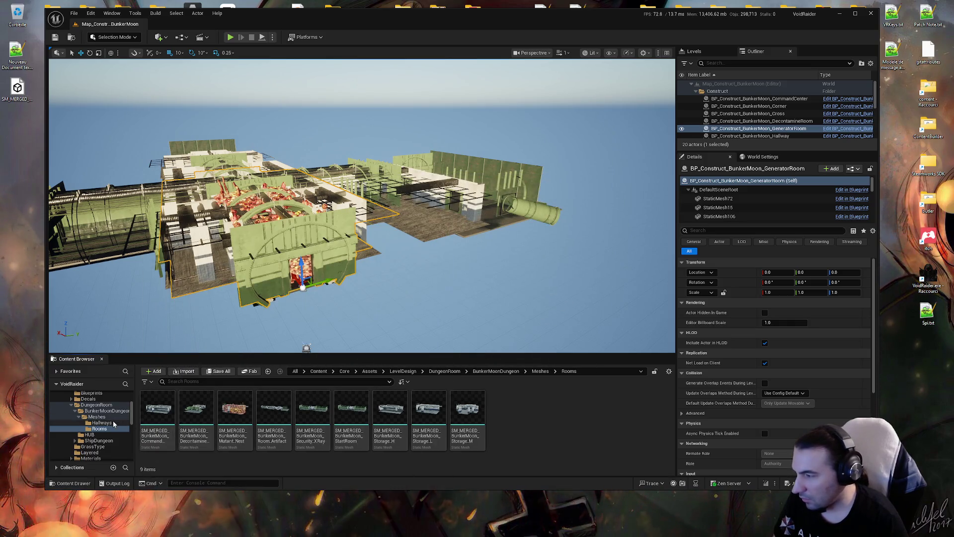
Move the new GeneratorRoom mesh into the Rooms folder and open the output log
left_click(540, 371)
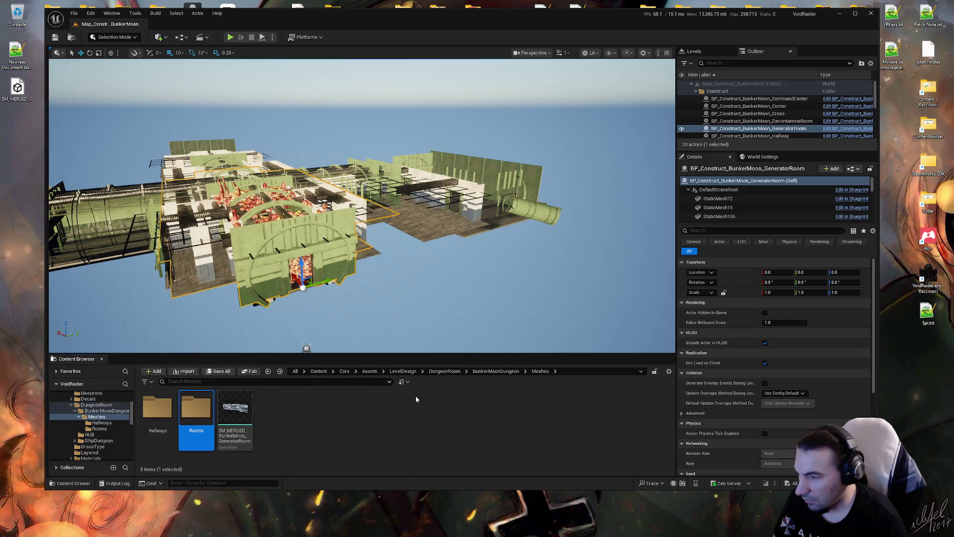
left_click_drag(197, 419, 197, 420)
left_click(212, 435)
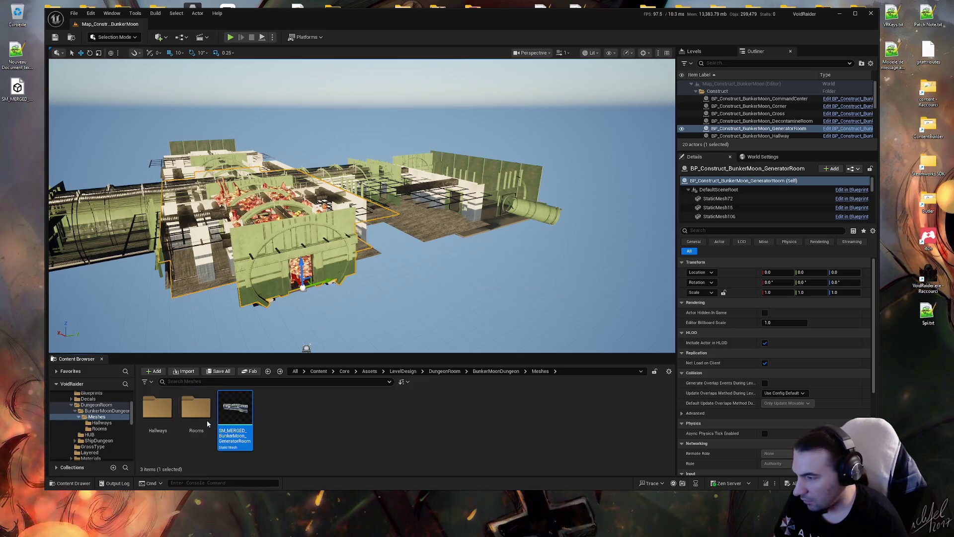
double_click(196, 412)
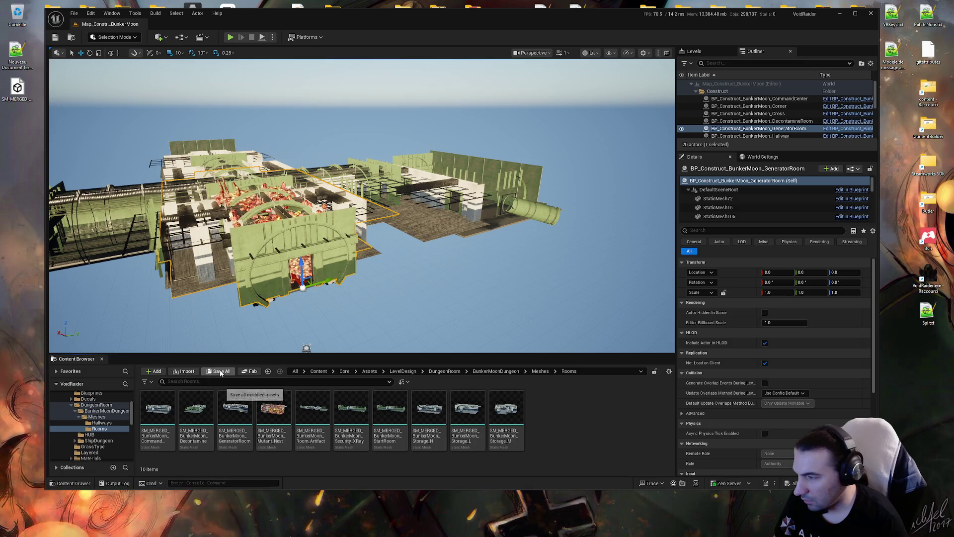
left_click(110, 481)
right_click(271, 420)
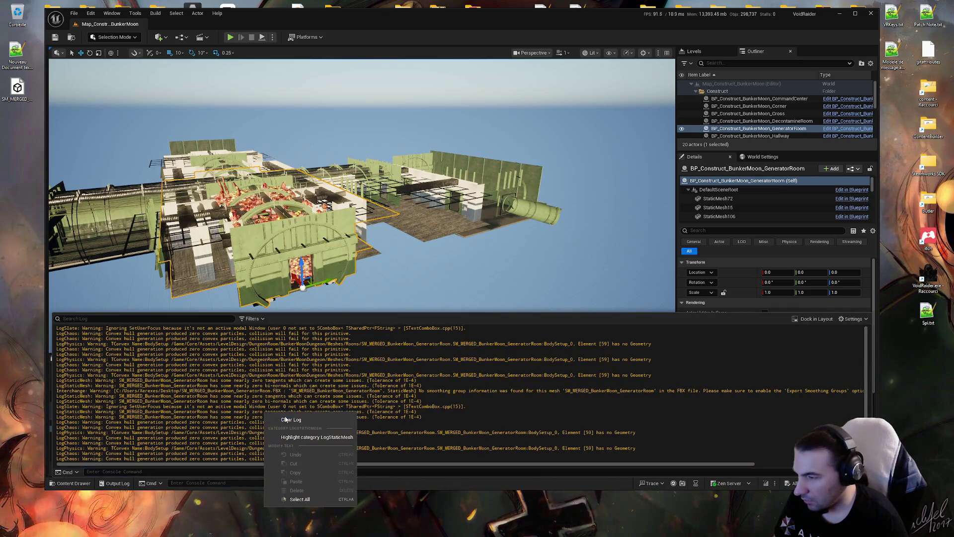
left_click(298, 447)
double_click(235, 420)
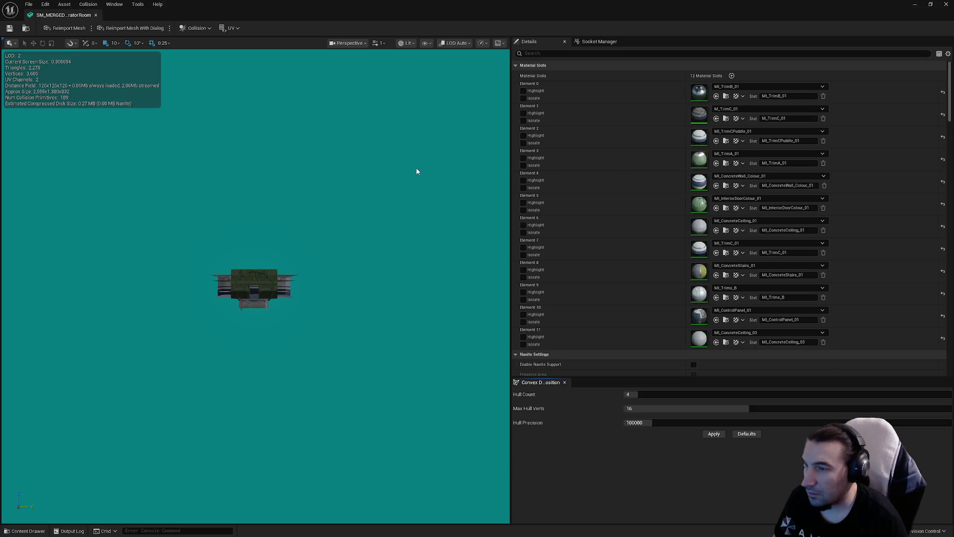
double_click(506, 12)
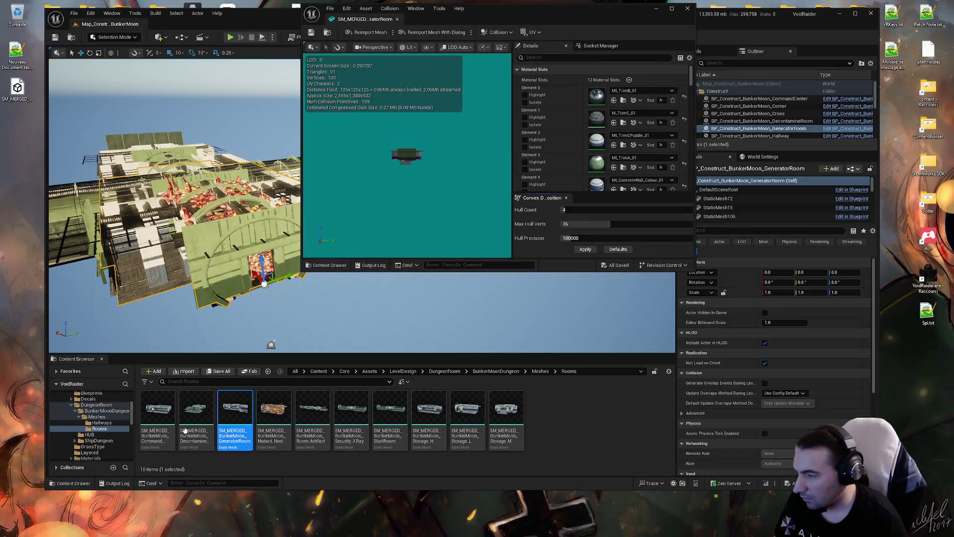
double_click(119, 486)
left_click(119, 486)
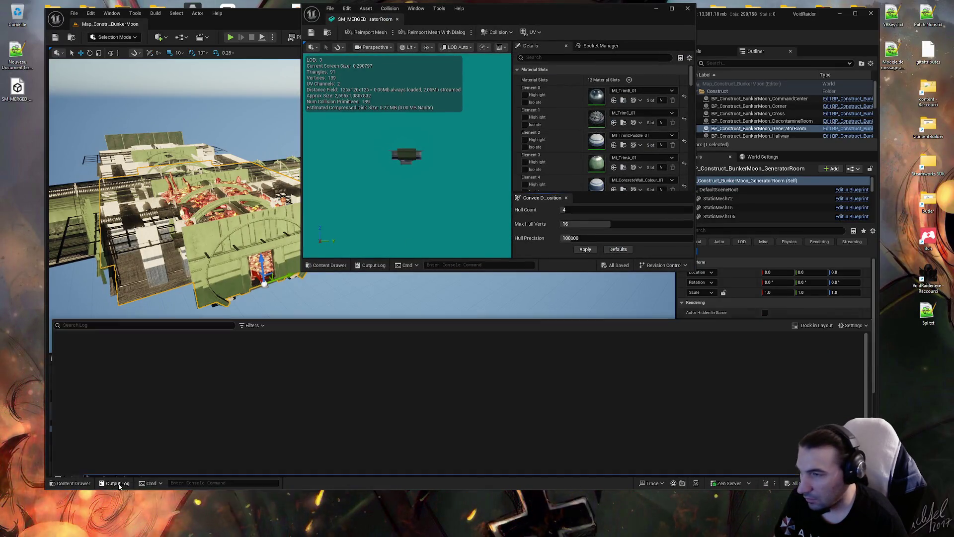
left_click(687, 7)
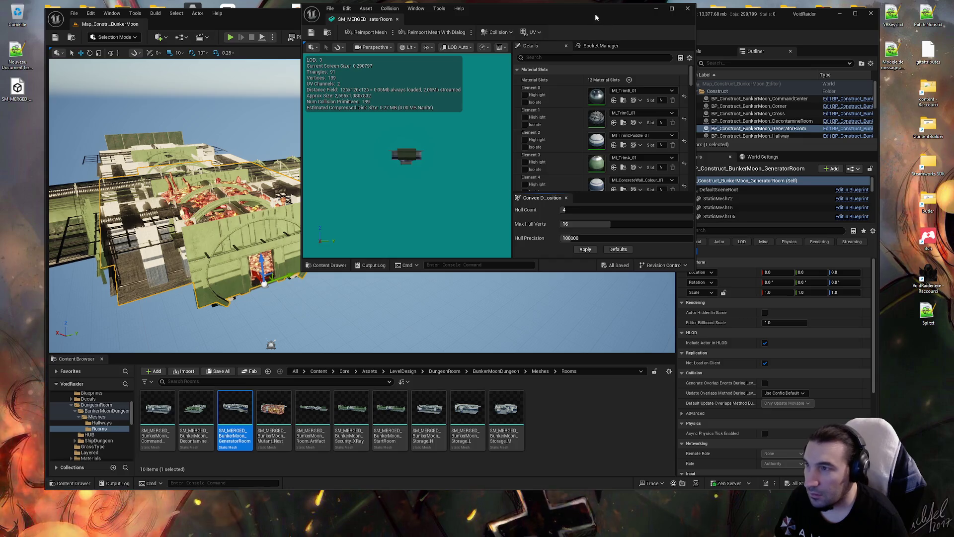
double_click(595, 13)
double_click(586, 11)
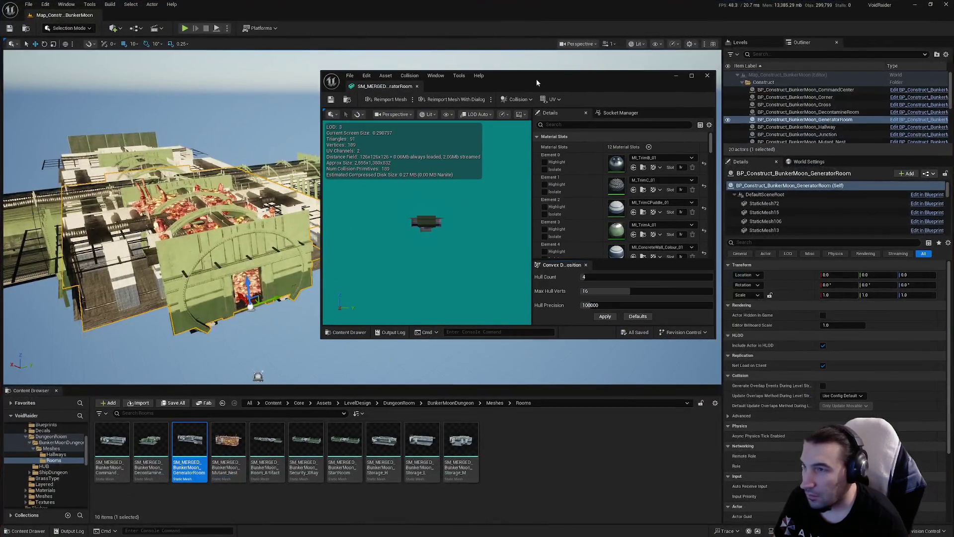
double_click(536, 77)
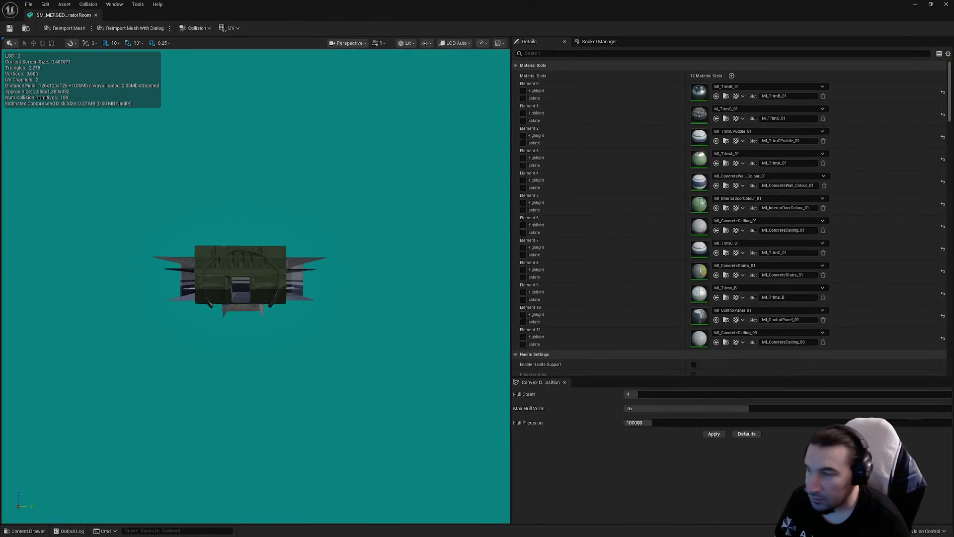
scroll(255, 286, "up", 10)
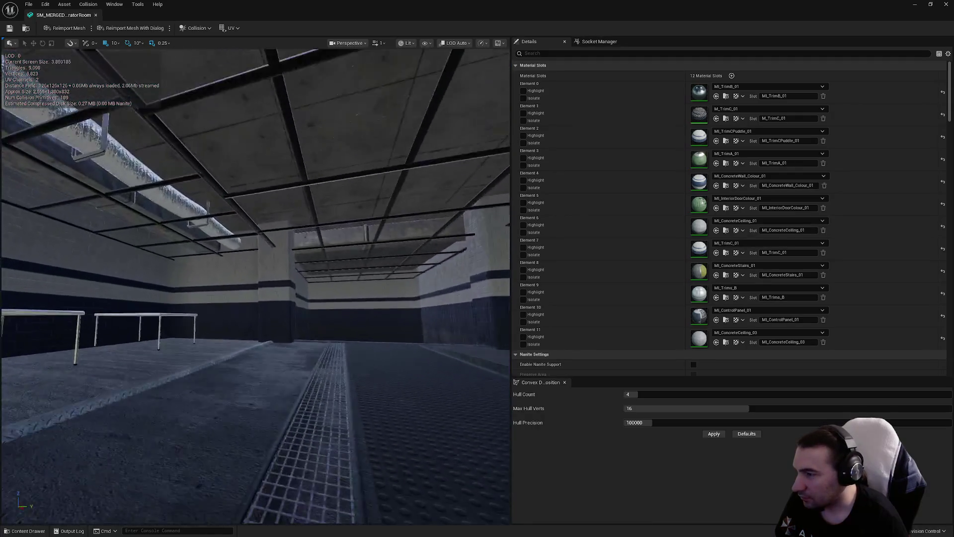
mouse_move(255, 285)
left_mouse_down()
mouse_move(279, 279)
mouse_move(298, 298)
mouse_move(313, 294)
mouse_move(298, 288)
mouse_move(288, 299)
mouse_move(268, 289)
left_mouse_up()
mouse_move(371, 193)
left_mouse_down()
mouse_move(373, 179)
mouse_move(371, 192)
left_mouse_up()
mouse_move(306, 235)
left_mouse_down()
mouse_move(303, 177)
mouse_move(284, 208)
mouse_move(278, 194)
mouse_move(235, 199)
left_mouse_up()
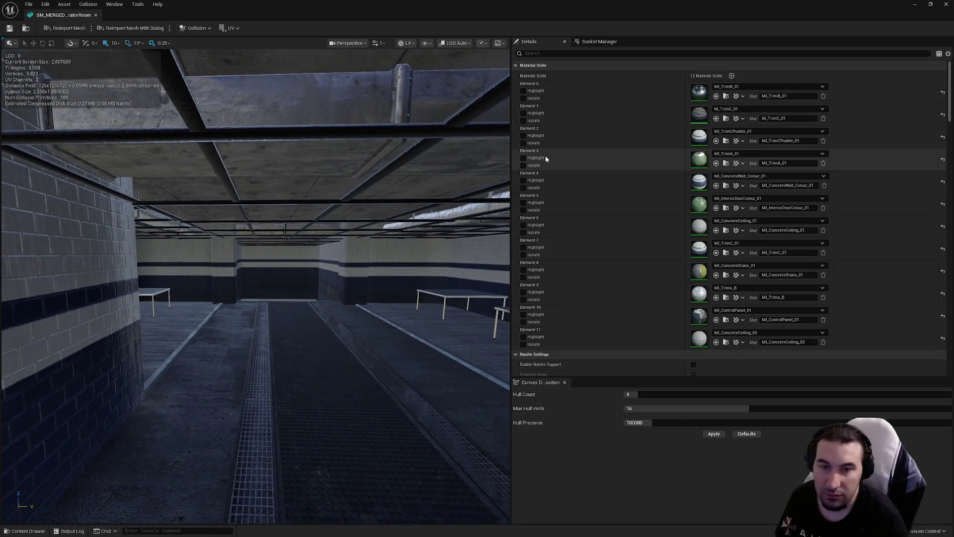
left_click(945, 4)
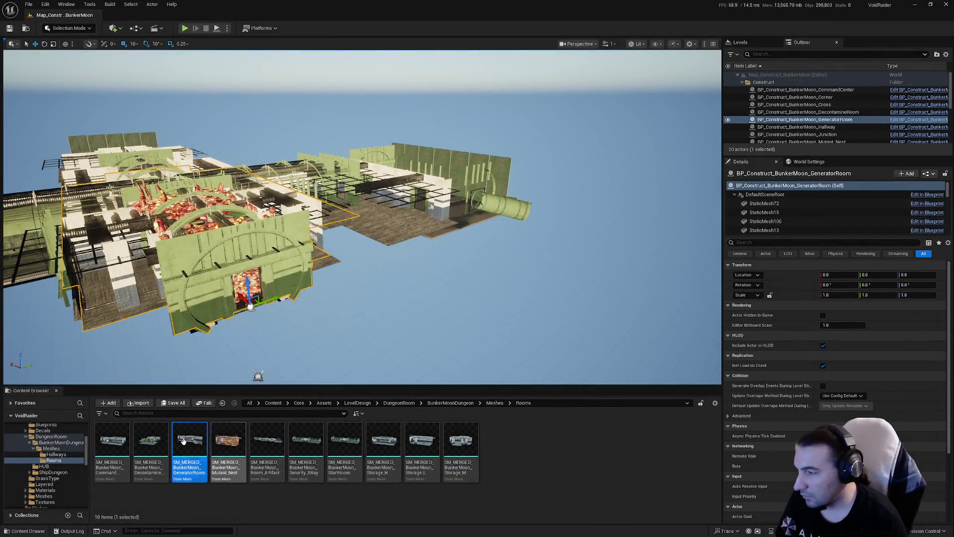
left_click_drag(184, 441, 248, 298)
key("f")
left_click(73, 531)
left_click(74, 531)
scroll(388, 205, "down", 6)
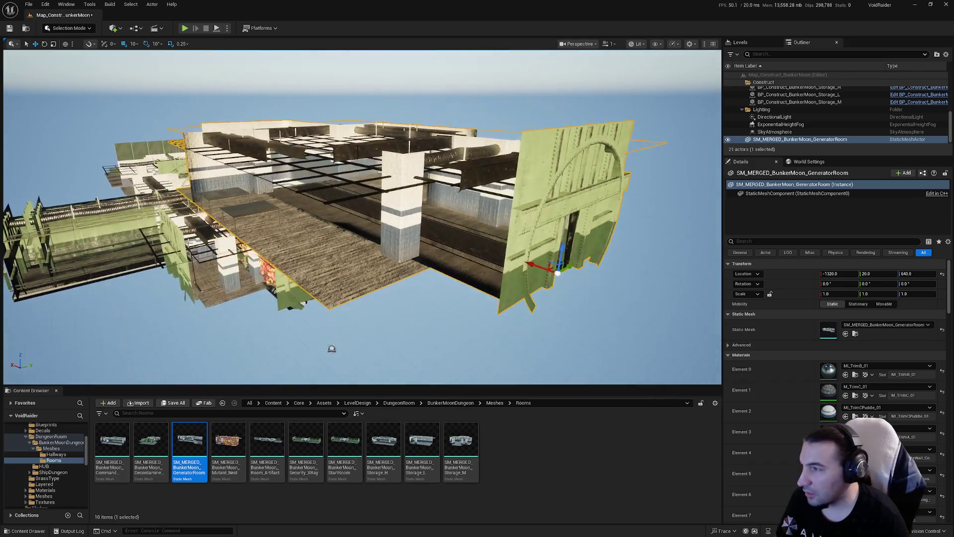
key("Delete")
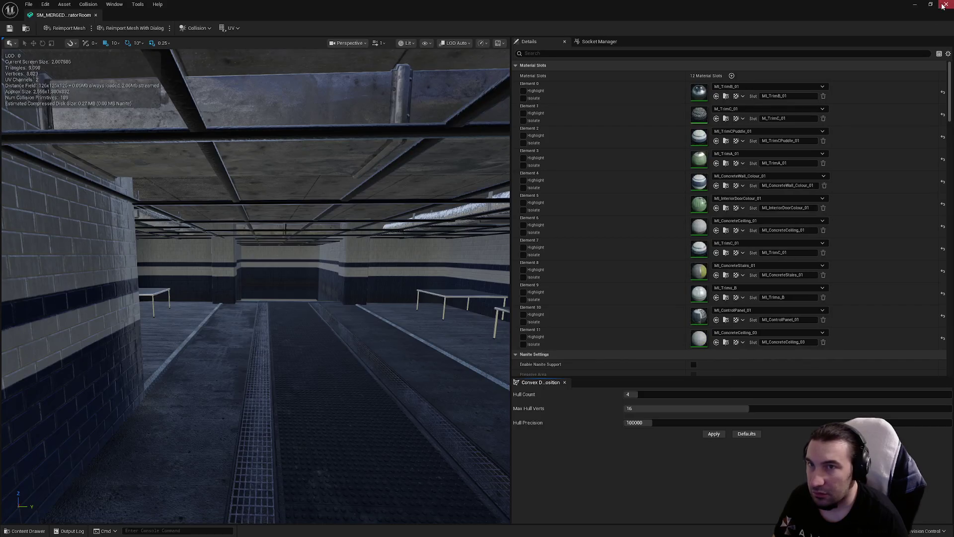
left_click(943, 5)
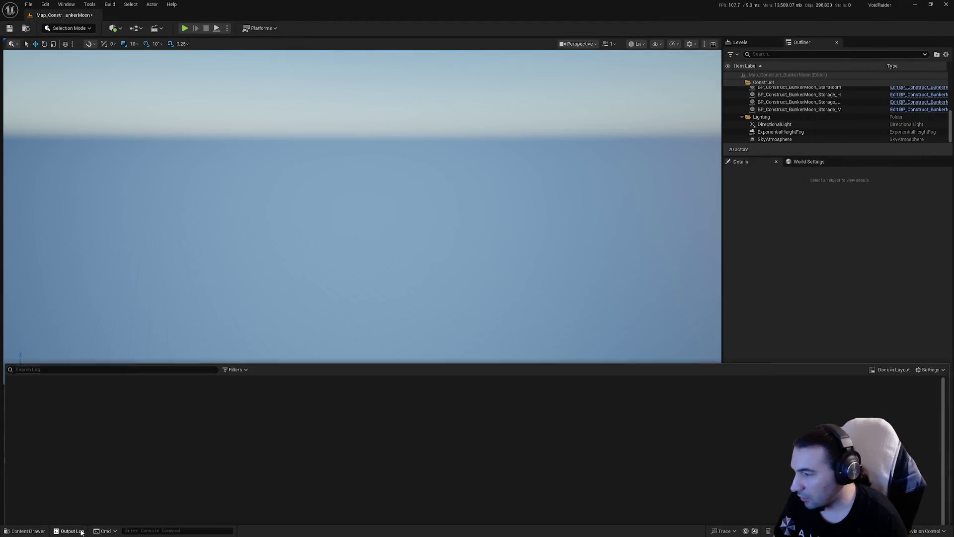
left_click(106, 453)
double_click(107, 454)
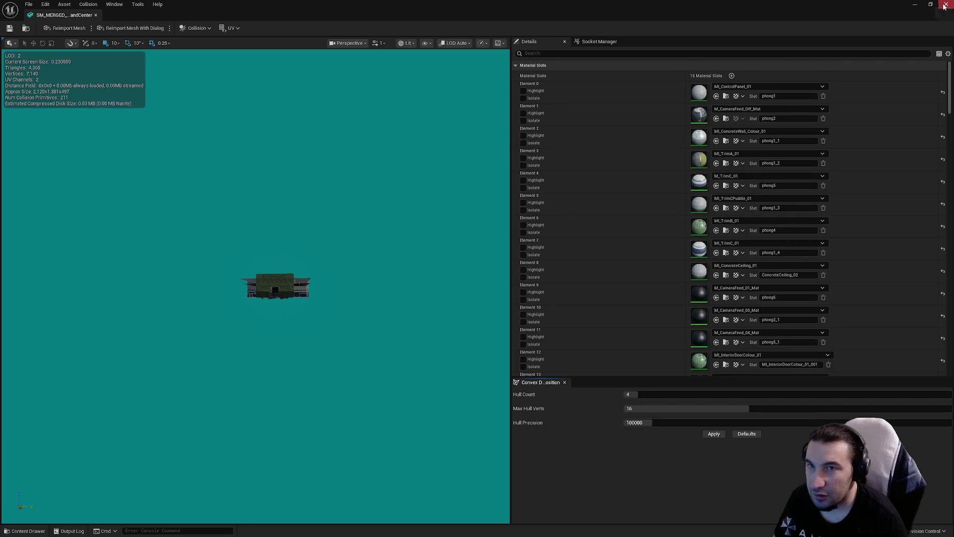
left_click(943, 5)
left_click(69, 531)
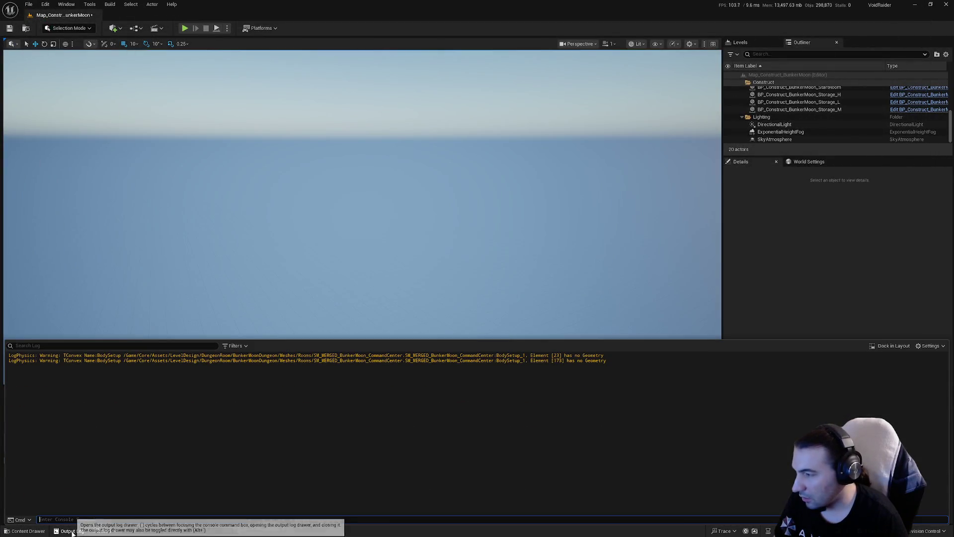
left_click_drag(408, 356, 462, 361)
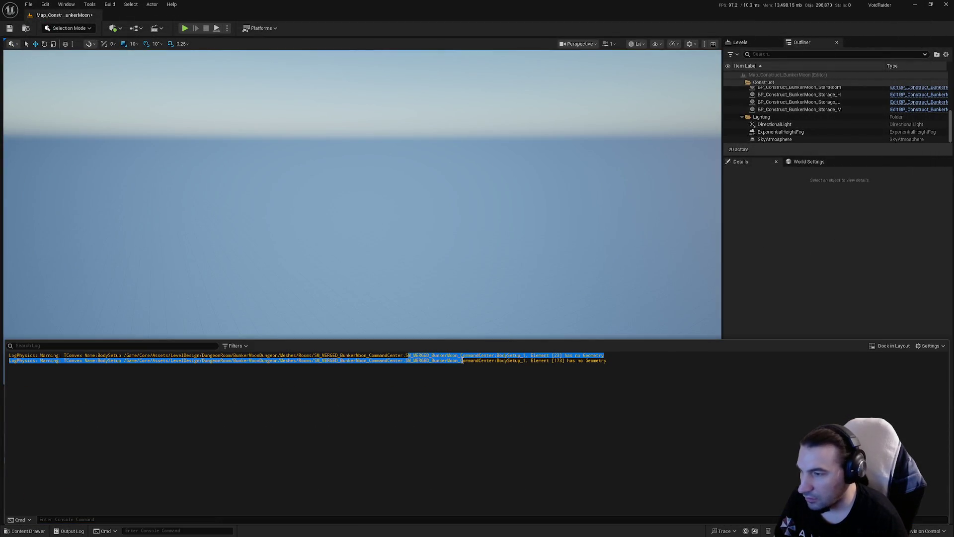
left_click(533, 367)
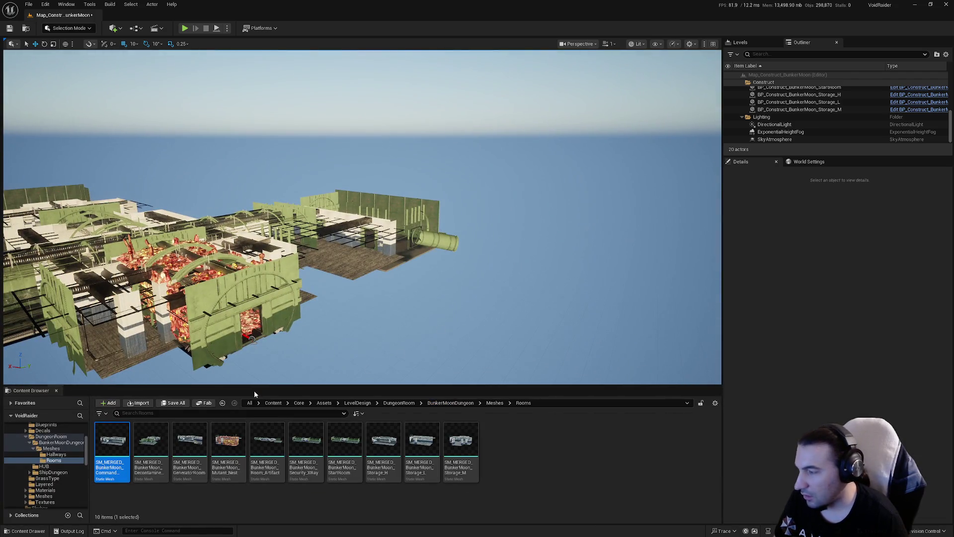
mouse_move(114, 424)
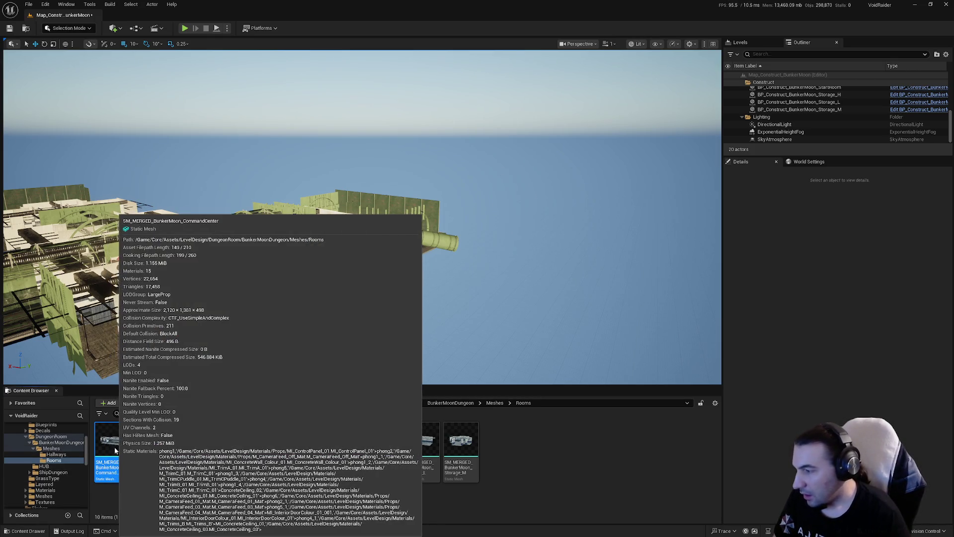
Deselect the CommandCenter mesh and clear the output log
right_click(114, 443)
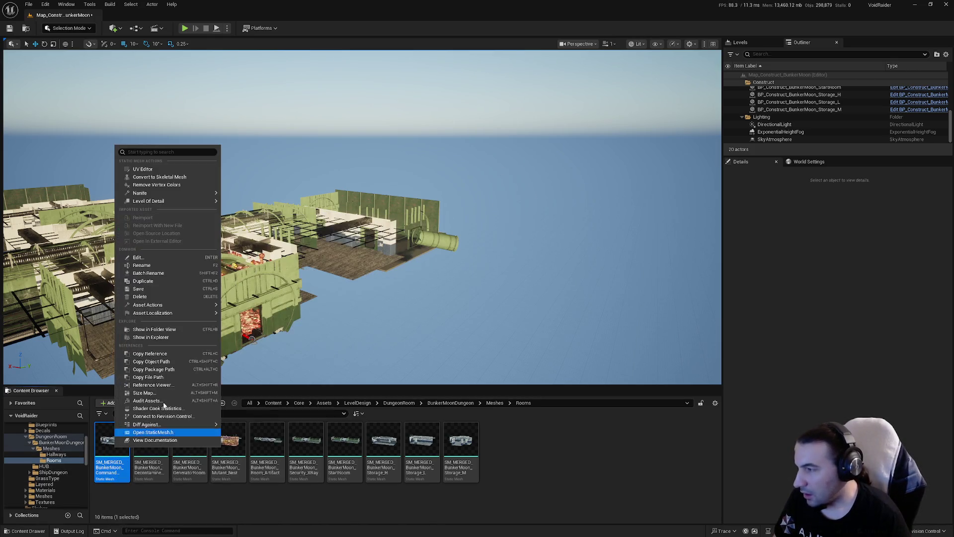
left_click(263, 488)
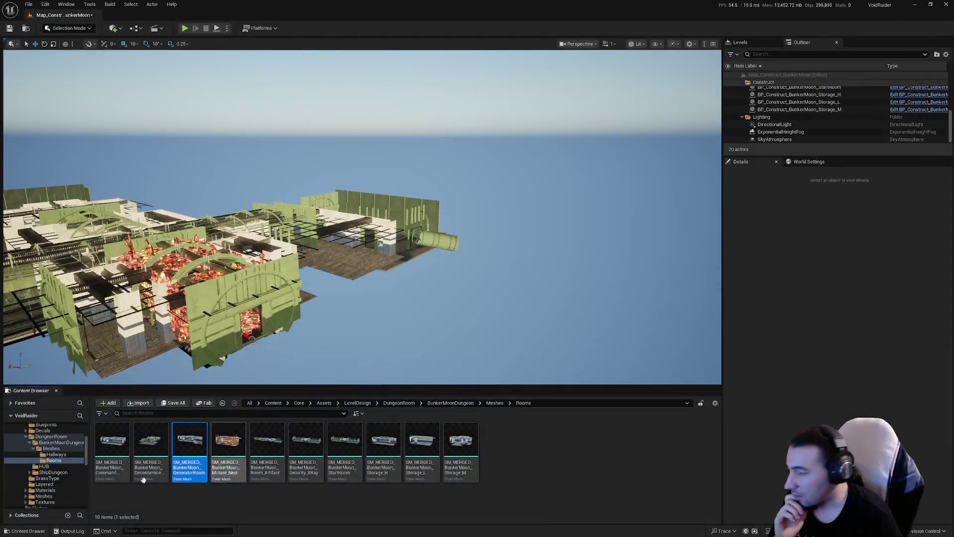
left_click(70, 531)
right_click(303, 423)
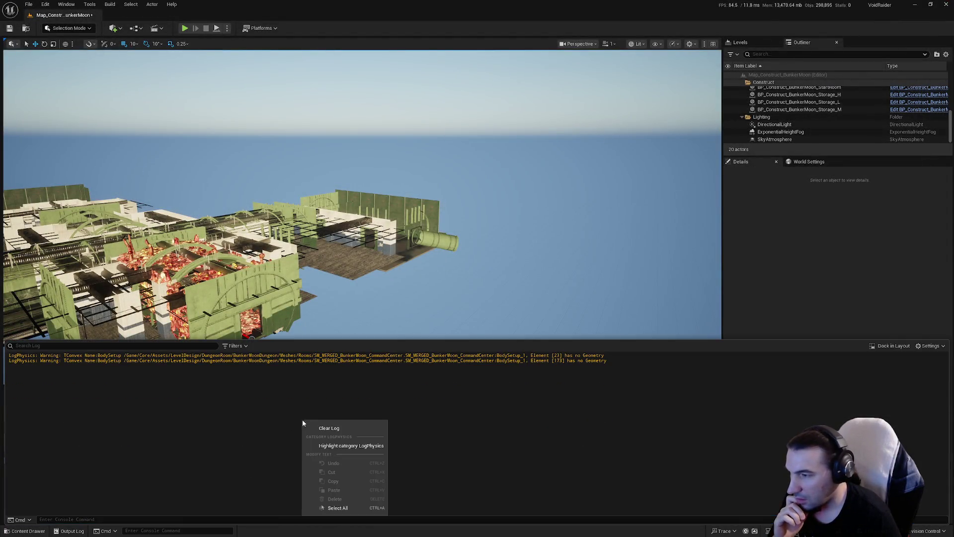
left_click(327, 429)
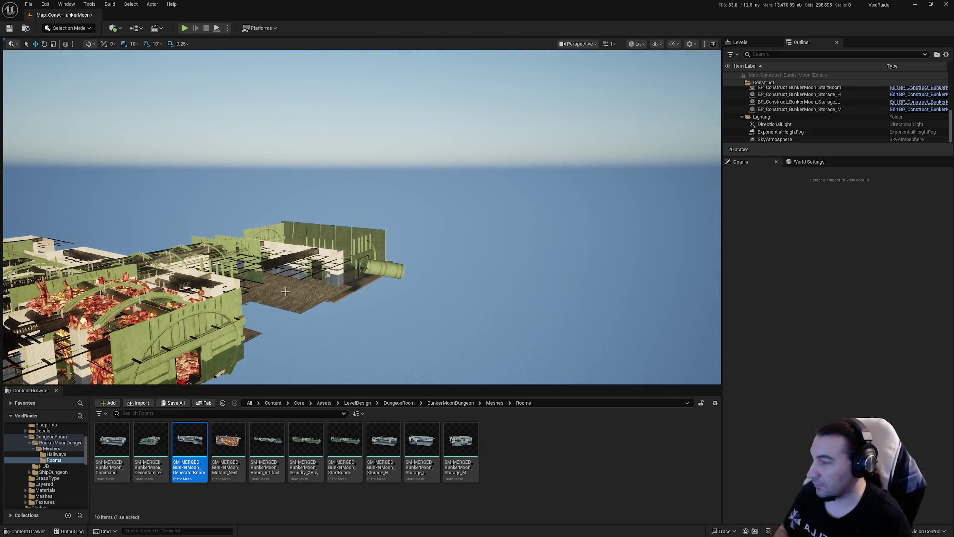
Open BP_Construct_BunkerMoon_CommandCenter from the room construct blueprints folder
scroll(59, 466, "down", 5)
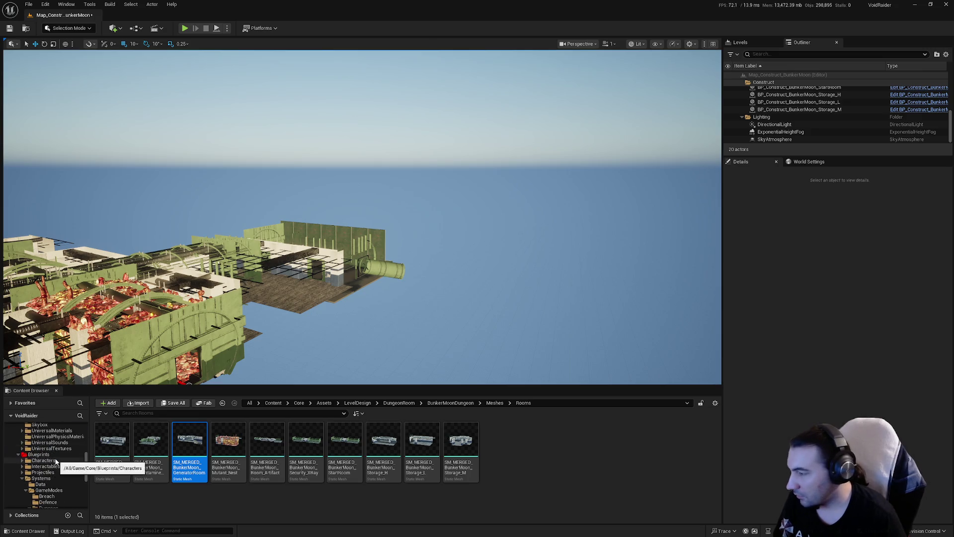
left_click(74, 490)
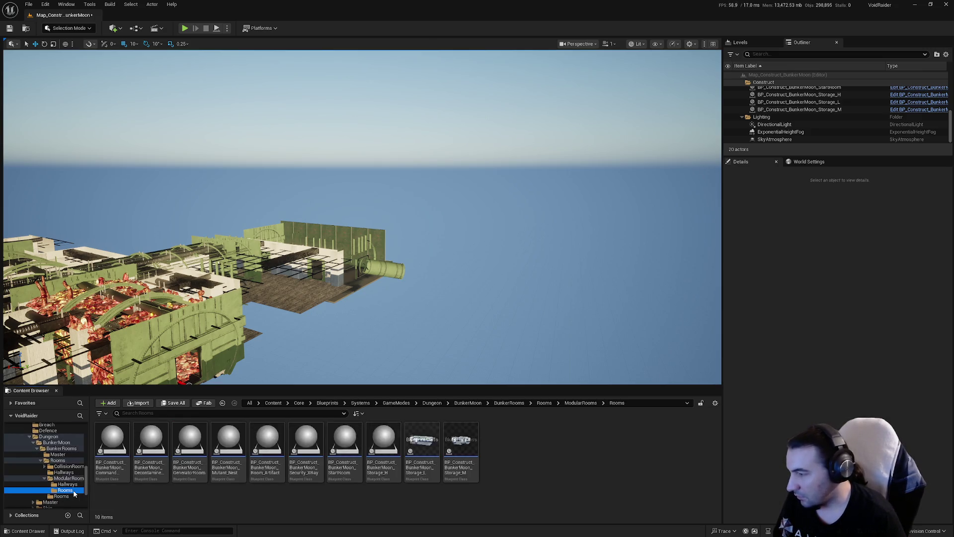
double_click(119, 450)
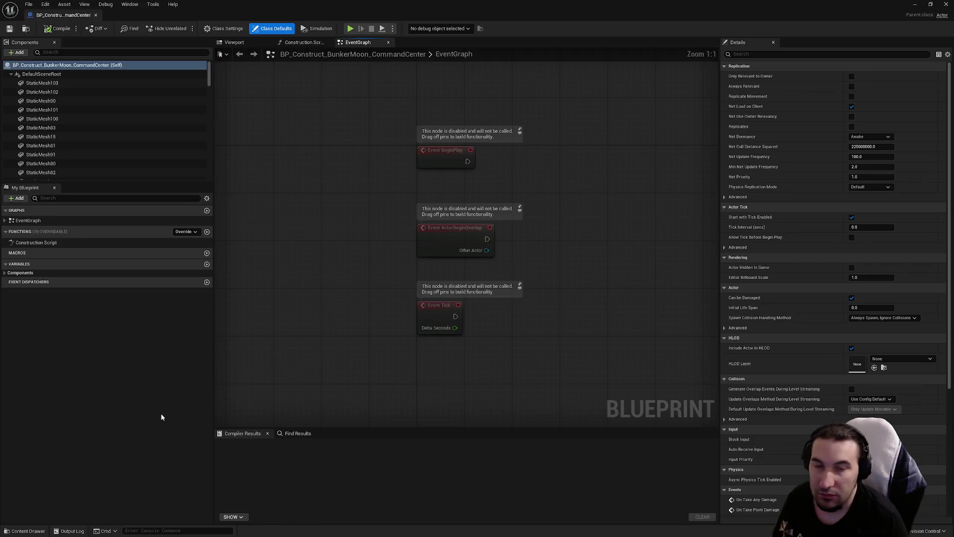
Open the desk monitor's mesh from the blueprint viewport and enable collision on its first section
left_click(234, 42)
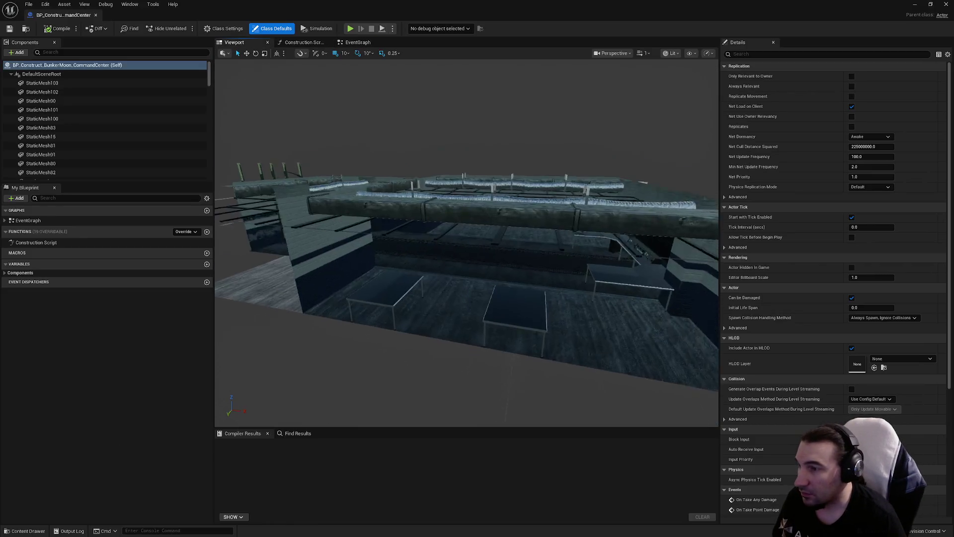
left_click(356, 326)
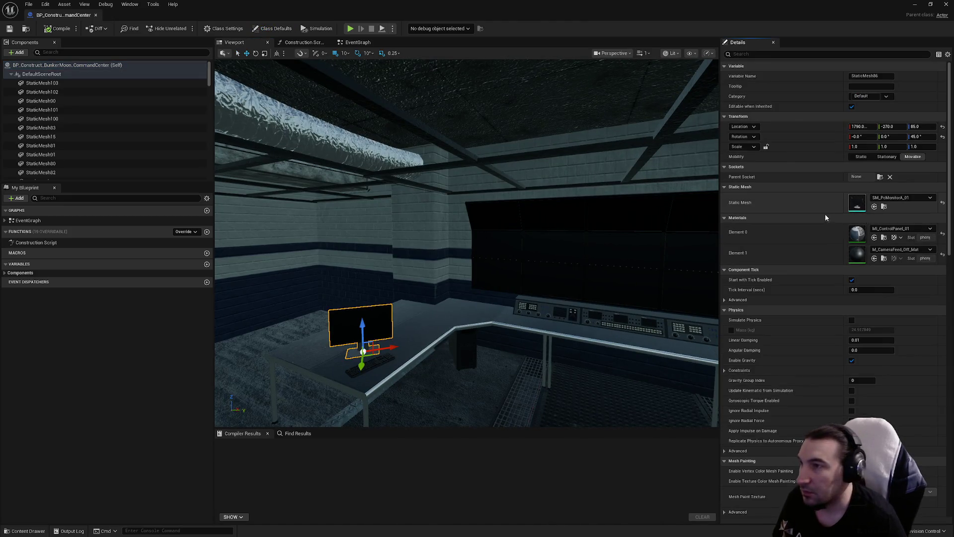
double_click(857, 203)
scroll(696, 209, "down", 5)
left_click(751, 259)
scroll(735, 273, "down", 6)
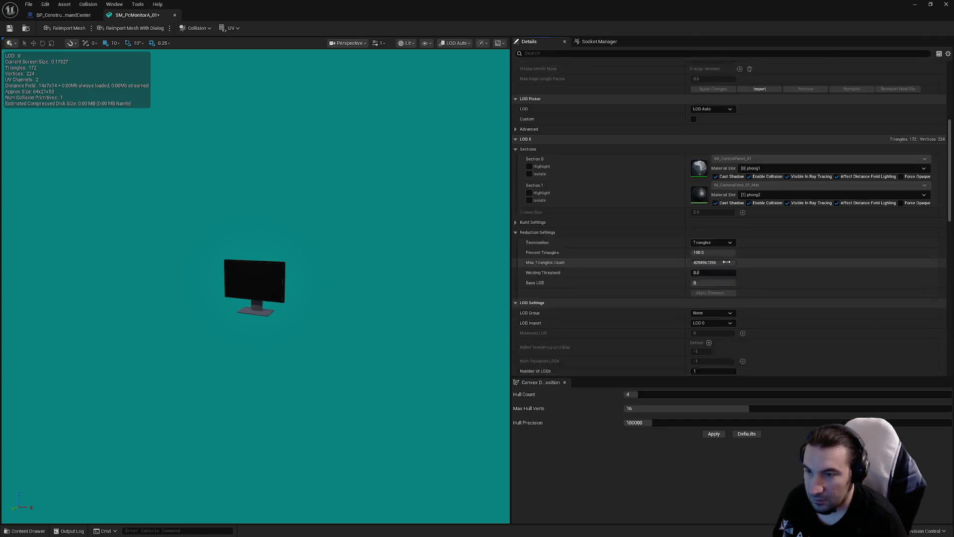
Give the monitor the SmallProp LOD group and Project Default collision complexity, save, and close
left_click(705, 208)
left_click(702, 235)
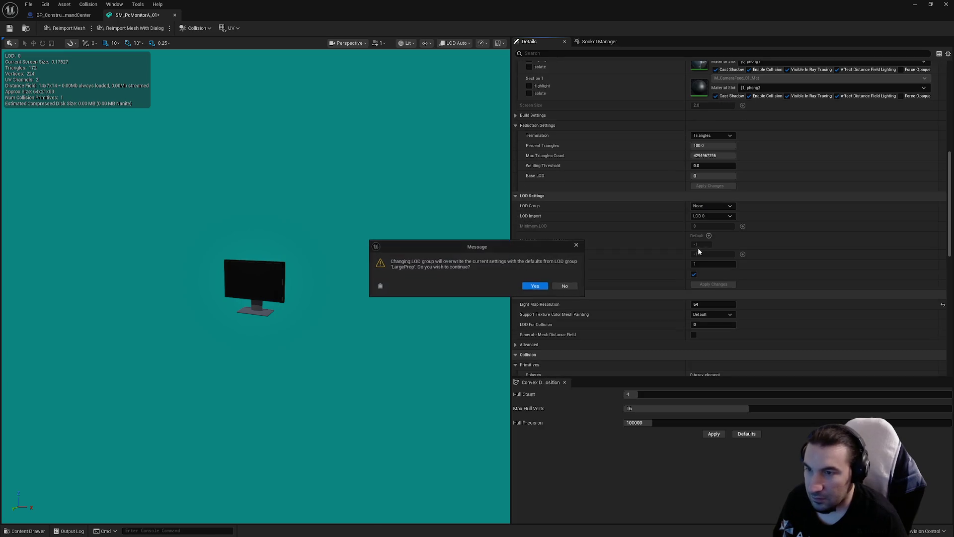
left_click(566, 285)
left_click(711, 205)
left_click(703, 227)
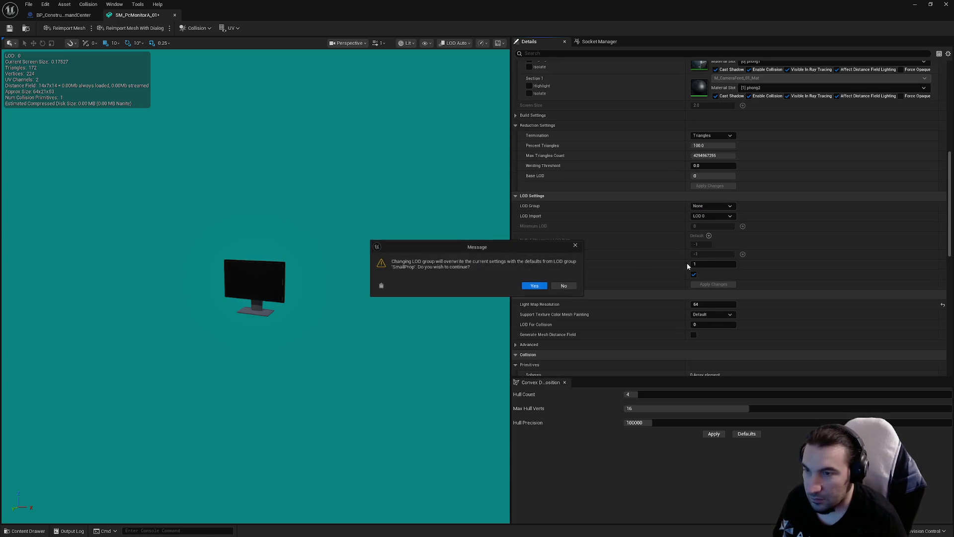
left_click(536, 286)
scroll(630, 270, "down", 10)
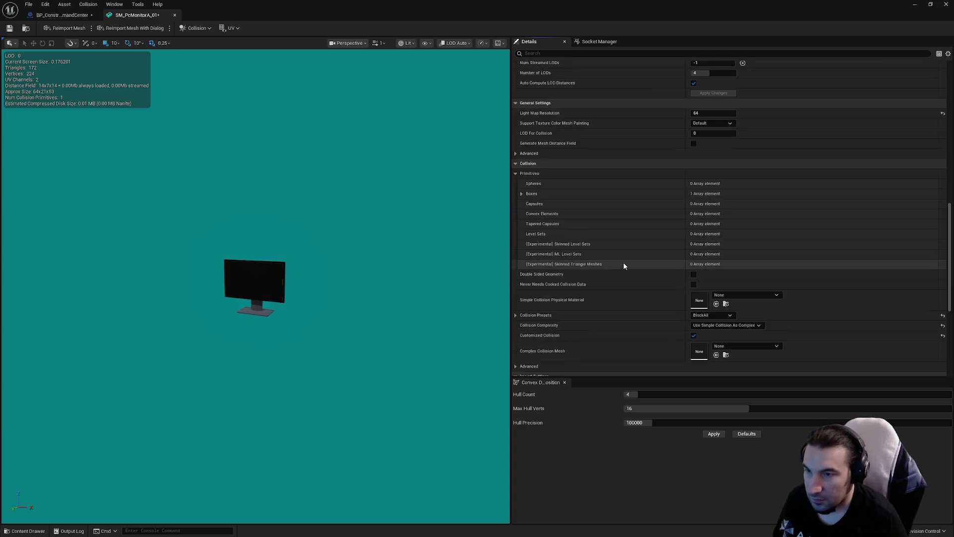
scroll(641, 267, "down", 1)
left_click(725, 289)
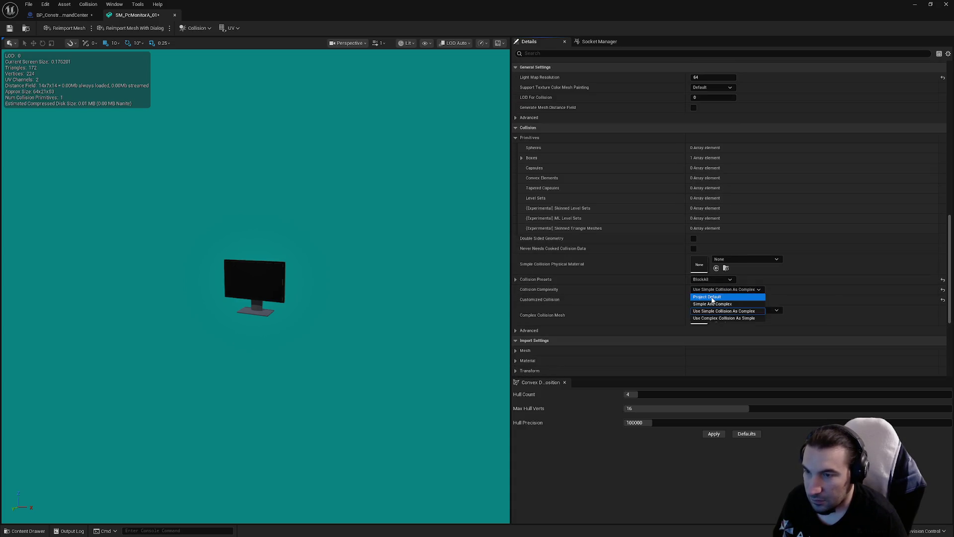
left_click(4, 29)
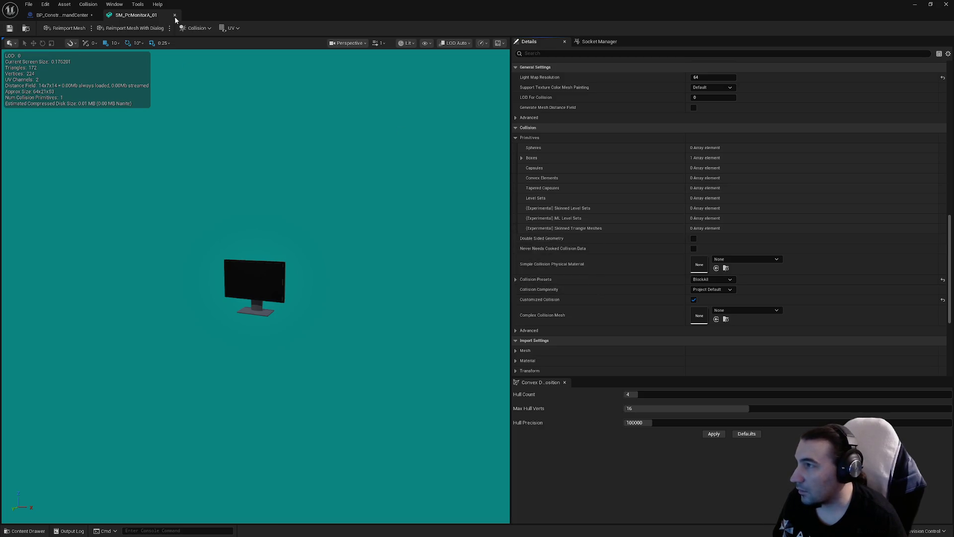
left_click(175, 16)
Open the desktop tower mesh and set its LOD group to SmallProp
left_click(475, 338)
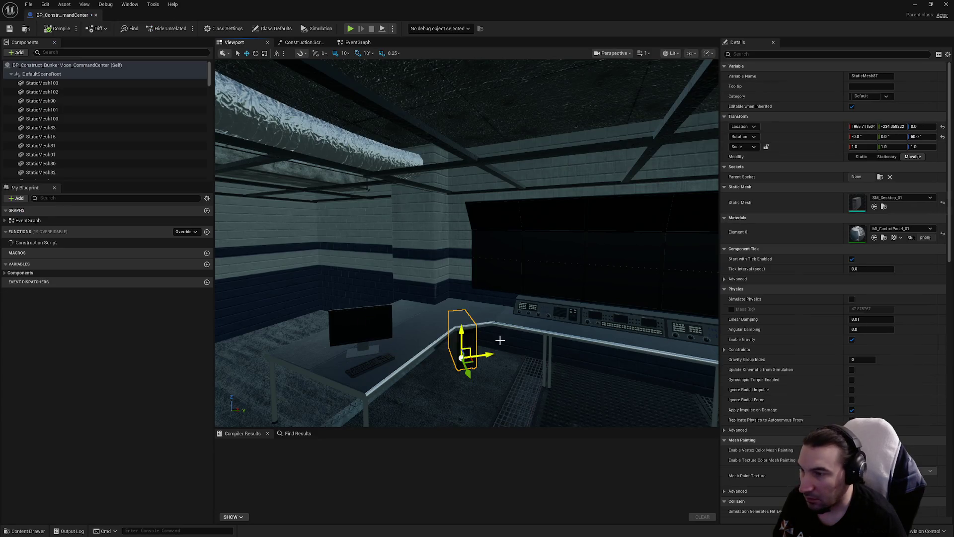
double_click(850, 208)
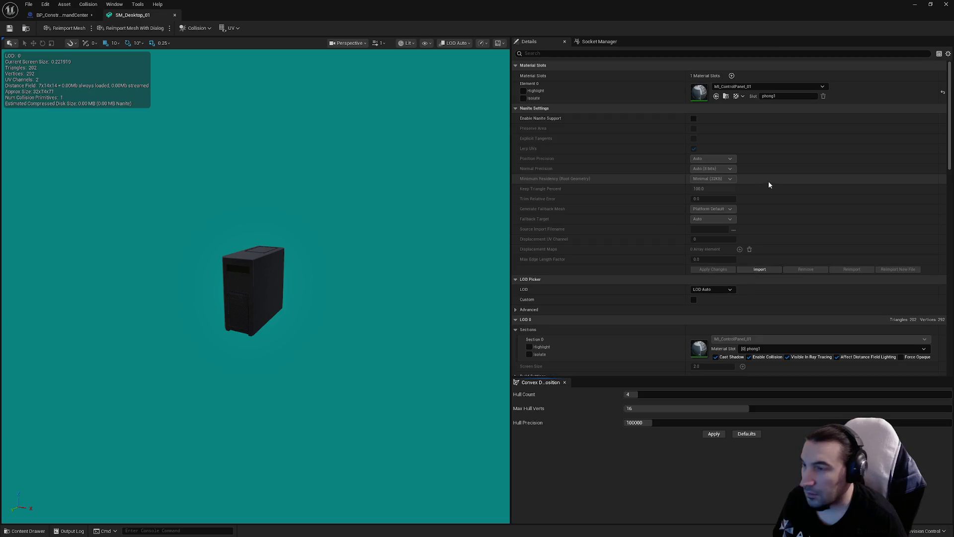
scroll(712, 221, "down", 10)
left_click(714, 252)
left_click(703, 302)
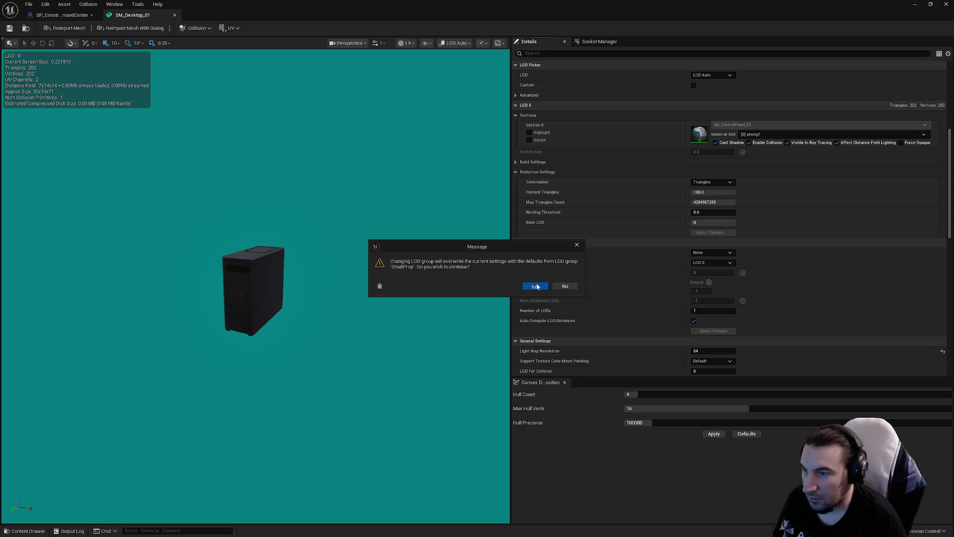
left_click(535, 286)
Replace the tower's collision with a 10DOP-X simplified hull and close its editor
scroll(660, 285, "down", 4)
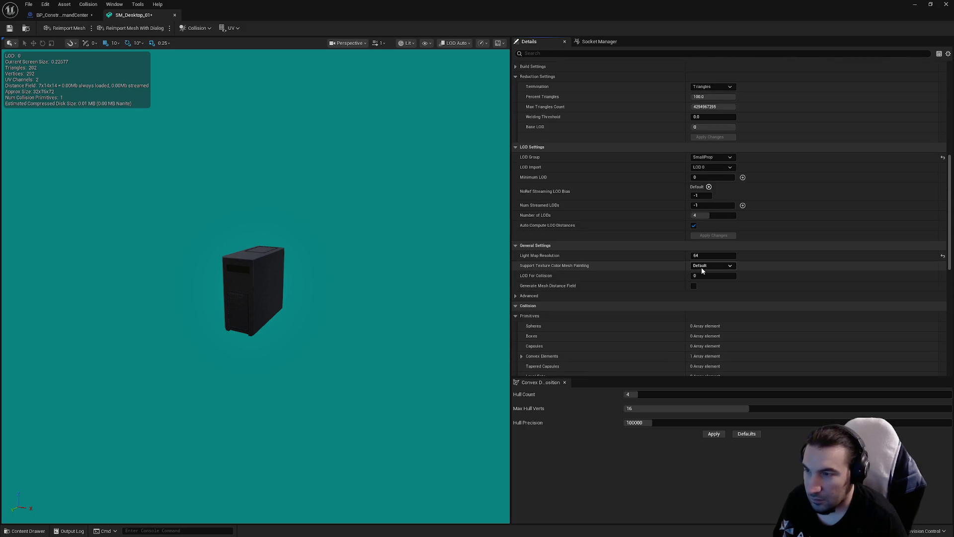
scroll(702, 266, "down", 8)
scroll(711, 254, "up", 5)
scroll(707, 246, "up", 10)
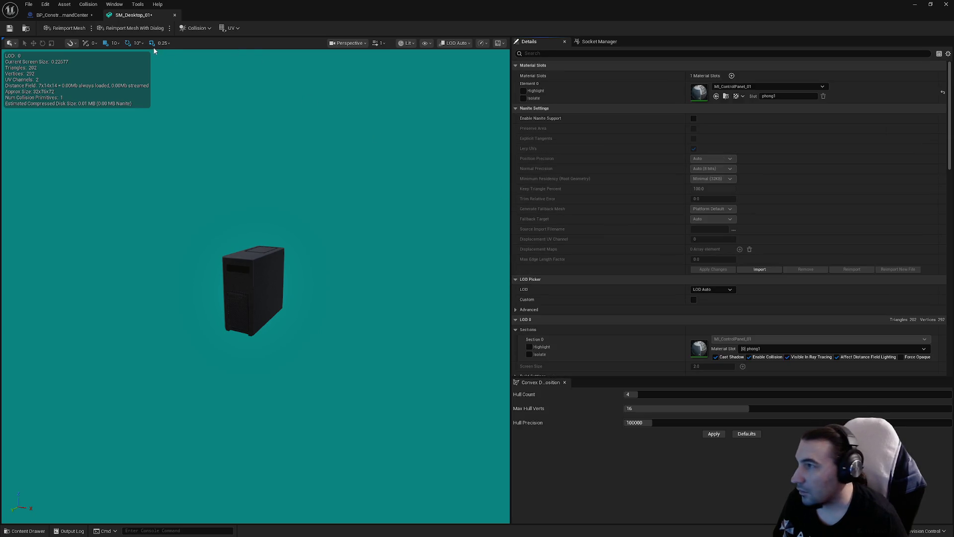
left_click(194, 28)
left_click(204, 128)
left_click(205, 29)
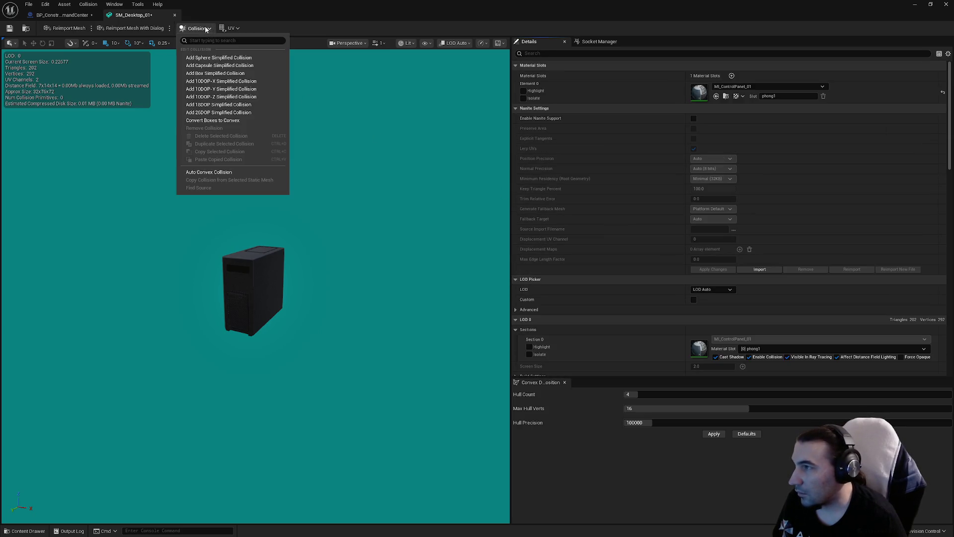
left_click(211, 81)
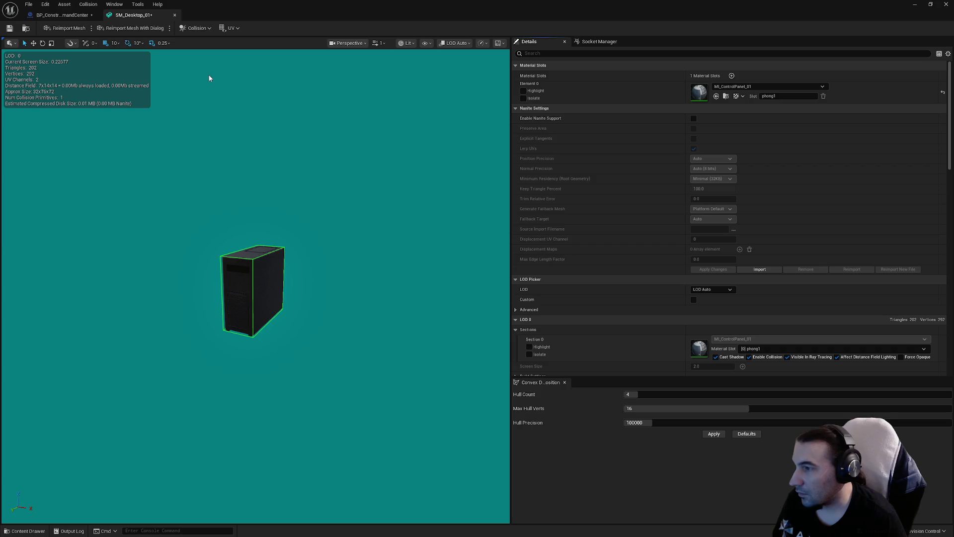
left_click(175, 15)
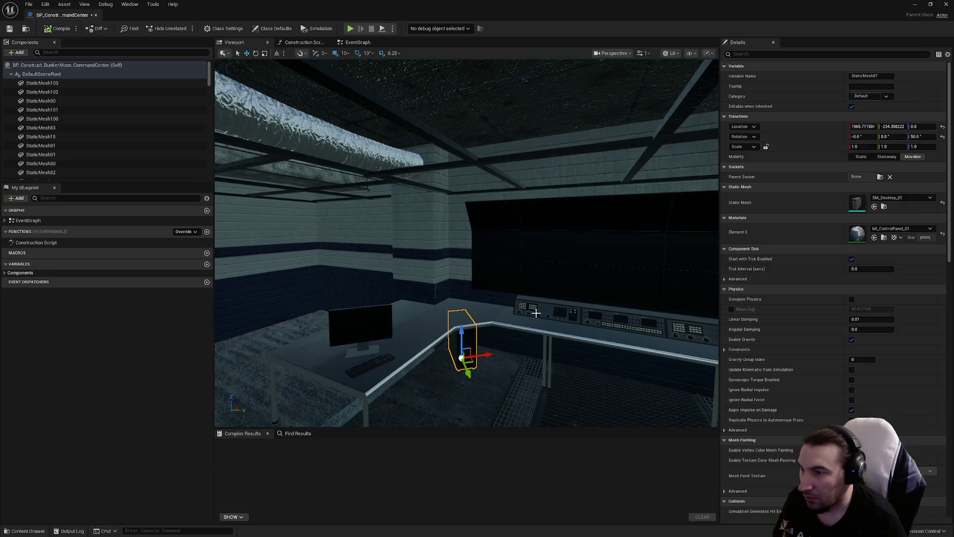
Open the left control panel mesh and set its LOD group to SmallProp
left_click(536, 312)
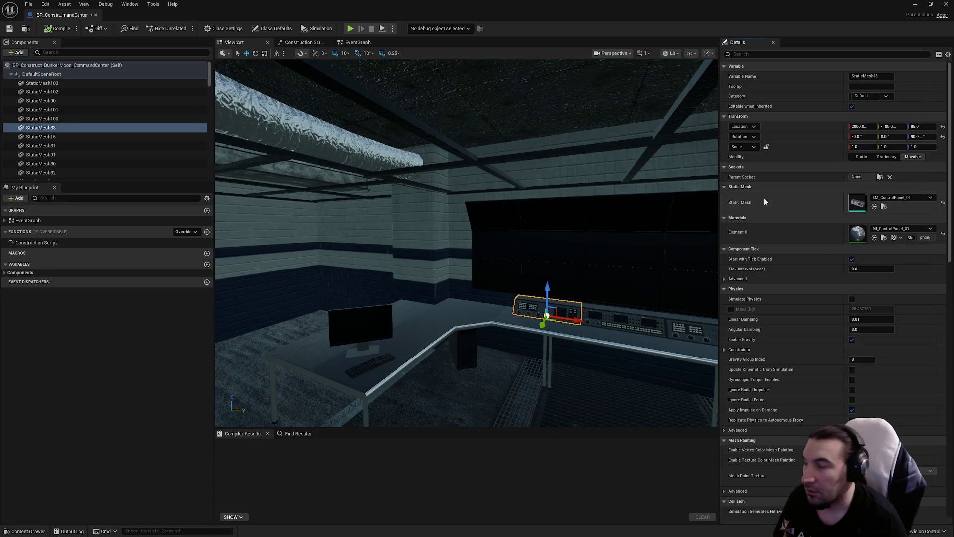
double_click(857, 202)
scroll(678, 199, "down", 5)
scroll(760, 262, "down", 5)
left_click(711, 252)
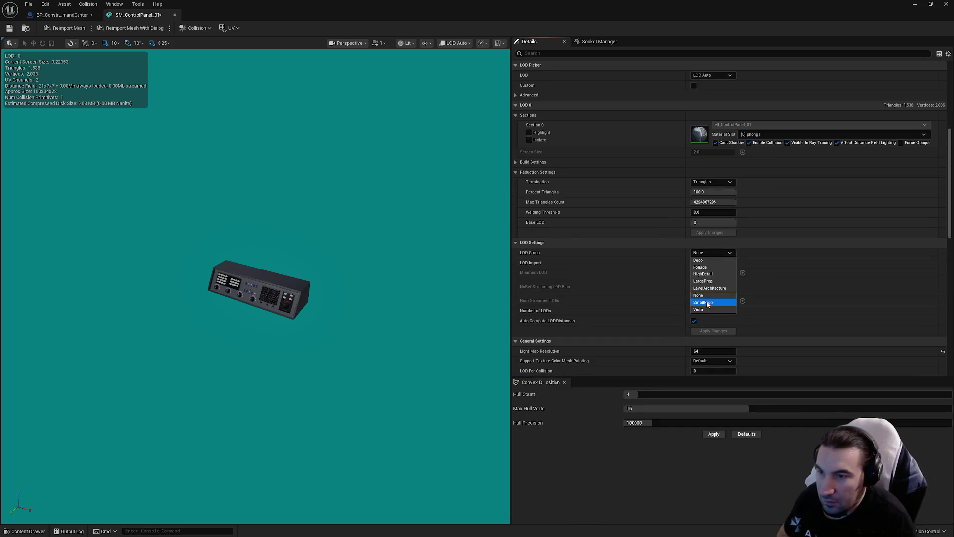
left_click(708, 303)
left_click(530, 285)
Set the control panel's collision complexity to Project Default, remove its collision, and close it
scroll(661, 284, "down", 5)
scroll(672, 254, "down", 5)
left_click(725, 264)
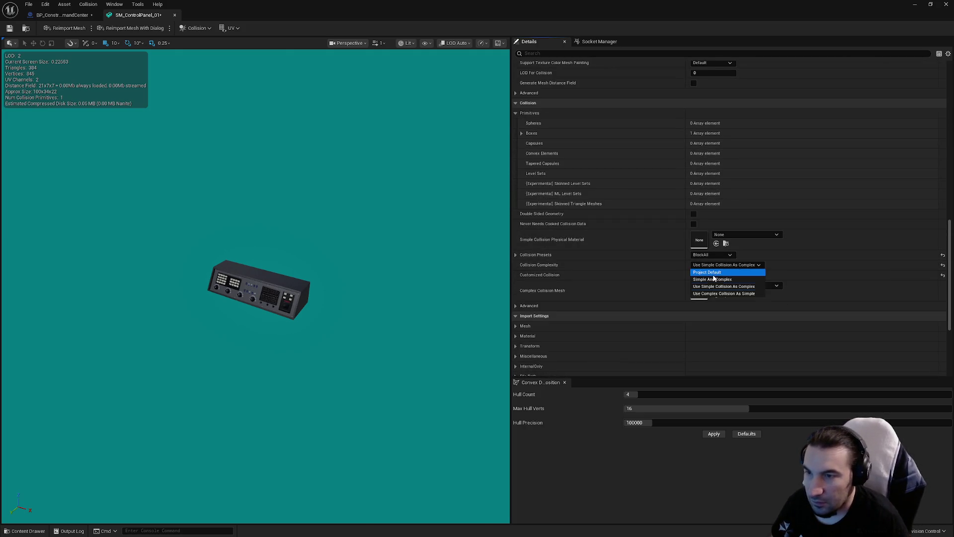
left_click(710, 273)
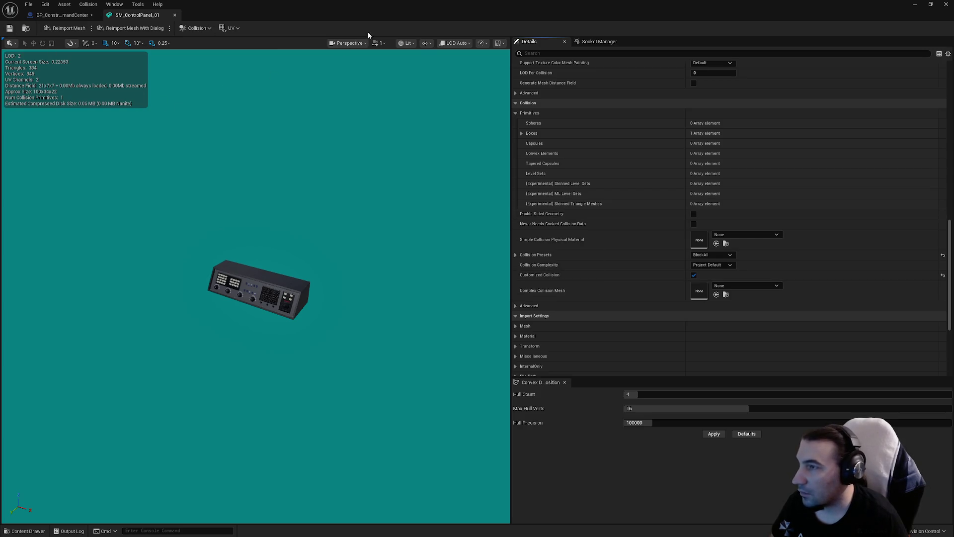
left_click(195, 28)
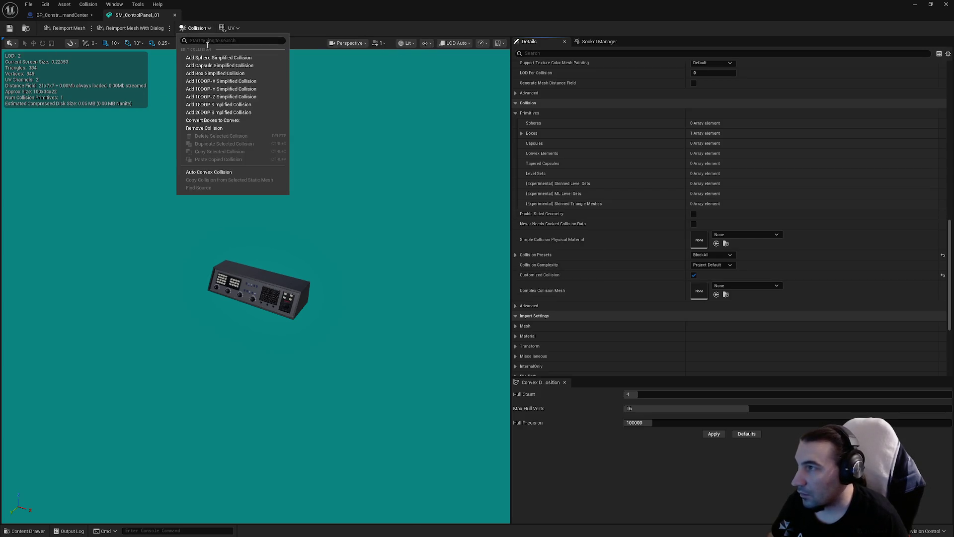
left_click(220, 128)
left_click(196, 28)
left_click(210, 79)
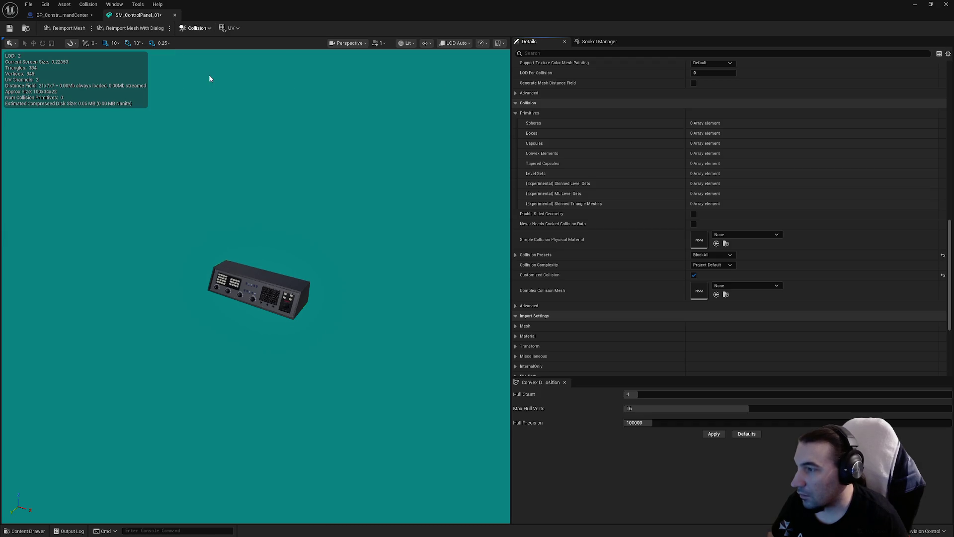
left_click(174, 15)
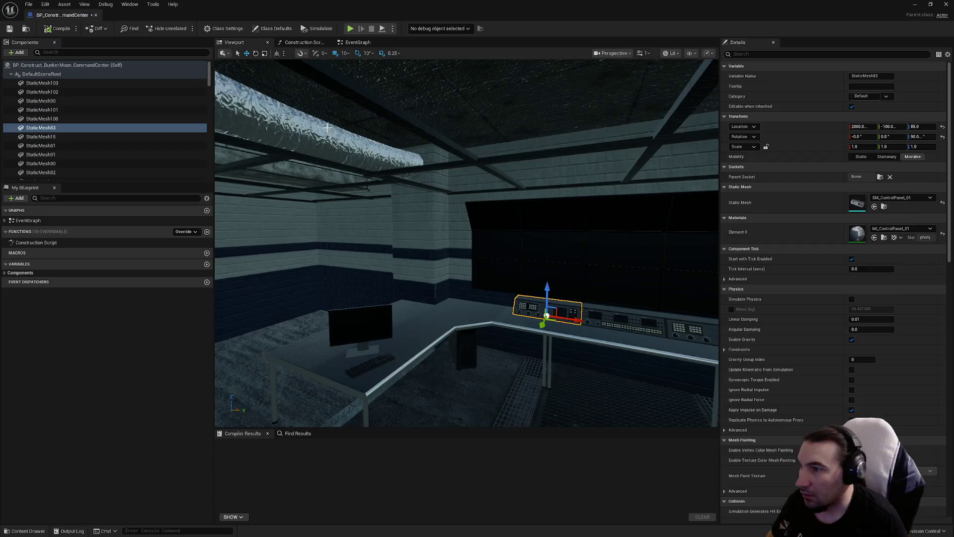
Open the middle control panel mesh, enable collision on sections 0, 1 and 3, and set LOD group SmallProp
left_click(522, 316)
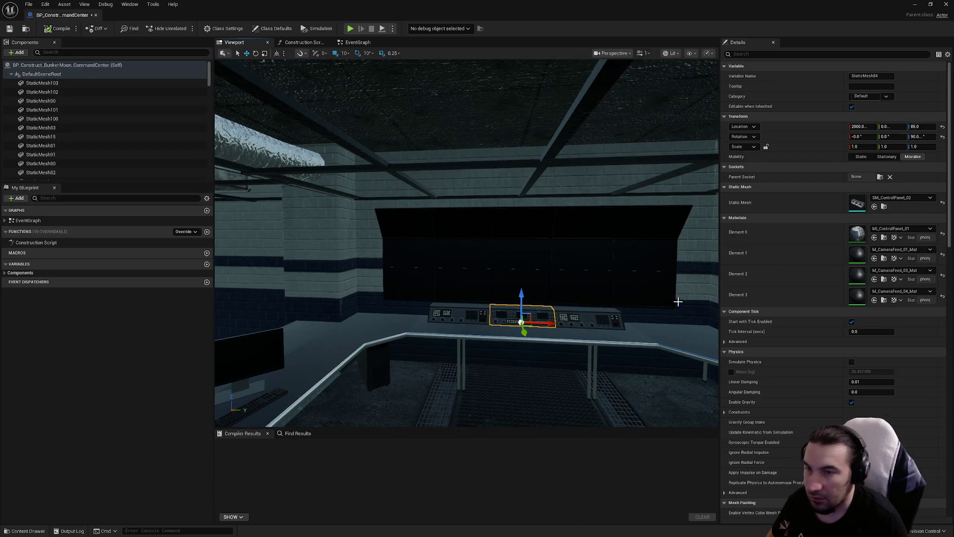
double_click(856, 202)
scroll(705, 228, "up", 5)
scroll(708, 190, "down", 3)
left_click(749, 210)
left_click(749, 235)
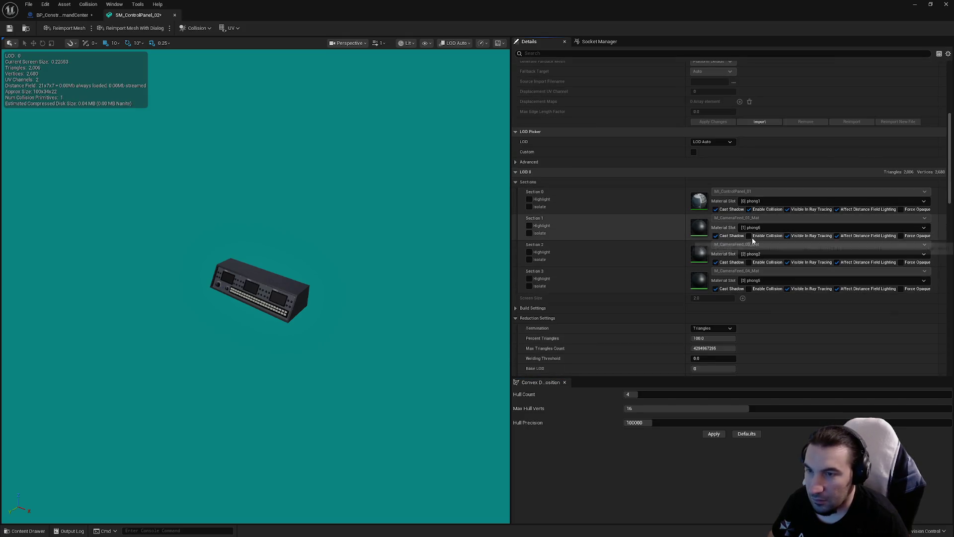
left_click(749, 289)
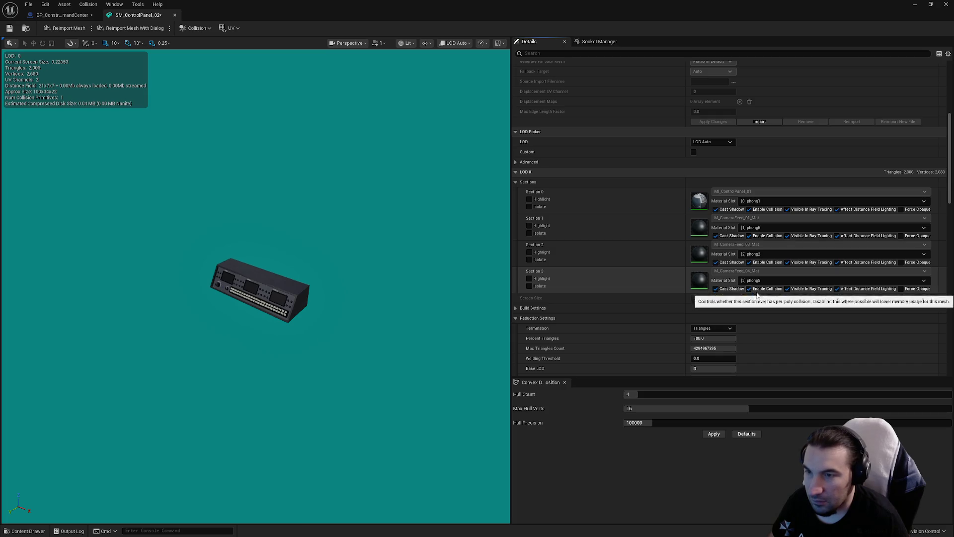
scroll(723, 237, "down", 9)
left_click(712, 184)
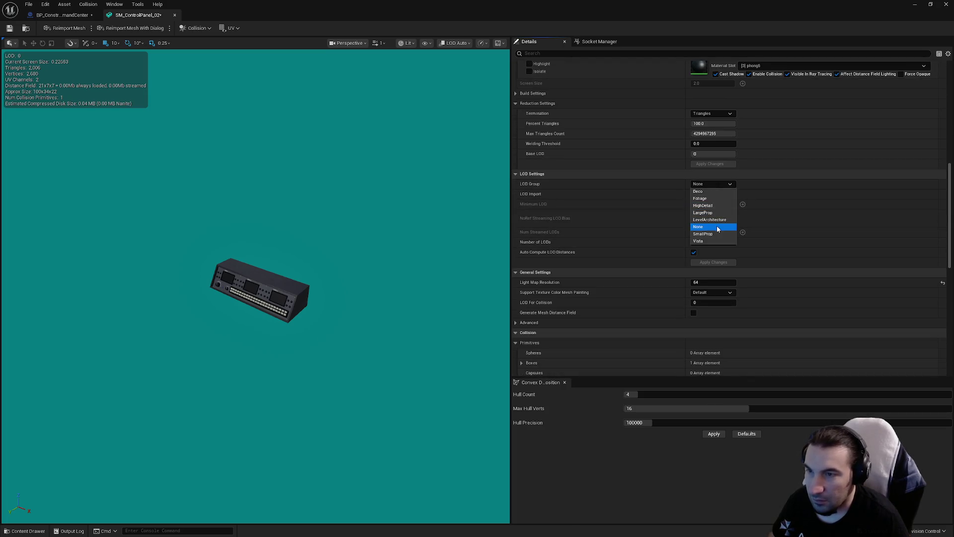
left_click(702, 234)
left_click(530, 283)
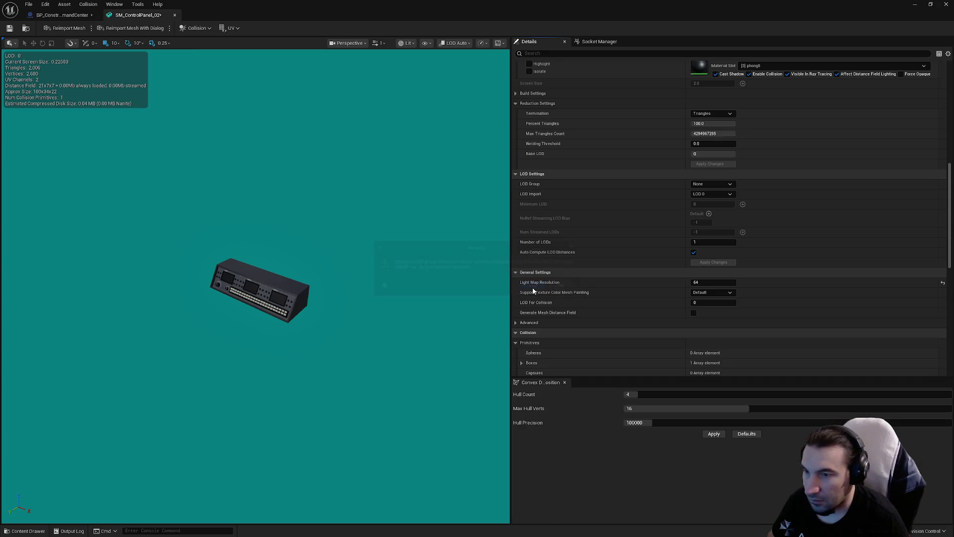
scroll(635, 277, "down", 5)
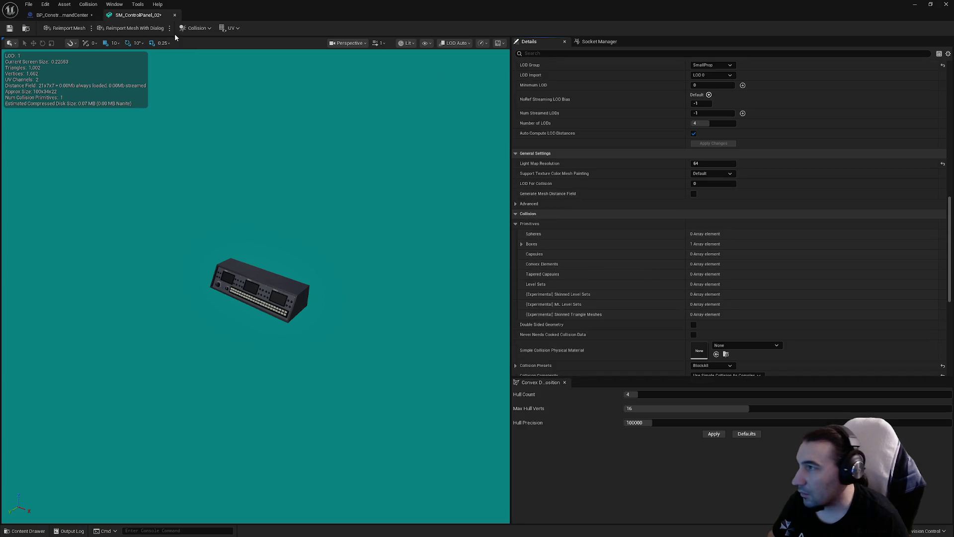
Show the panel's box collision, set collision complexity to Project Default, and close its editor
left_click(195, 29)
left_click(204, 128)
left_click(196, 29)
left_click(215, 73)
scroll(644, 250, "down", 4)
left_click(723, 280)
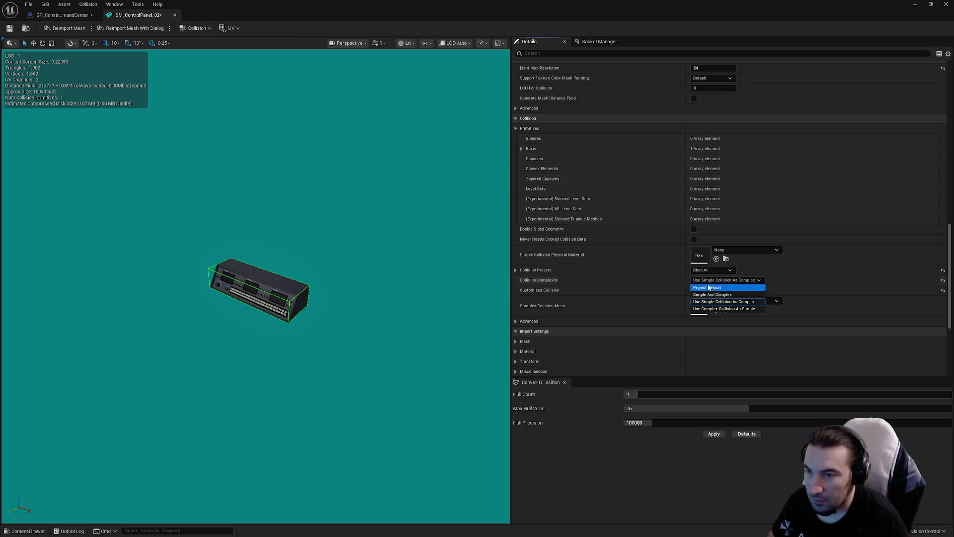
left_click(705, 287)
scroll(612, 271, "up", 10)
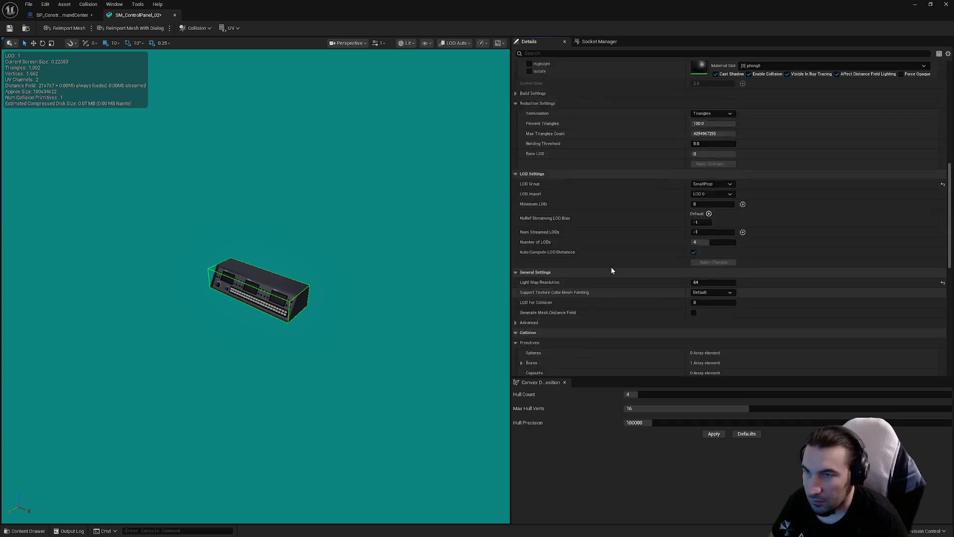
scroll(610, 267, "up", 11)
key("f")
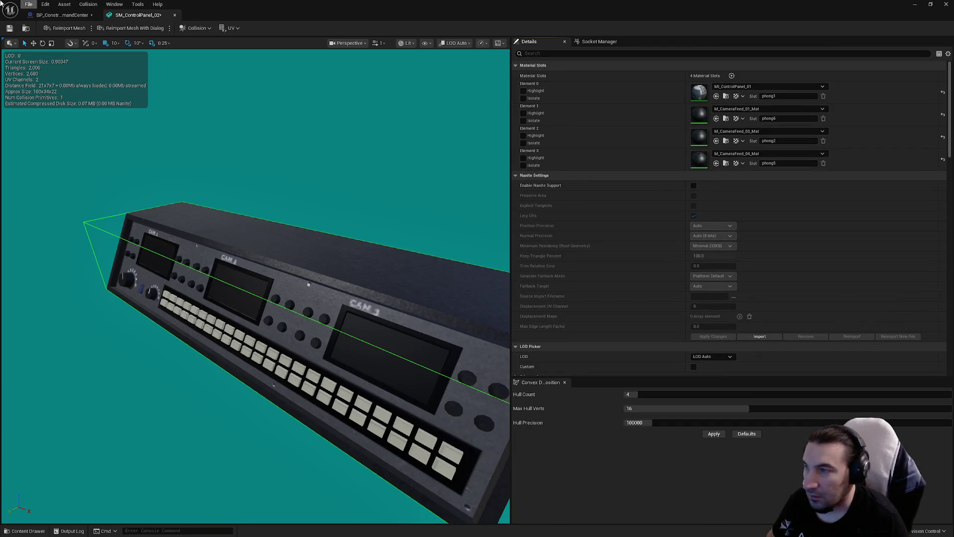
left_click(174, 15)
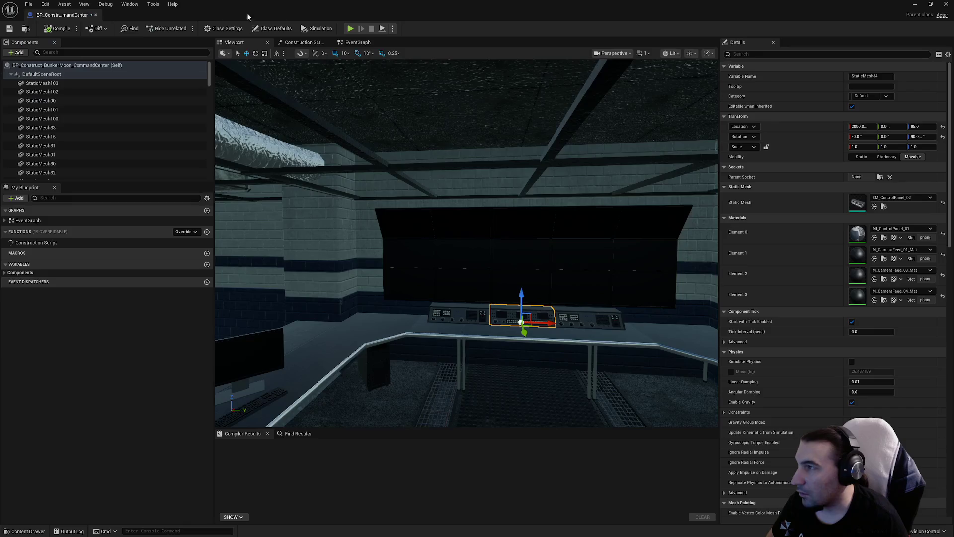
Open the left control panel's SM_ControlPanel_01 mesh to check it, then close it
double_click(422, 37)
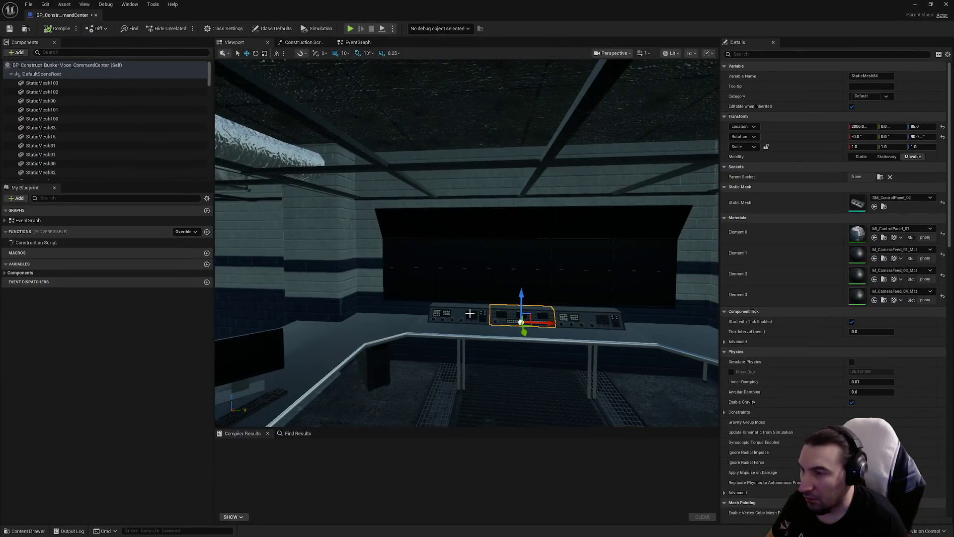
left_click(448, 314)
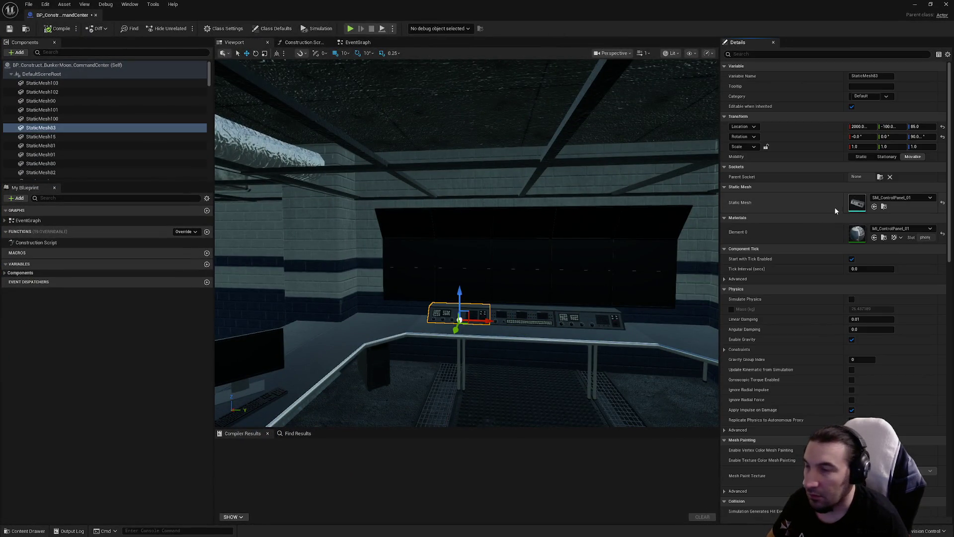
double_click(856, 204)
scroll(810, 200, "down", 2)
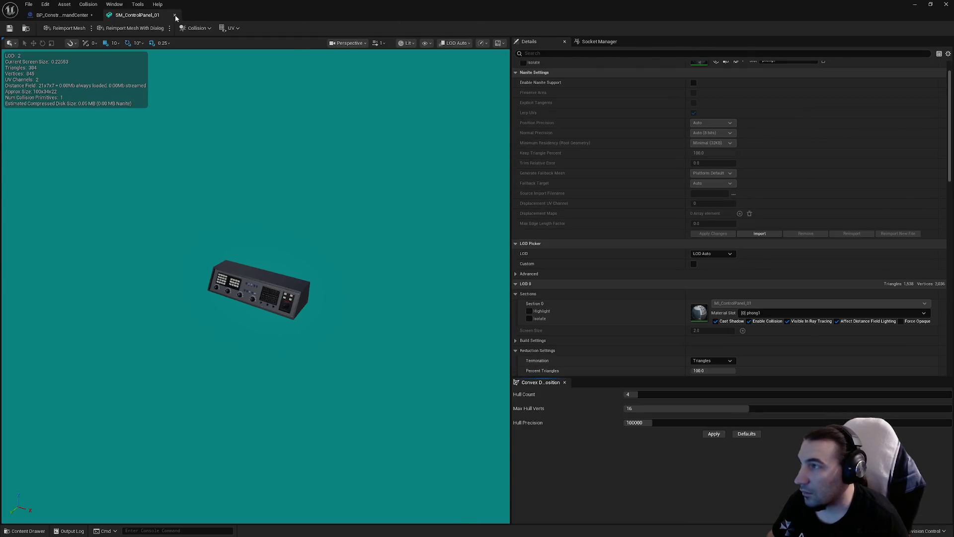
left_click(175, 15)
Open the upper wall monitor's mesh and put it in the SmallProp LOD group
double_click(434, 28)
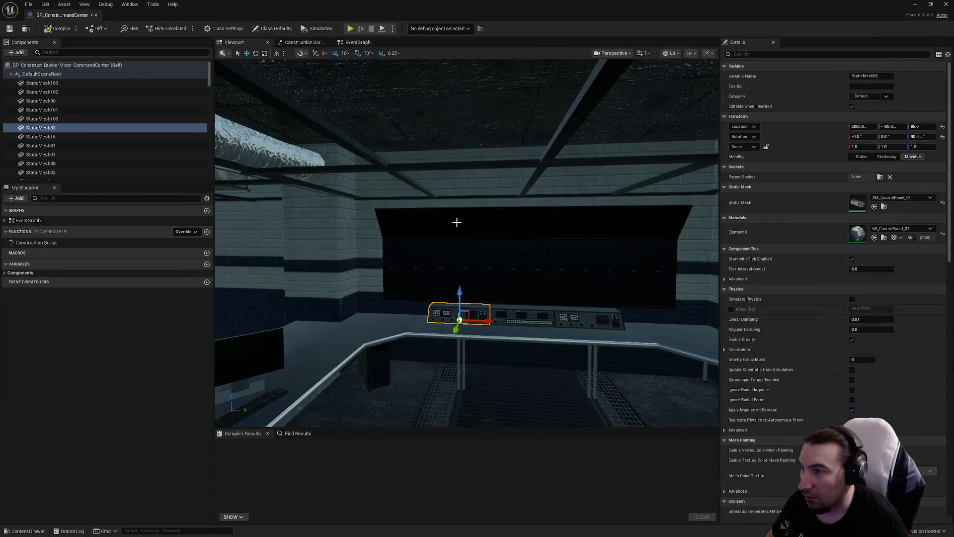
left_click(457, 222)
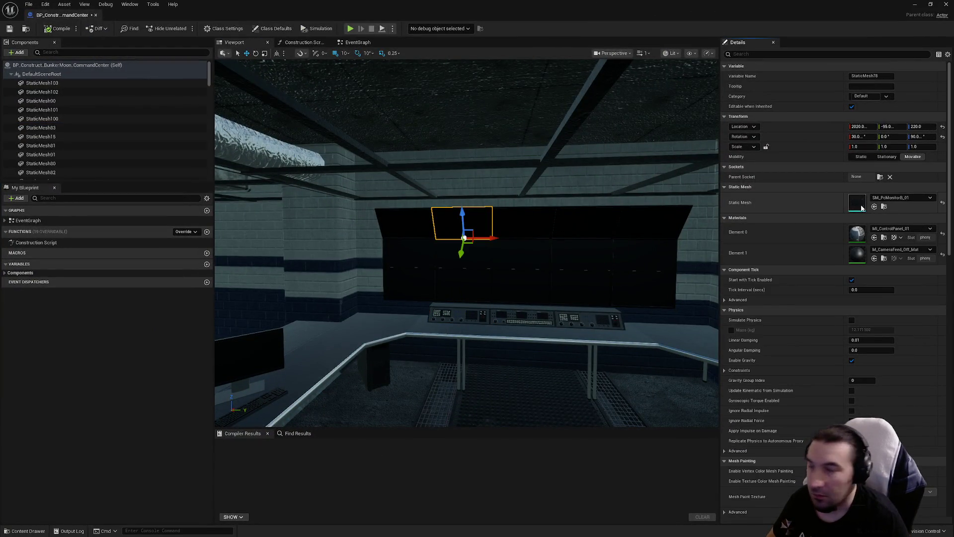
double_click(857, 204)
scroll(723, 144, "down", 3)
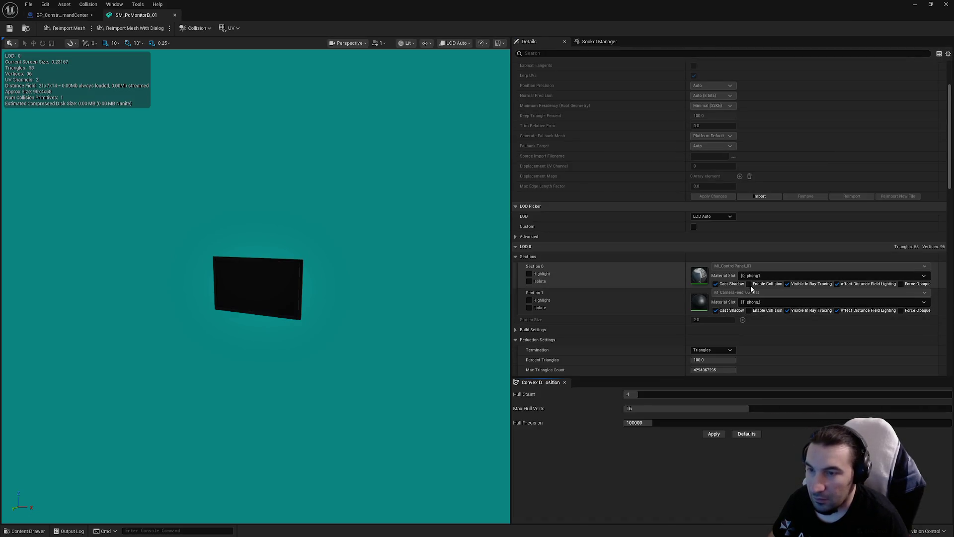
scroll(761, 238, "up", 5)
scroll(735, 194, "down", 10)
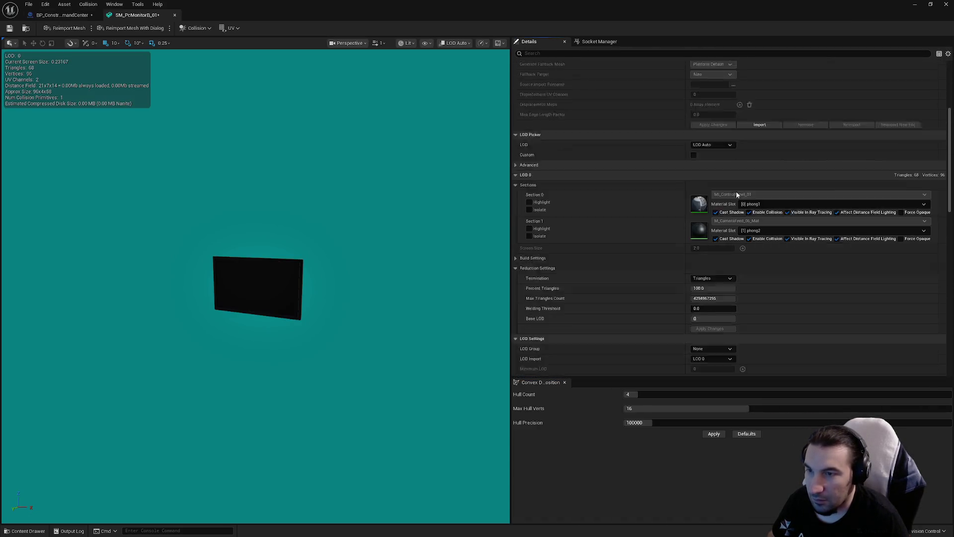
left_click(701, 160)
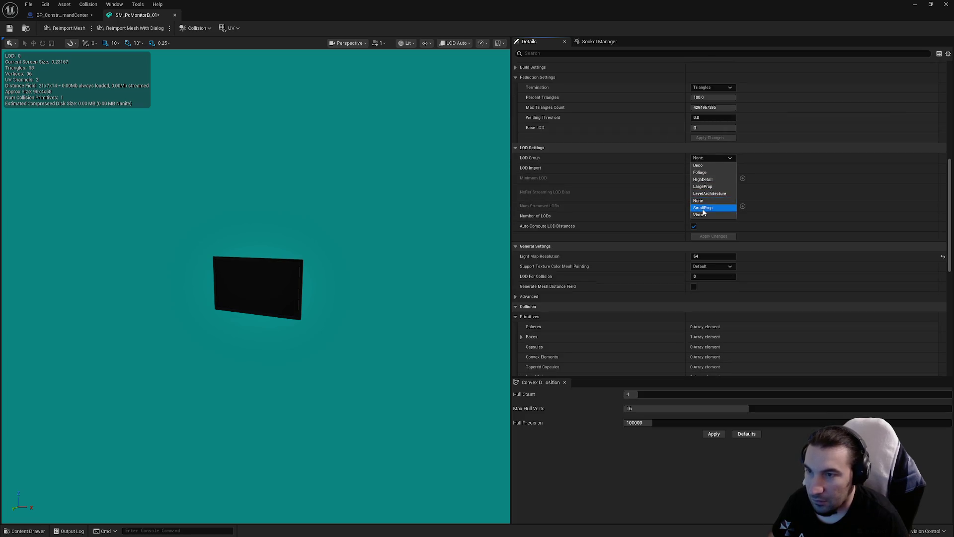
left_click(703, 208)
left_click(533, 283)
Set the monitor's collision complexity to Project Default, close its editor, and fly toward the desks
scroll(667, 240, "down", 4)
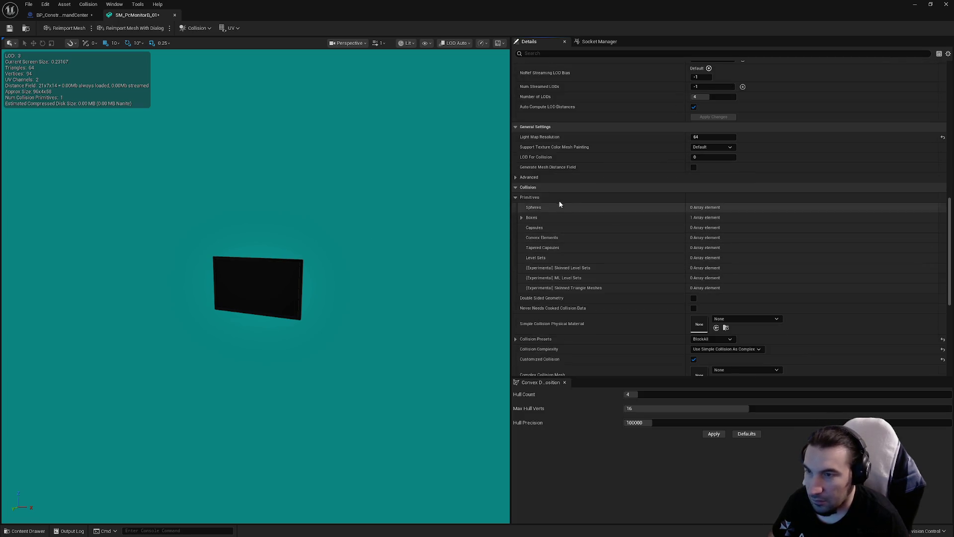
scroll(696, 248, "down", 3)
left_click(725, 278)
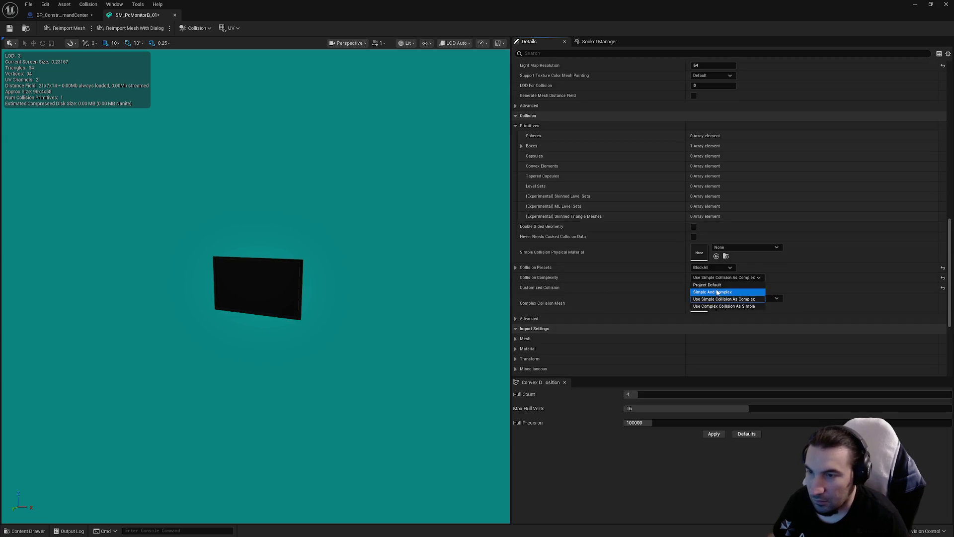
left_click(707, 285)
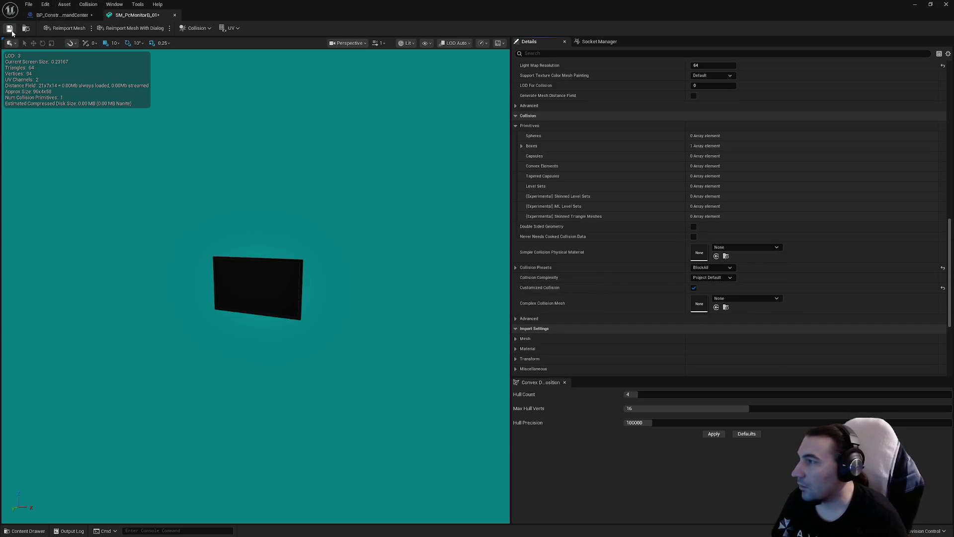
left_click(175, 15)
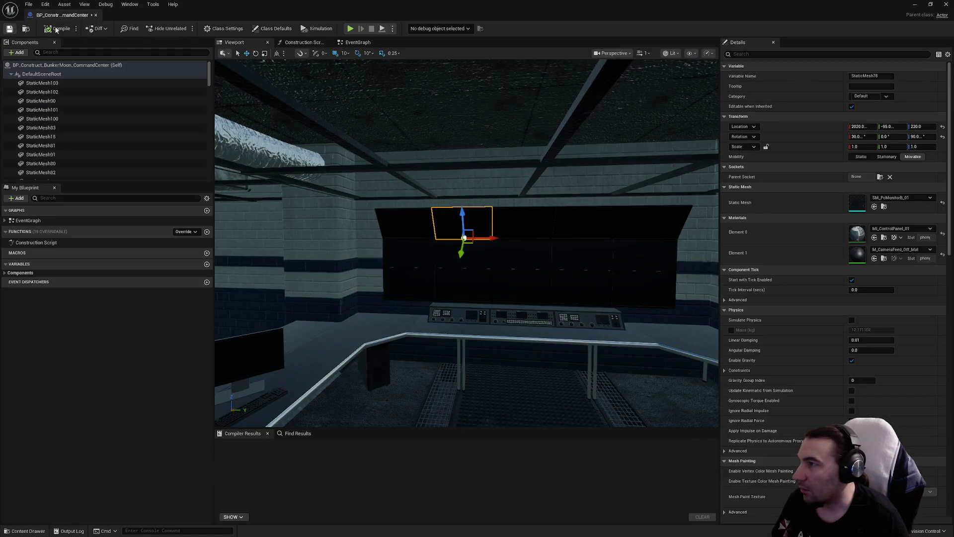
mouse_move(447, 249)
left_mouse_down()
mouse_move(517, 246)
mouse_move(527, 194)
mouse_move(467, 192)
mouse_move(514, 191)
mouse_move(520, 302)
left_mouse_up()
Open the corner desk mesh, assign the LargeProp LOD group, and save it
left_click(524, 301)
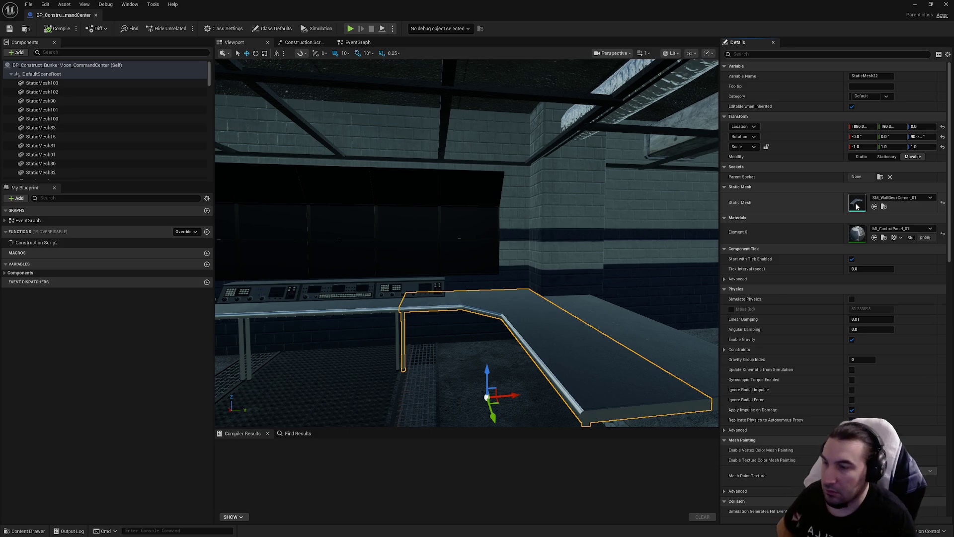
double_click(856, 207)
scroll(676, 193, "down", 5)
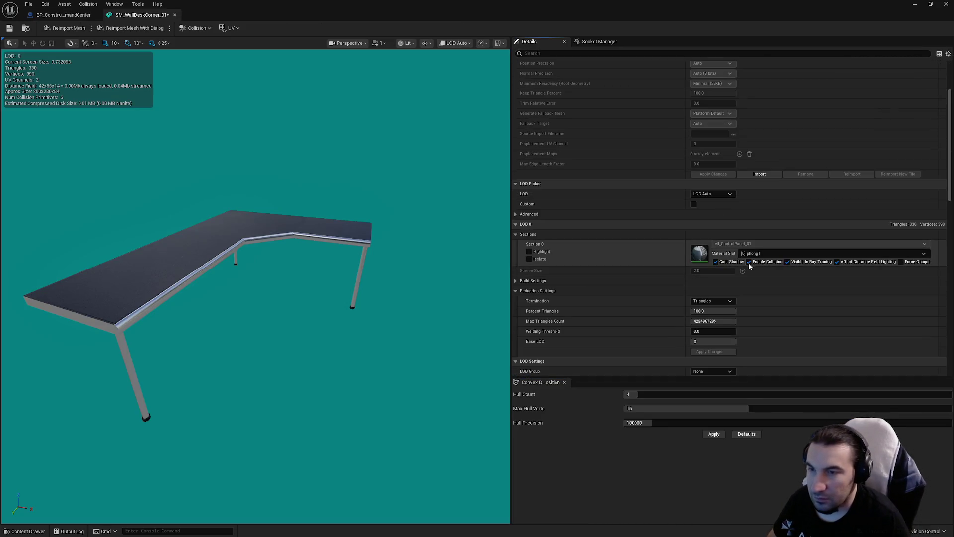
scroll(701, 268, "down", 5)
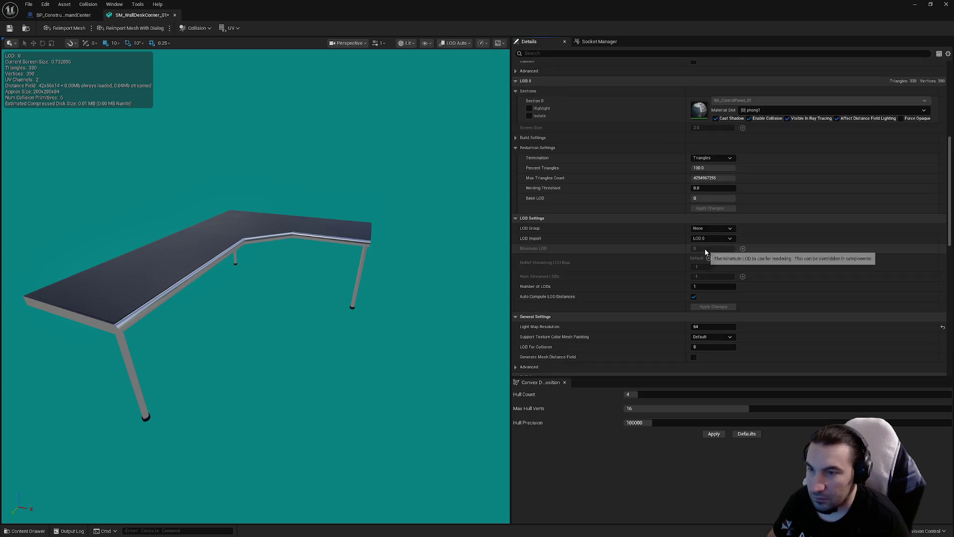
scroll(704, 248, "down", 2)
left_click(705, 182)
left_click(708, 209)
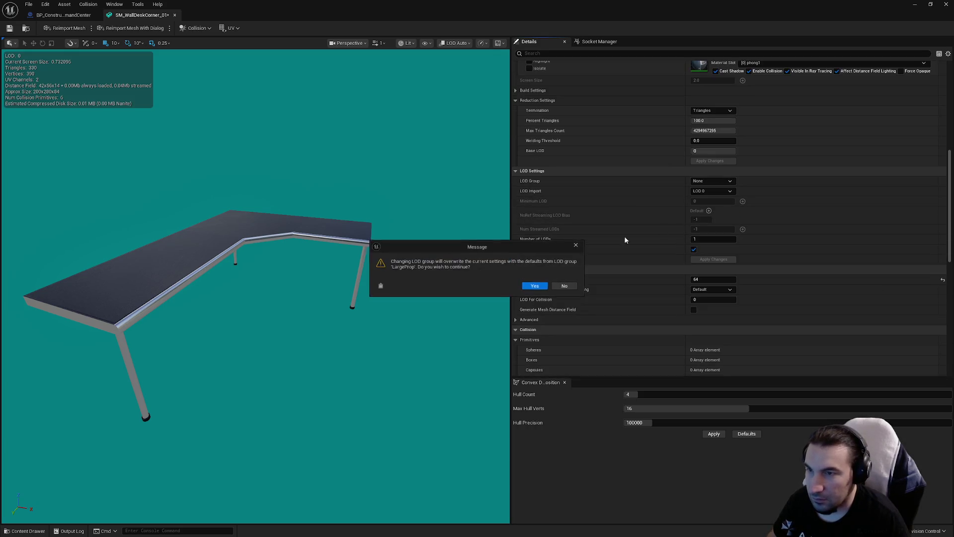
left_click(544, 284)
left_click(10, 28)
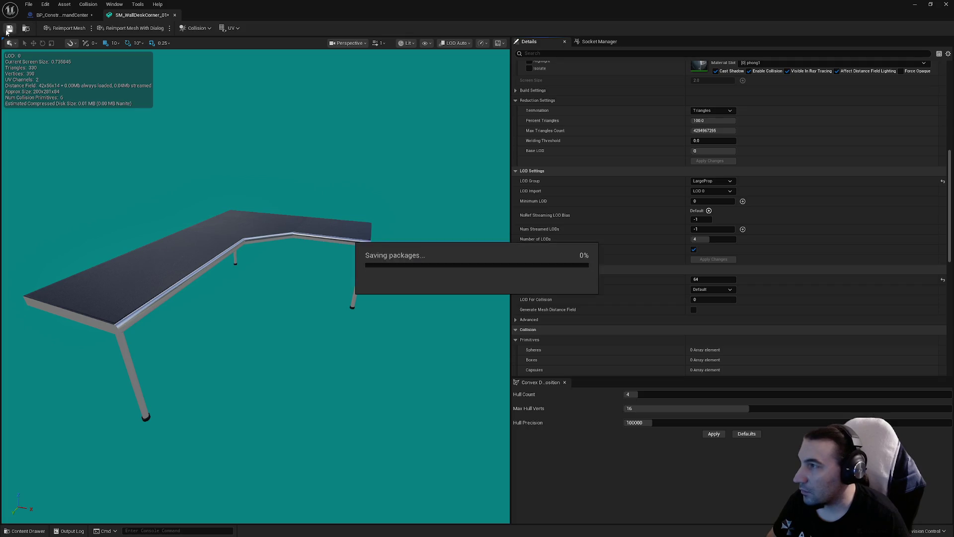
Switch the desk to SmallProp LOD group with Project Default collision complexity, save, and close
left_click(707, 182)
left_click(703, 231)
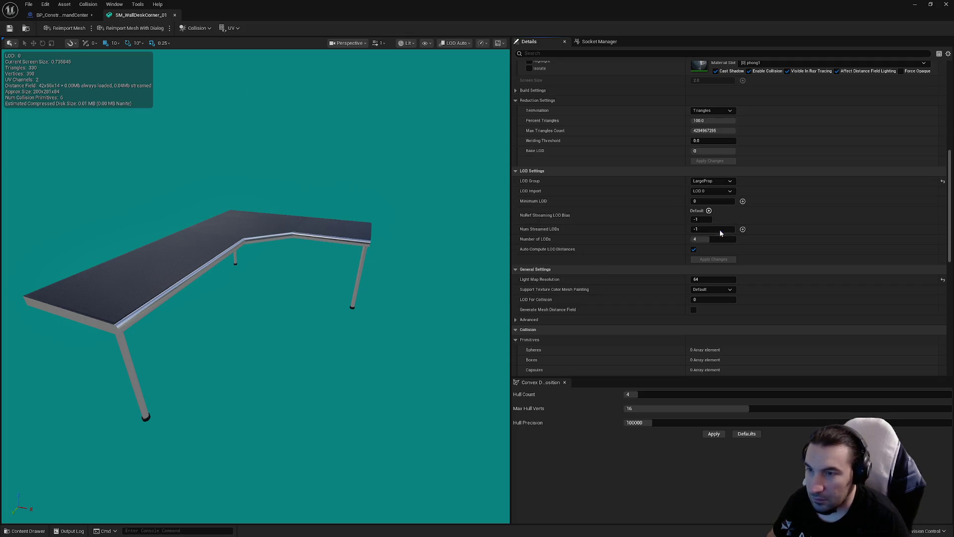
left_click(544, 284)
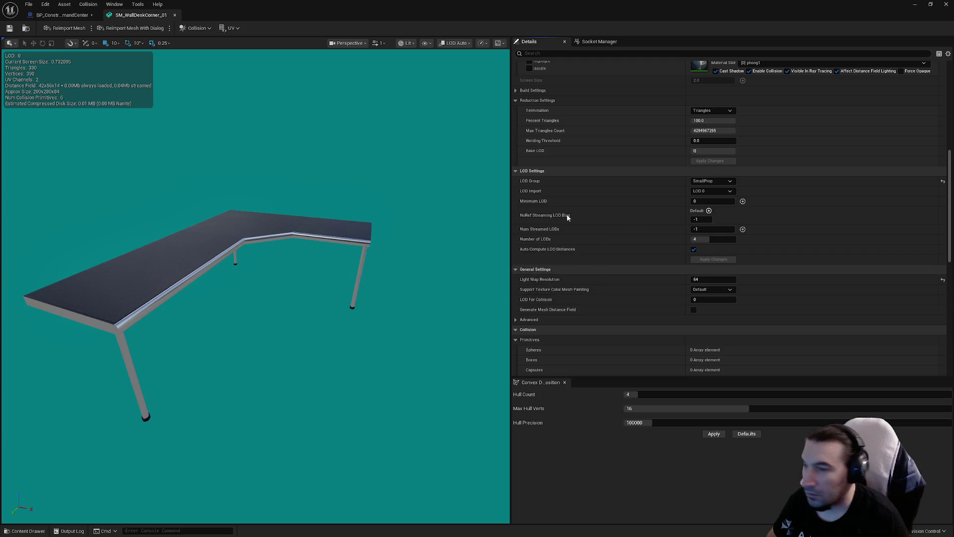
scroll(708, 207, "down", 8)
left_click(729, 277)
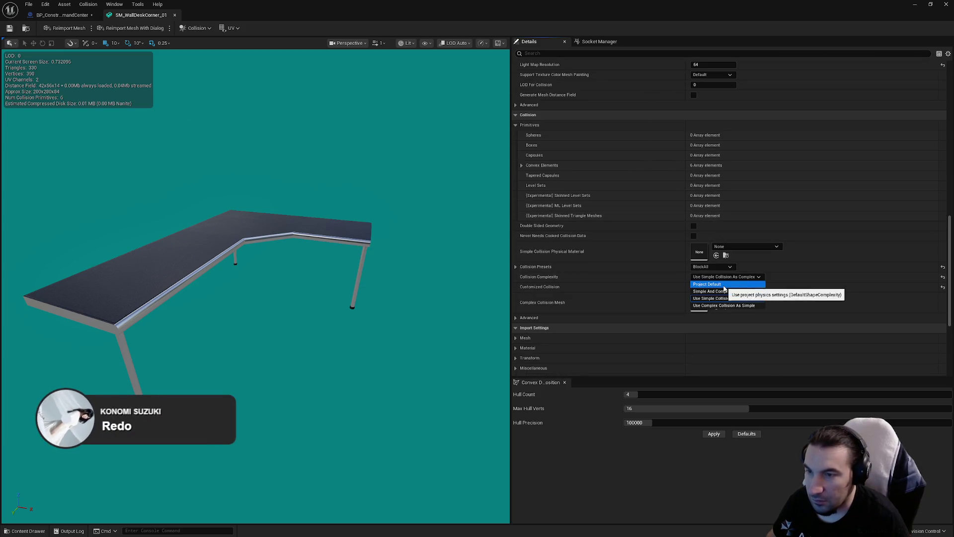
left_click(724, 287)
left_click(9, 29)
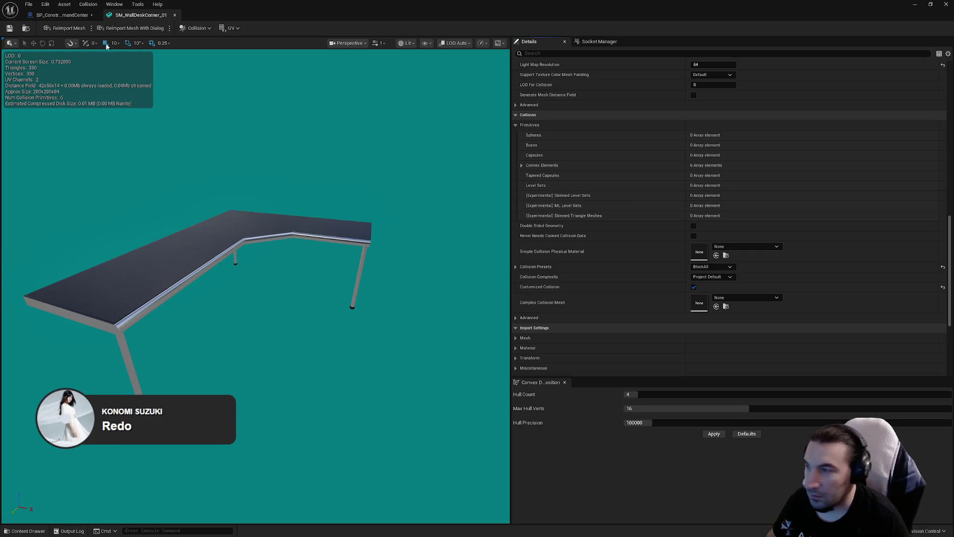
left_click(425, 42)
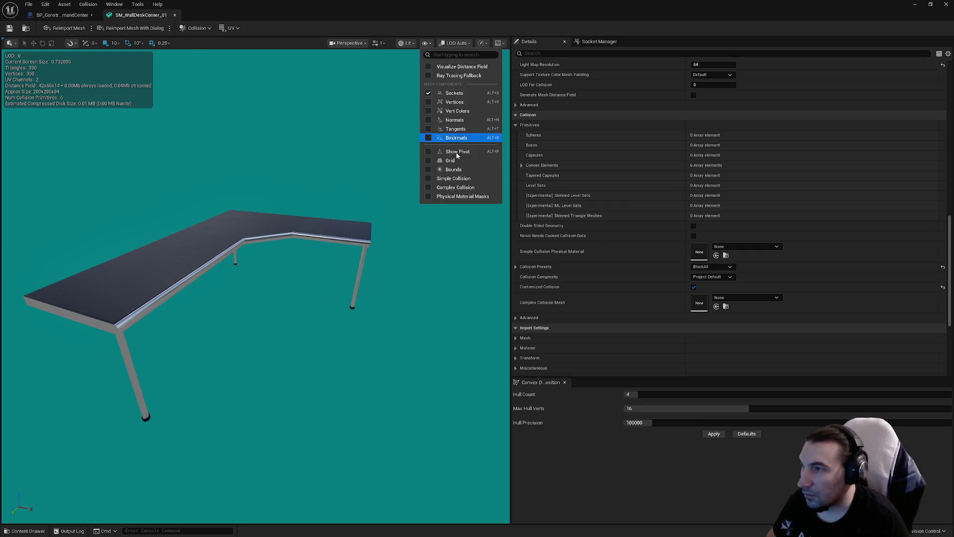
left_click(11, 28)
left_click(175, 15)
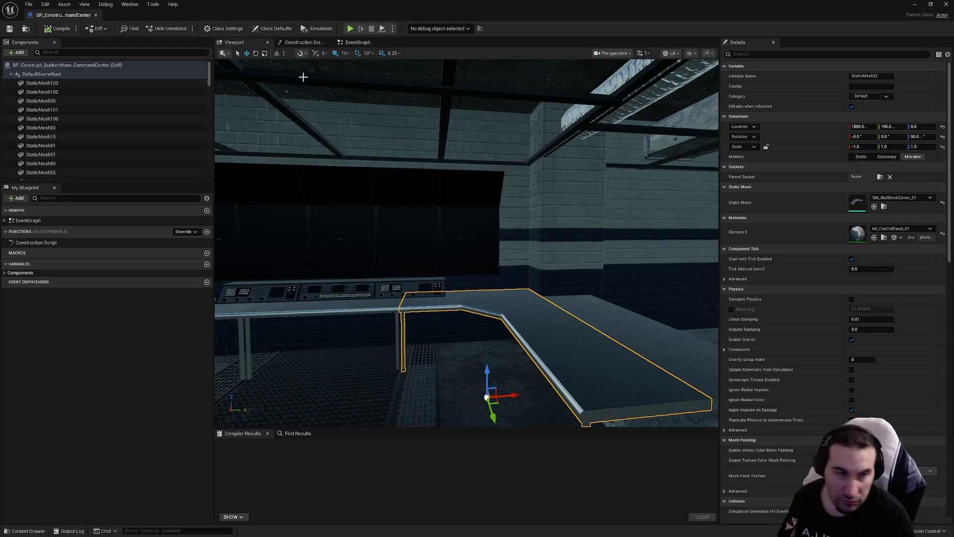
left_click_drag(394, 145, 512, 186)
Back in the level, select BP_Construct_BunkerMoon_CommandCenter and open the Merge Actors window
left_click(946, 4)
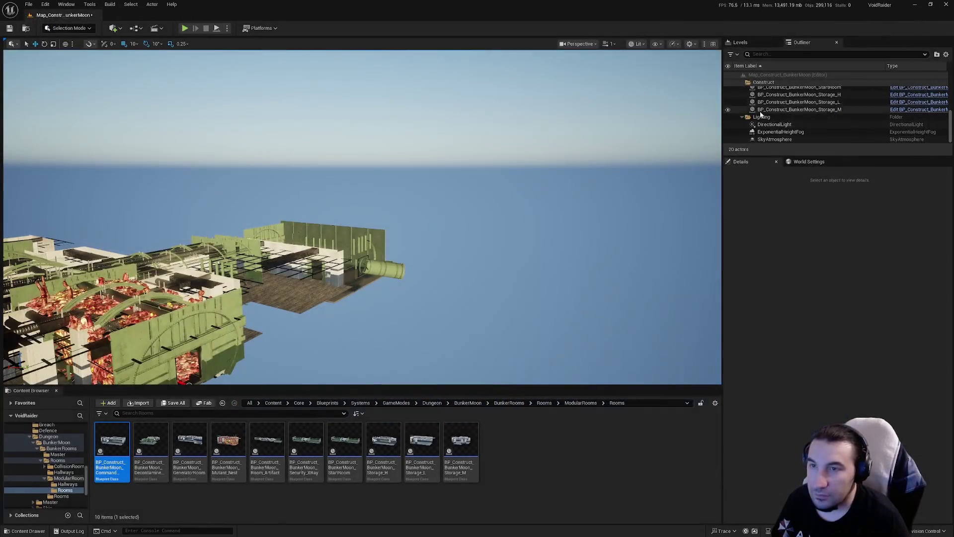
scroll(781, 117, "up", 1)
left_click(839, 89)
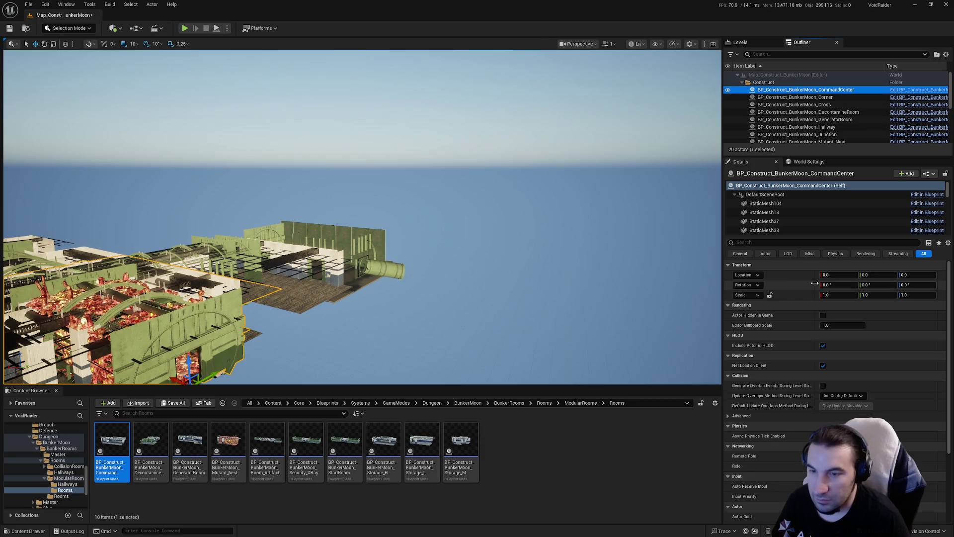
left_click(90, 4)
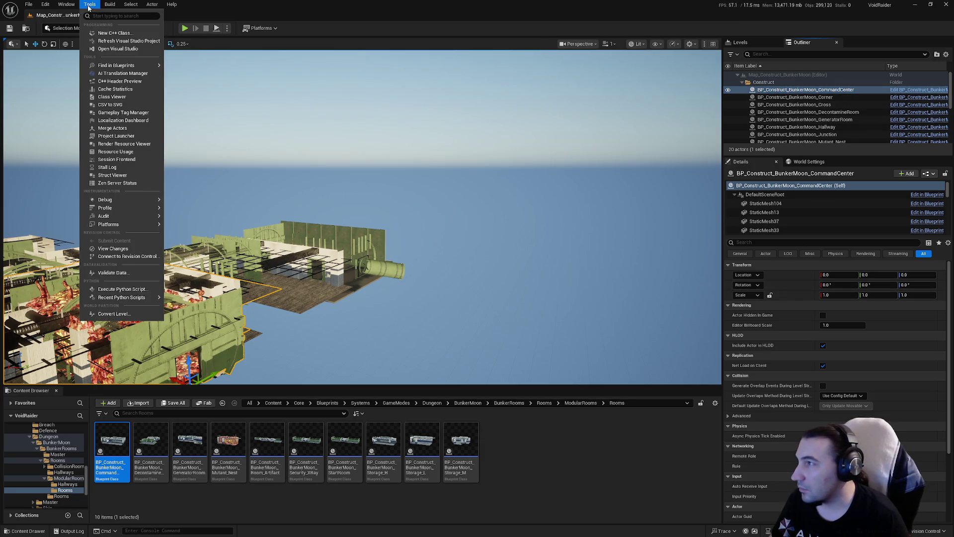
left_click(145, 127)
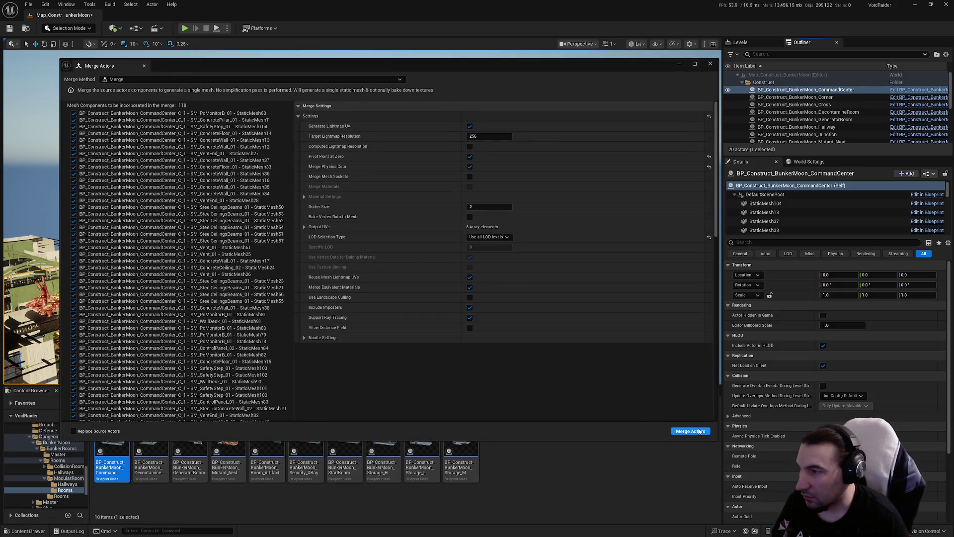
Keep LOD Selection Type on Use all LOD levels after briefly trying a specific LOD
left_click(500, 237)
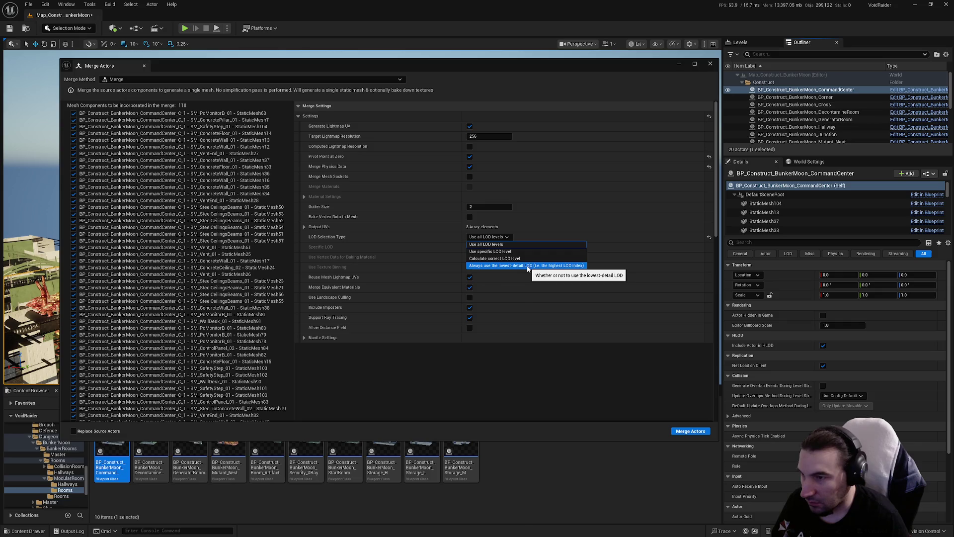
left_click(408, 255)
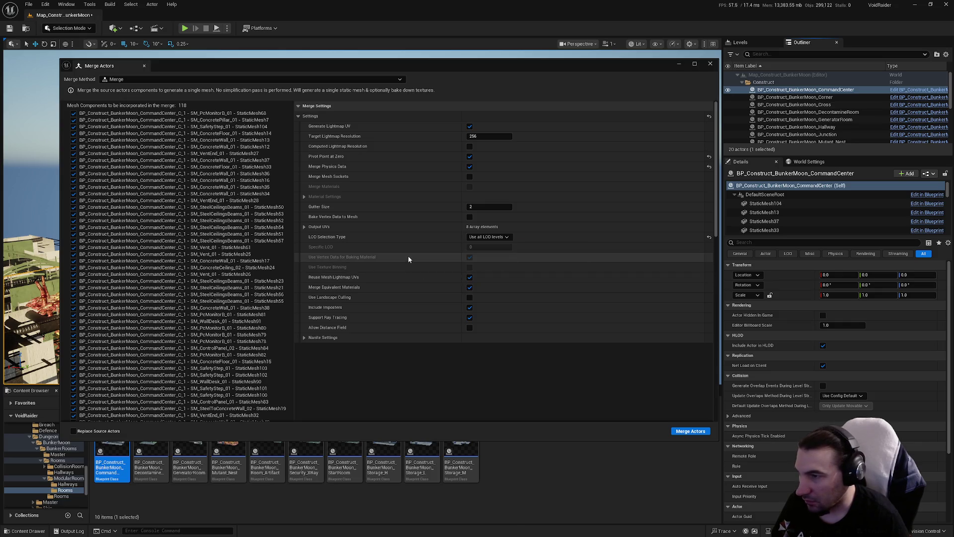
left_click(485, 237)
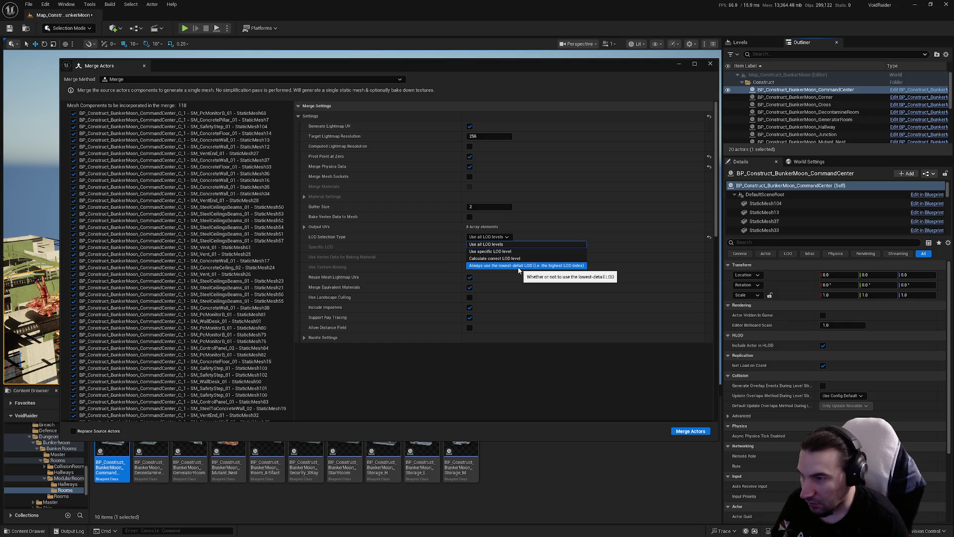
left_click(507, 251)
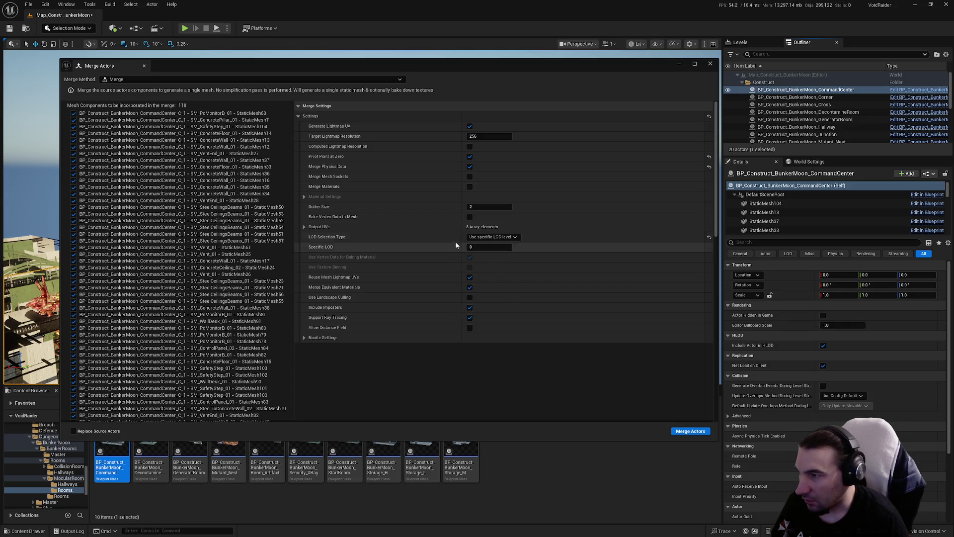
left_click(489, 237)
left_click(493, 243)
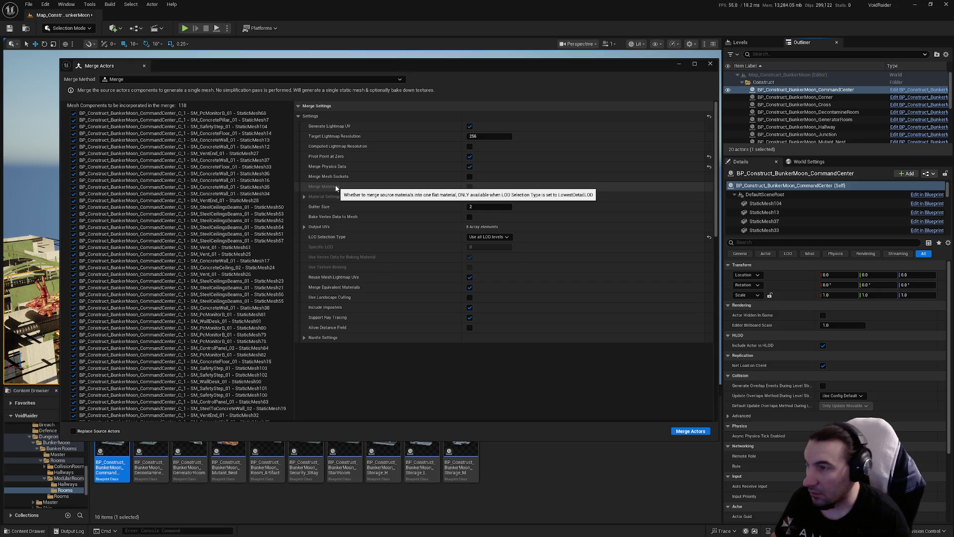
Look over the Nanite settings, then start the merge and open the Core folder
left_click(318, 337)
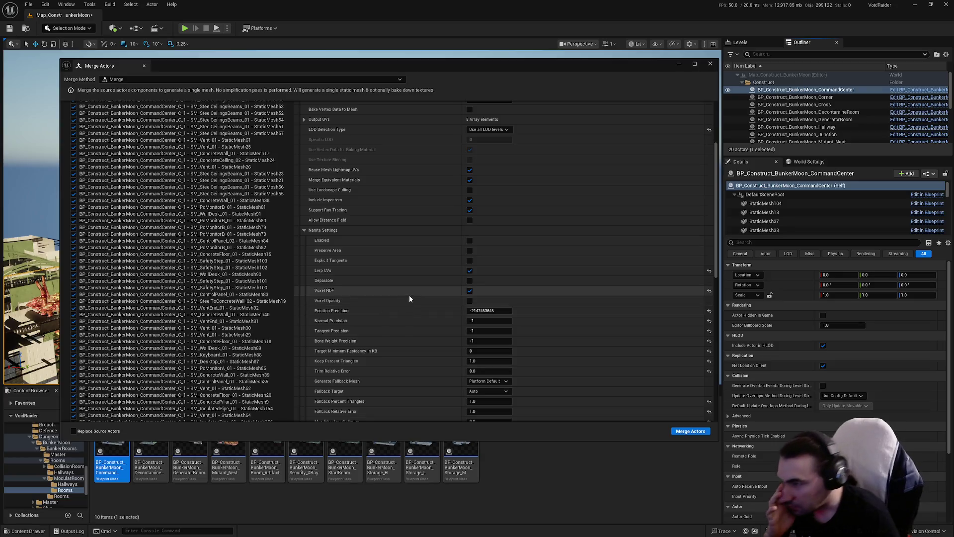
scroll(409, 295, "down", 5)
scroll(448, 308, "up", 3)
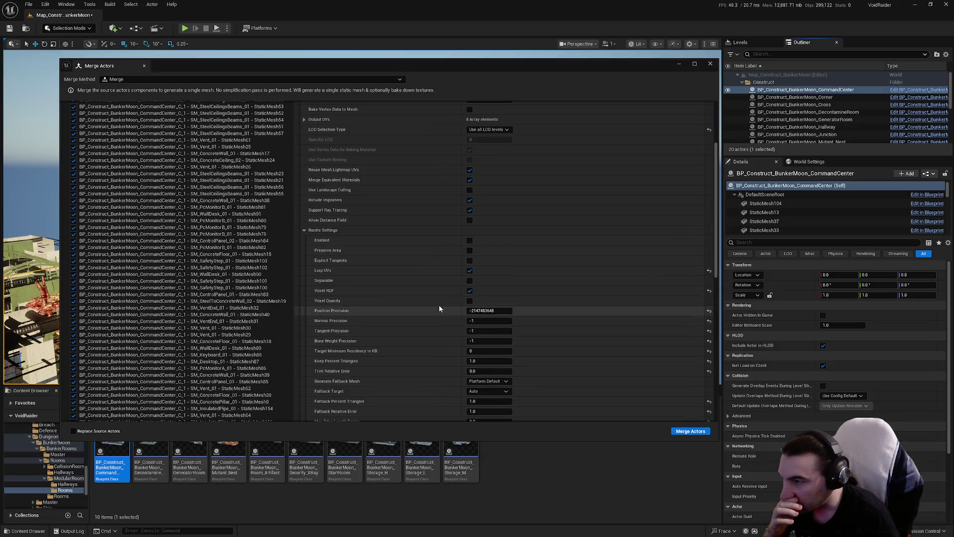
left_click(343, 230)
scroll(416, 292, "up", 5)
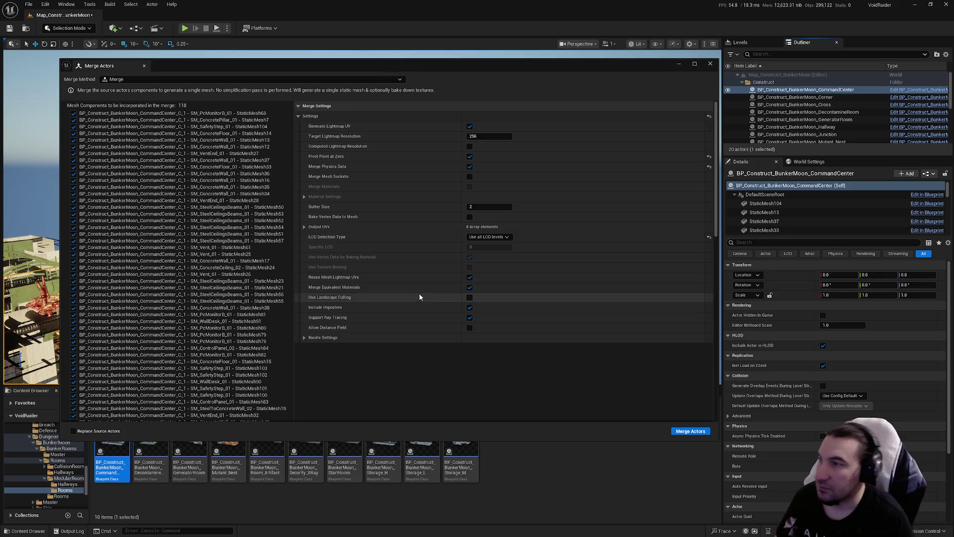
left_click(686, 431)
double_click(433, 213)
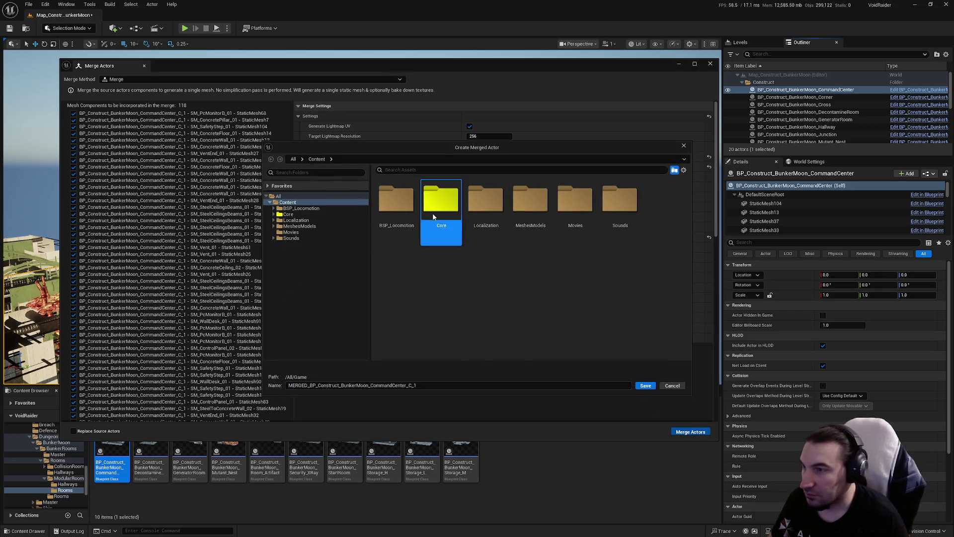
Browse to Core/Assets/LevelDesign/DungeonRoom/BunkerMoonDungeon/Meshes/Rooms in the save dialog
double_click(398, 214)
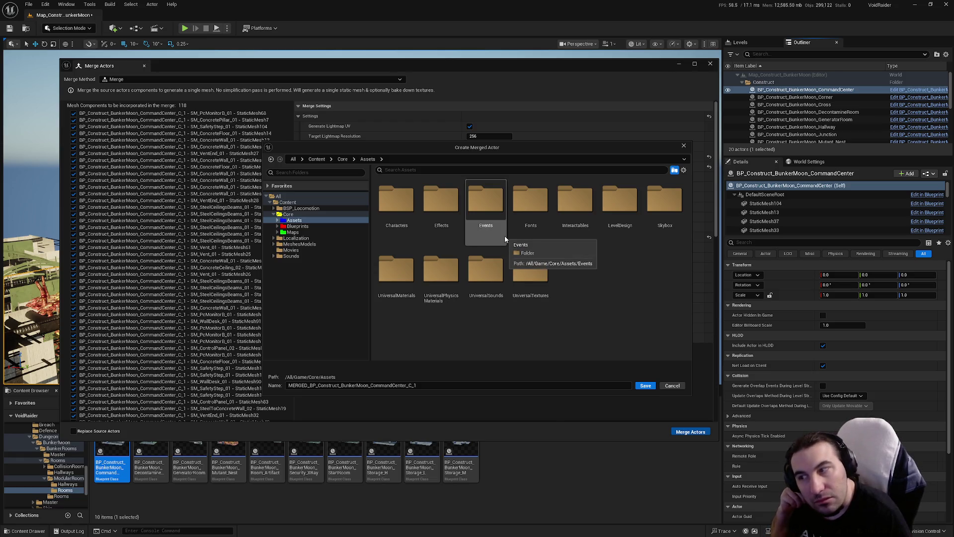
left_click(622, 223)
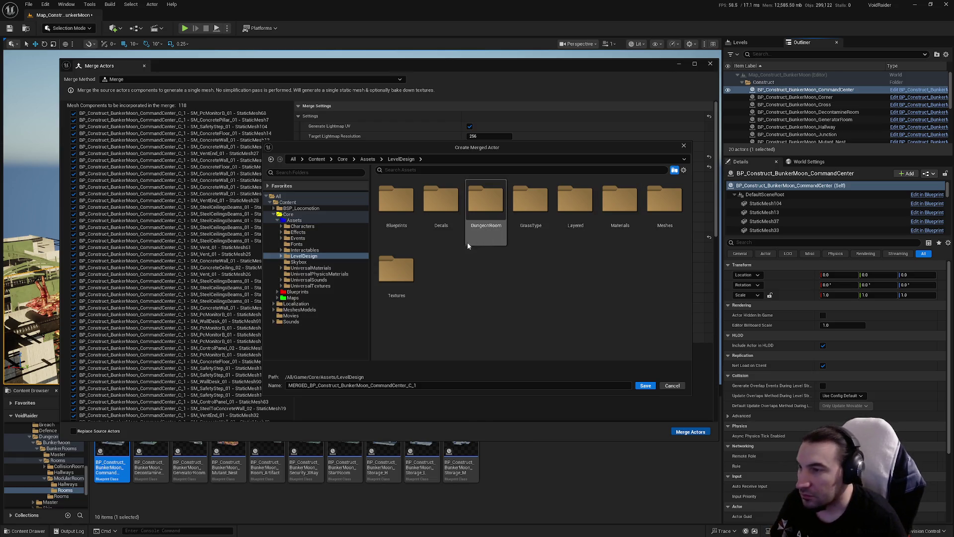
double_click(531, 234)
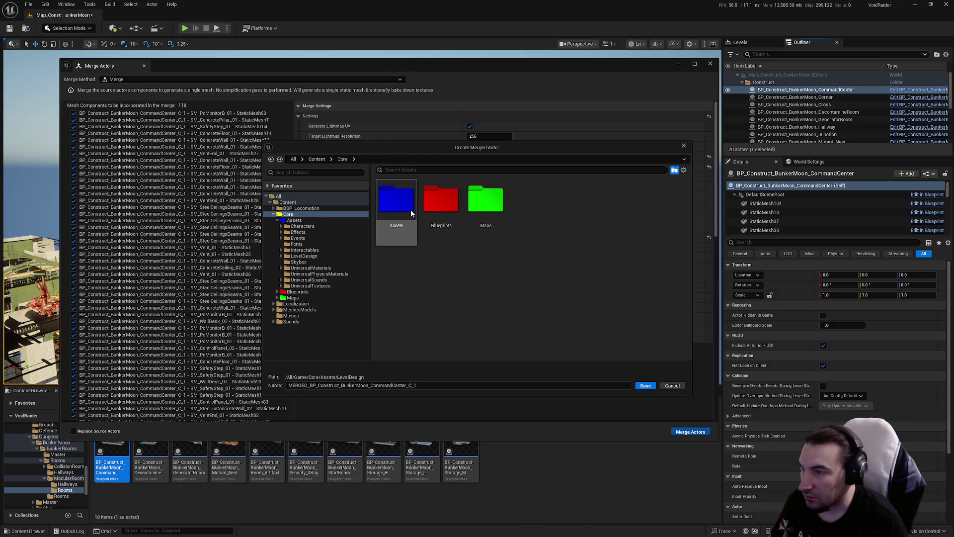
key("BackSpace")
left_click(612, 218)
double_click(612, 219)
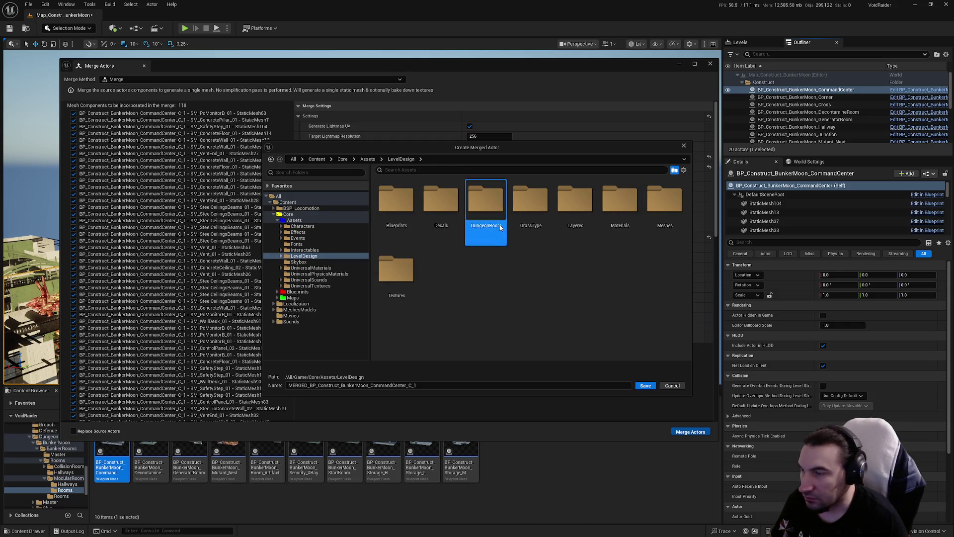
double_click(486, 208)
double_click(397, 211)
double_click(397, 211)
double_click(441, 208)
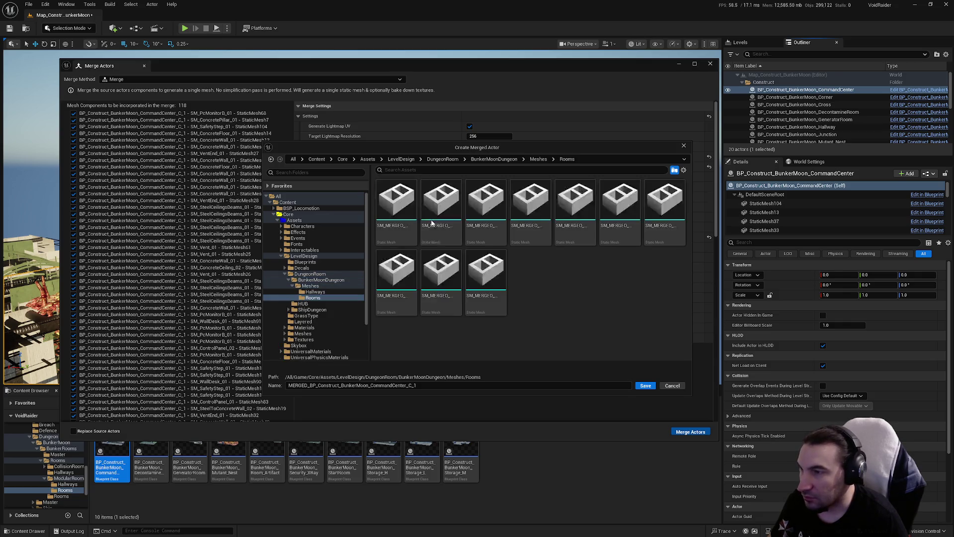
Save as SM_MERGED_BunkerMoon_CommandCenter, confirm Save Selected, and open the new mesh
left_click(396, 204)
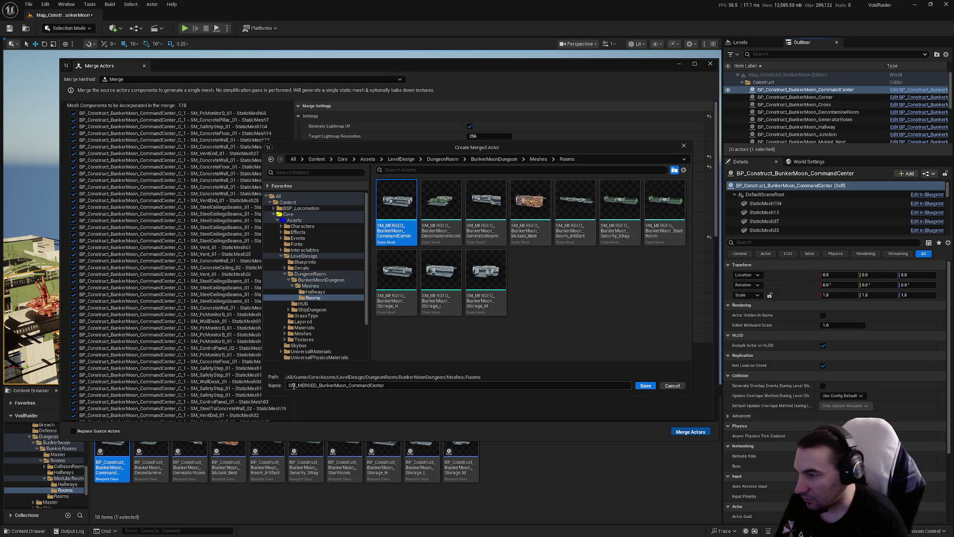
left_click(557, 330)
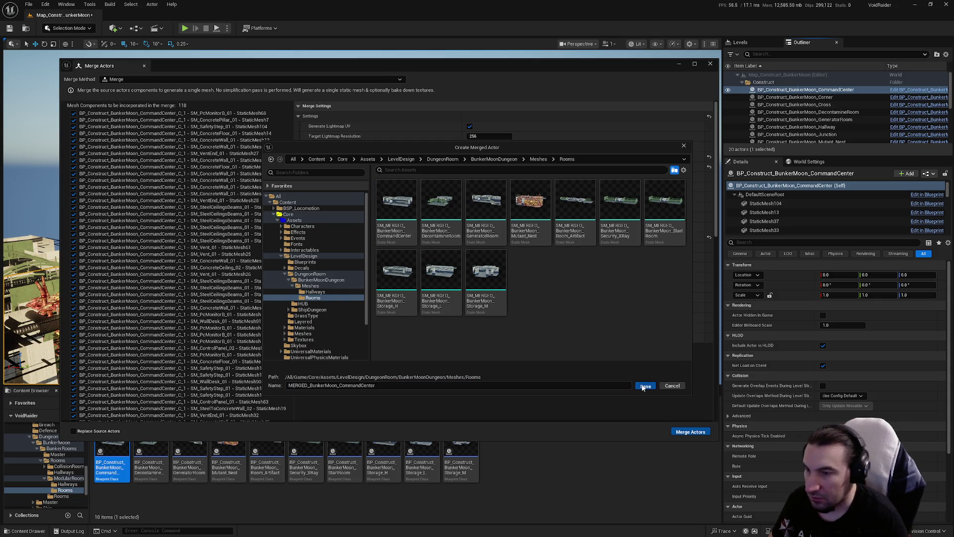
left_click(645, 386)
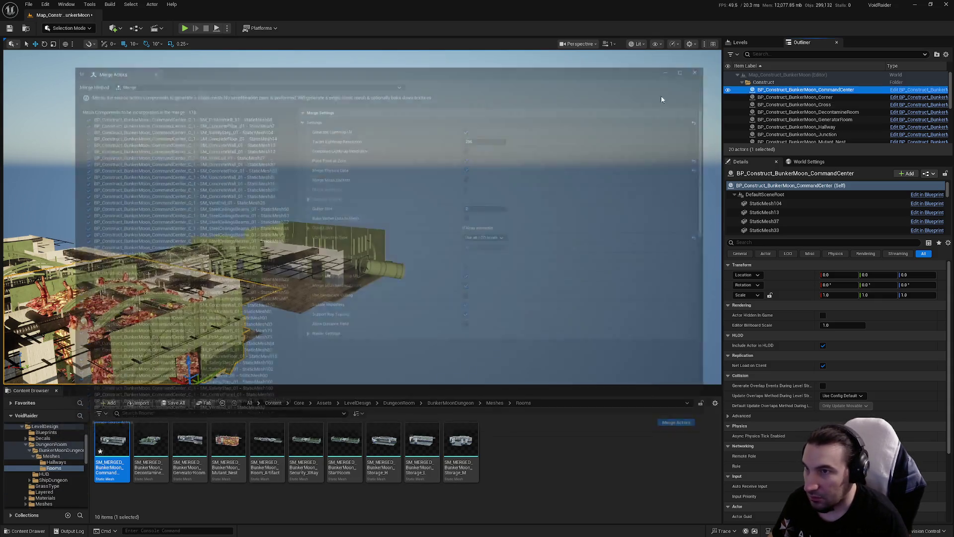
left_click(183, 402)
left_click(531, 353)
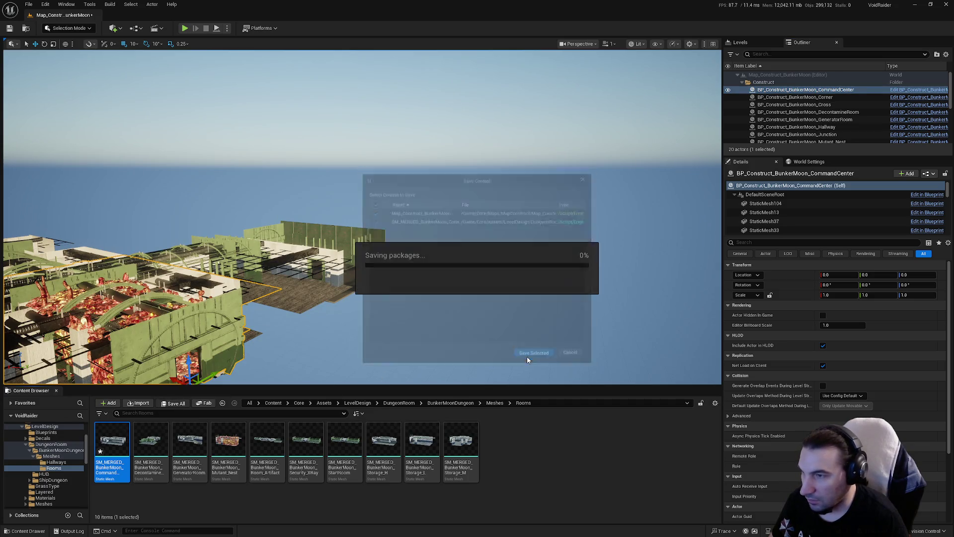
double_click(151, 446)
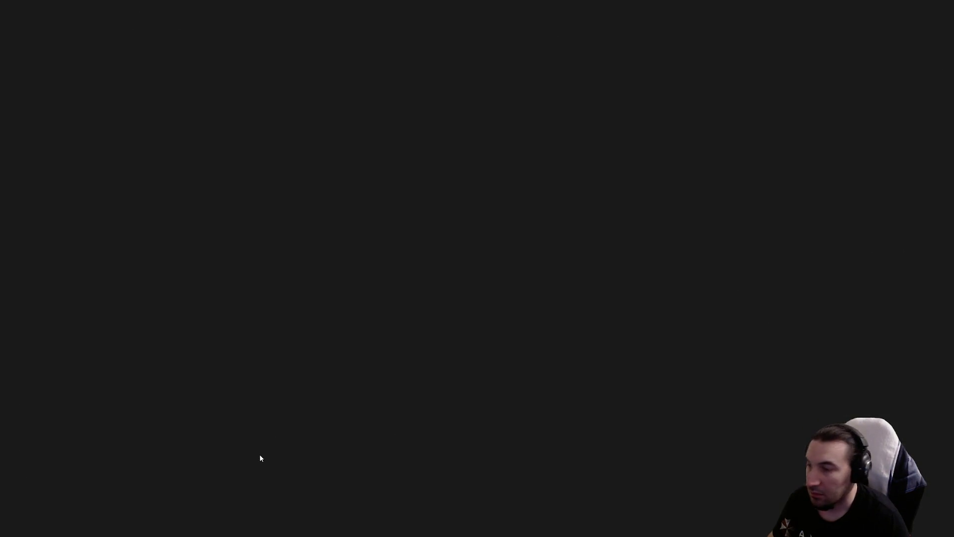
key("super")
key("super")
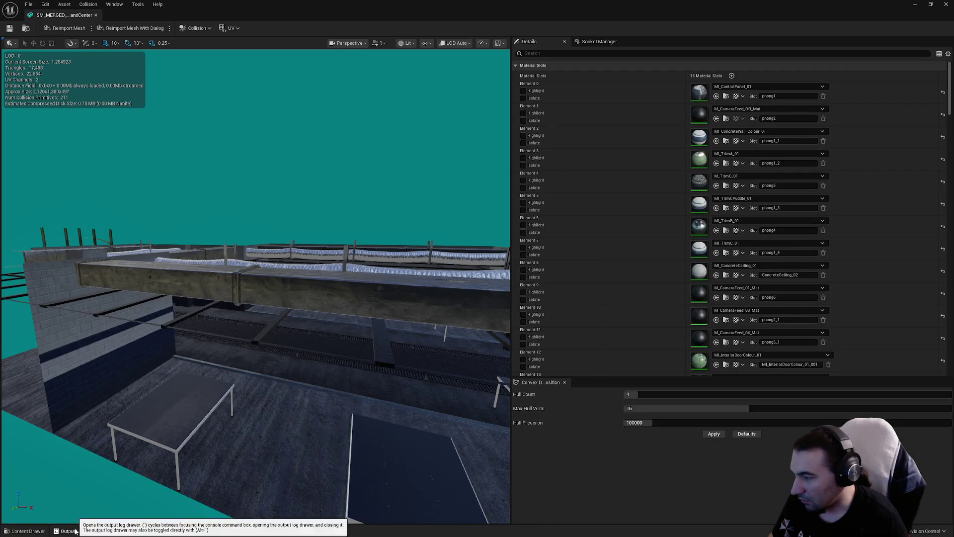
Check the output log, then enable collision on material section 13 of the merged mesh
left_click(69, 531)
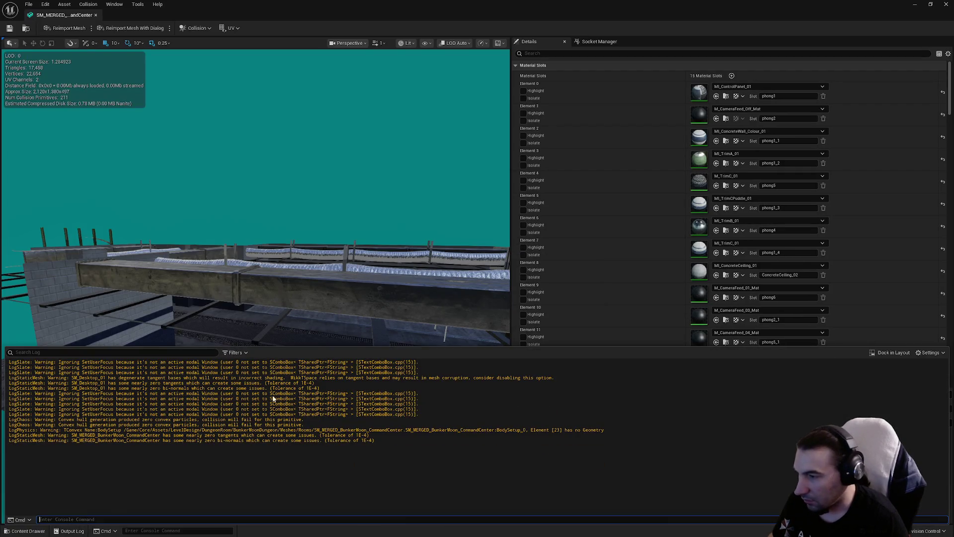
key("super")
key("super")
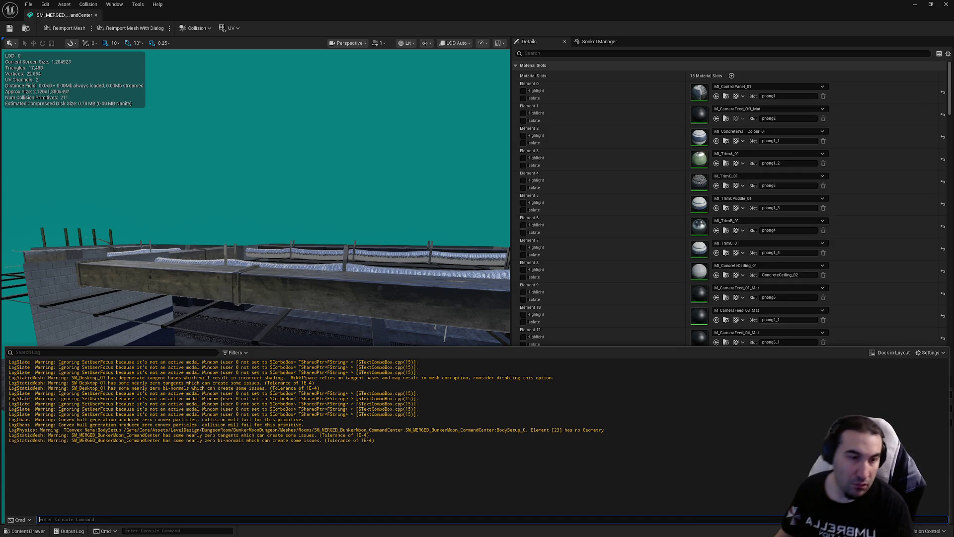
left_click(443, 192)
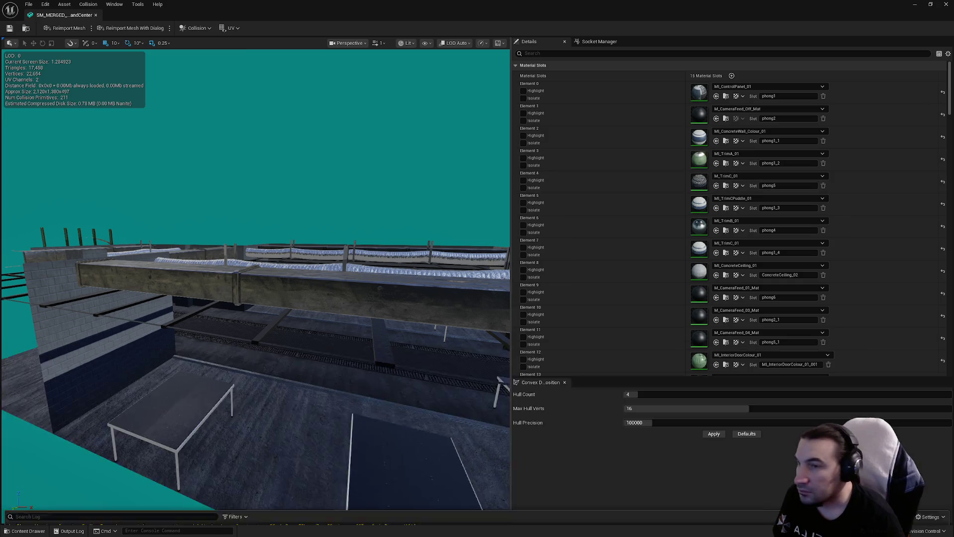
left_click_drag(442, 192, 432, 209)
scroll(615, 189, "down", 10)
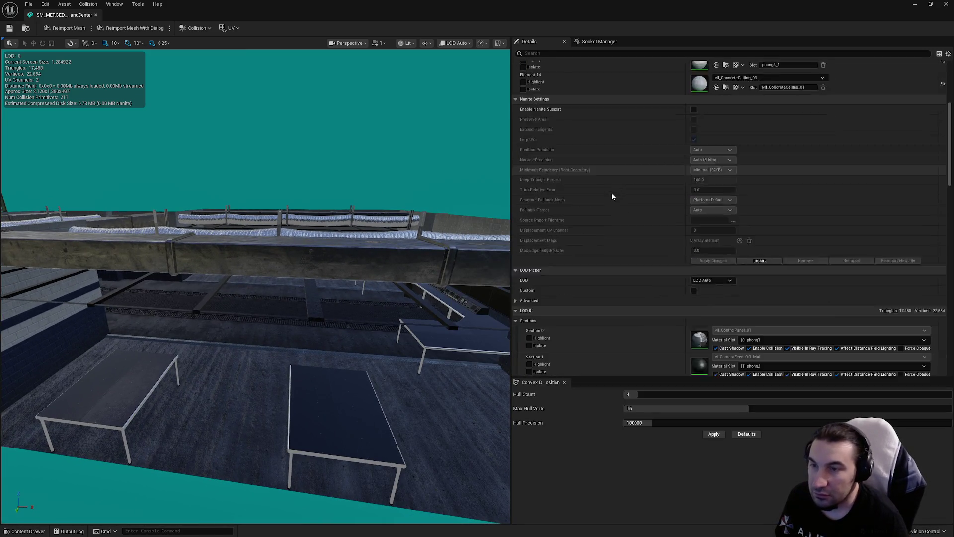
scroll(622, 186, "down", 5)
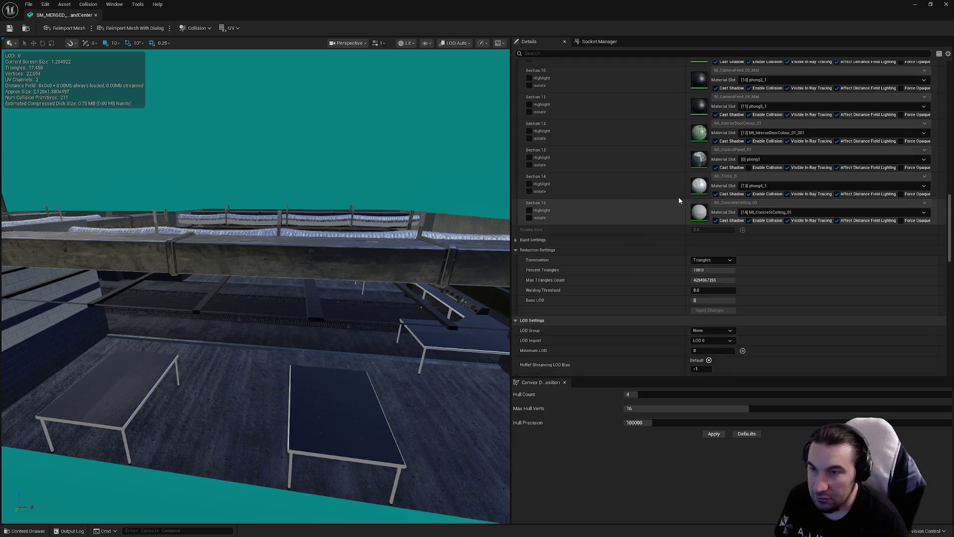
left_click(749, 168)
scroll(751, 243, "down", 4)
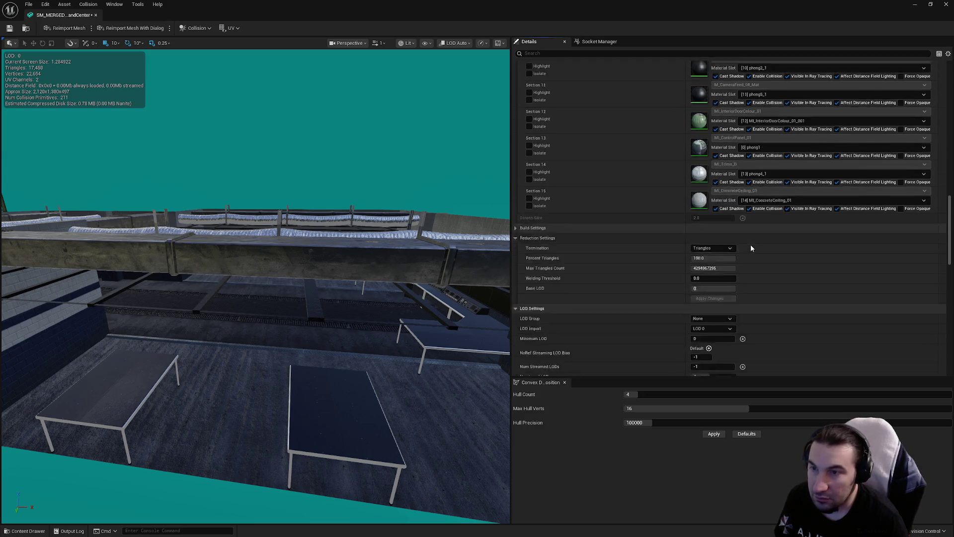
Set the merged mesh's LOD group to LargeProp, confirm, and close the editor
left_click(708, 235)
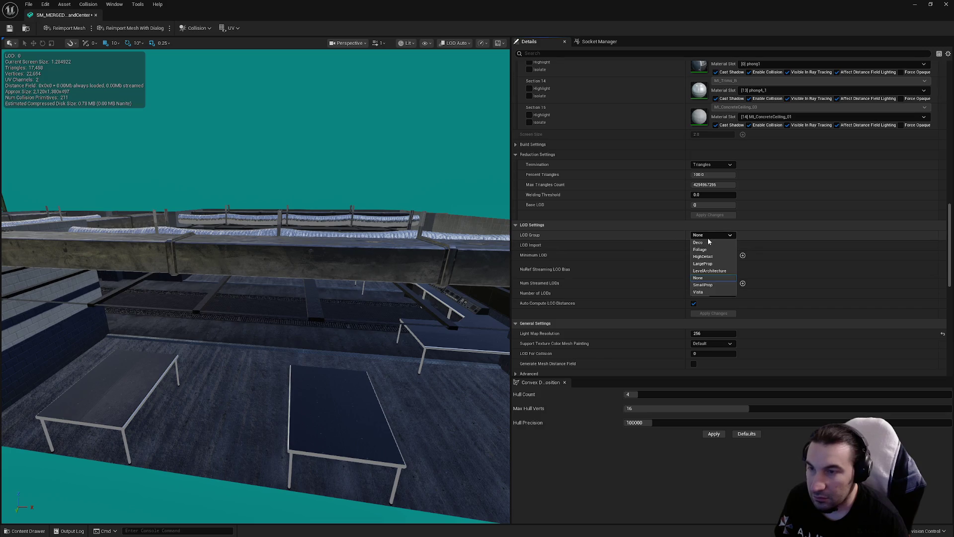
left_click(713, 264)
left_click(534, 287)
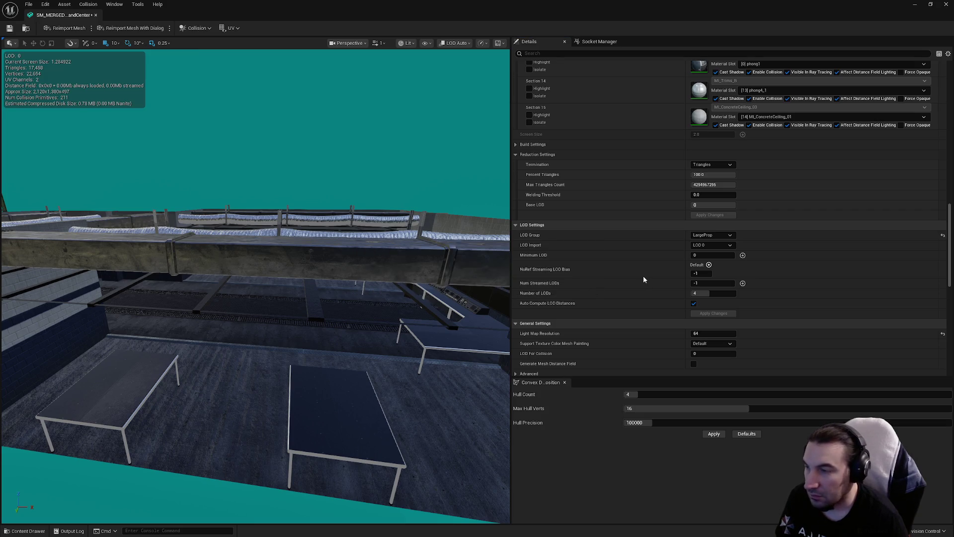
scroll(709, 293, "down", 4)
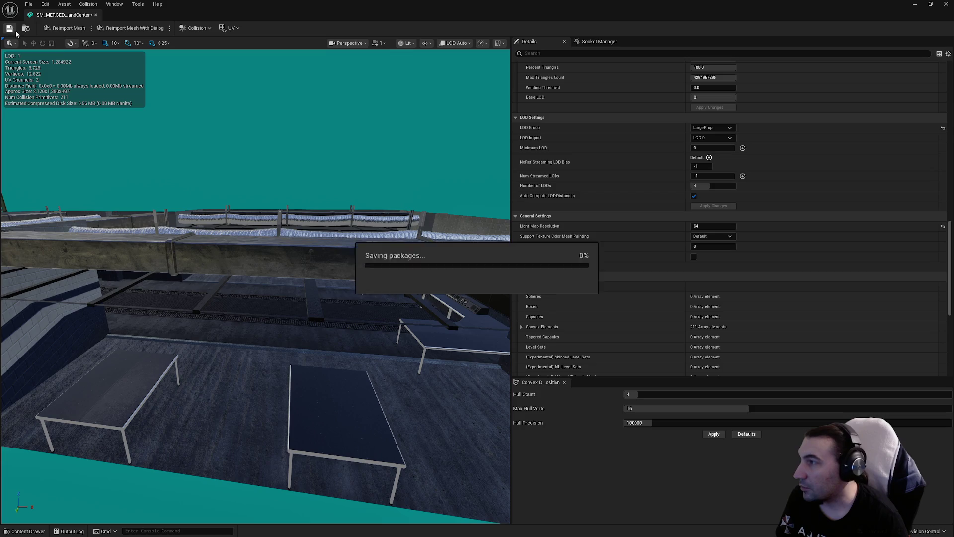
left_click(944, 5)
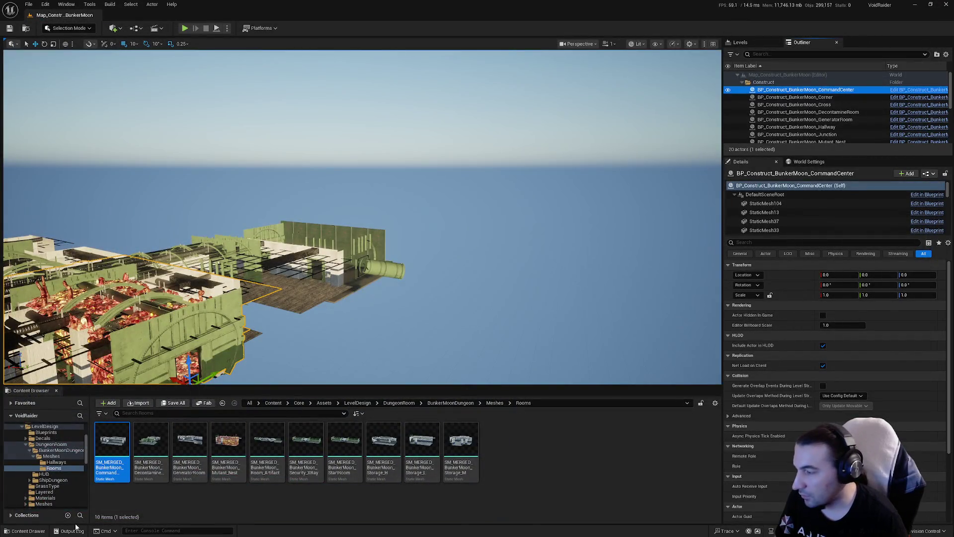
Clear the output log and briefly open and close the GeneratorRoom merged mesh
left_click(72, 530)
right_click(272, 441)
left_click(272, 441)
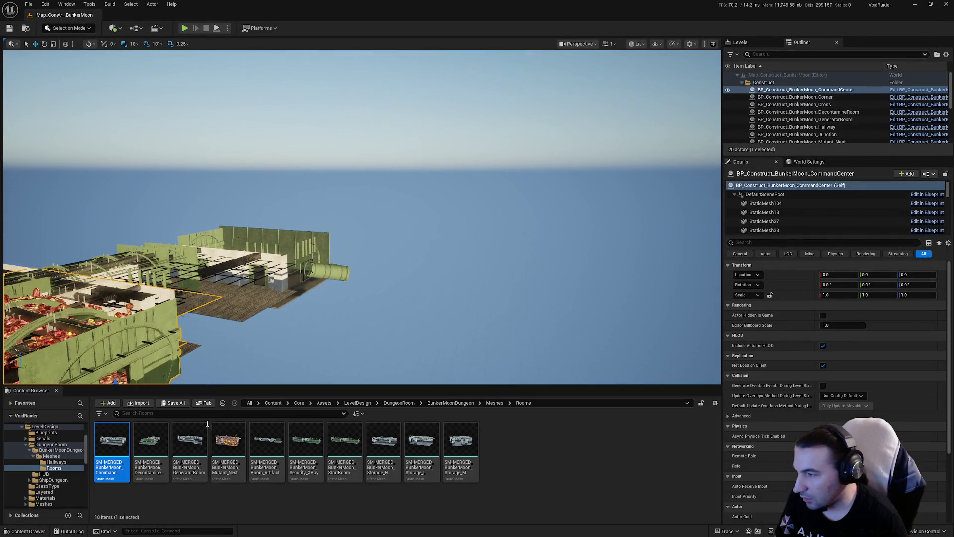
left_click(188, 442)
double_click(189, 442)
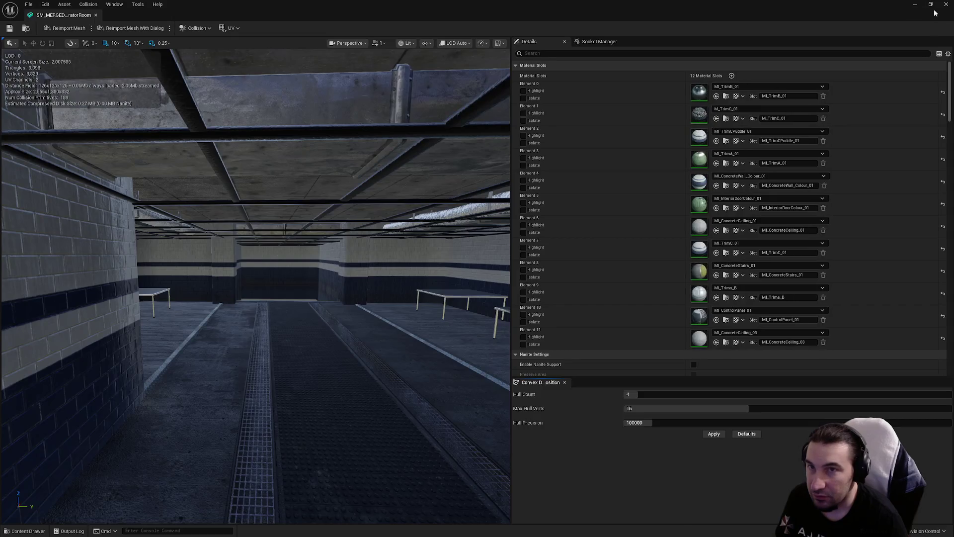
left_click(944, 5)
left_click(66, 531)
left_click(66, 531)
Export the CommandCenter mesh as FBX to the desktop with default options, then un-maximise Unreal
left_click(118, 445)
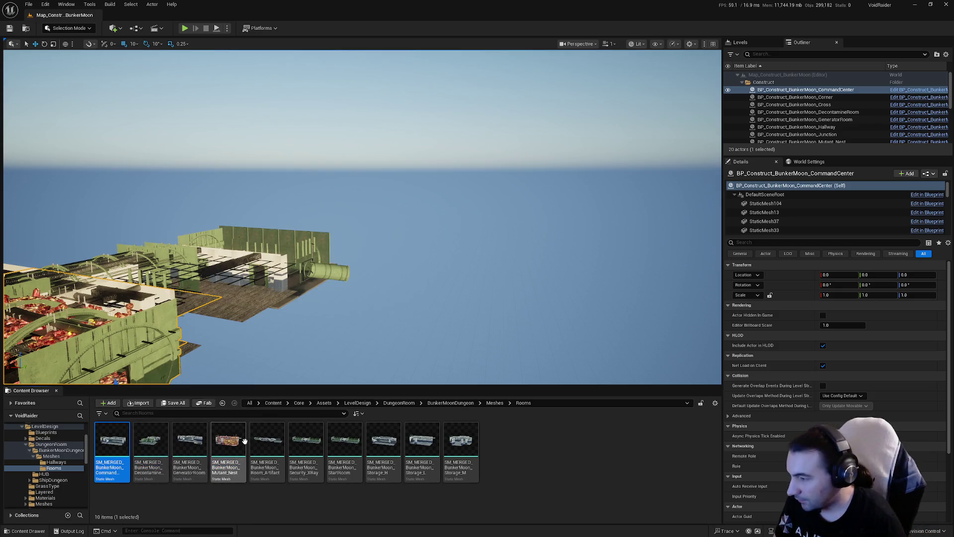
mouse_move(190, 438)
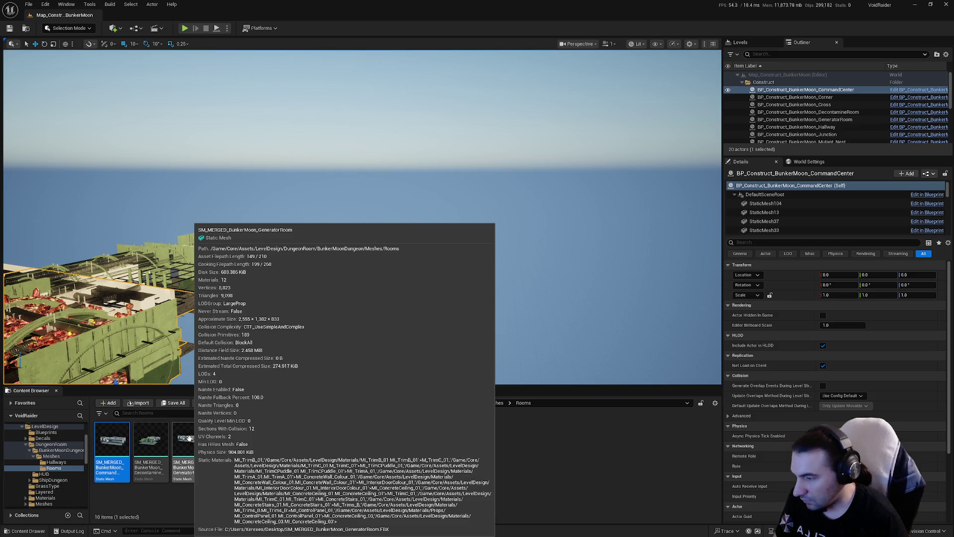
right_click(102, 447)
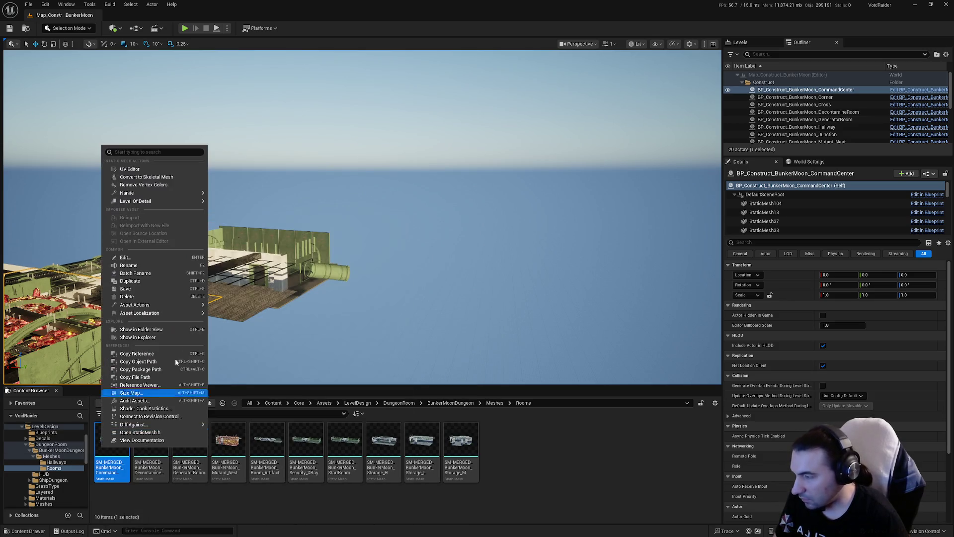
mouse_move(198, 306)
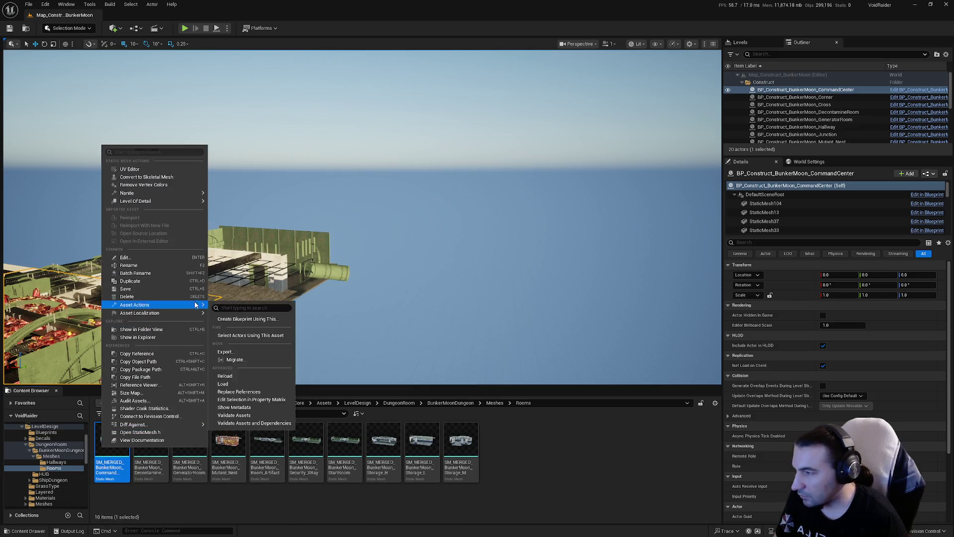
left_click(241, 354)
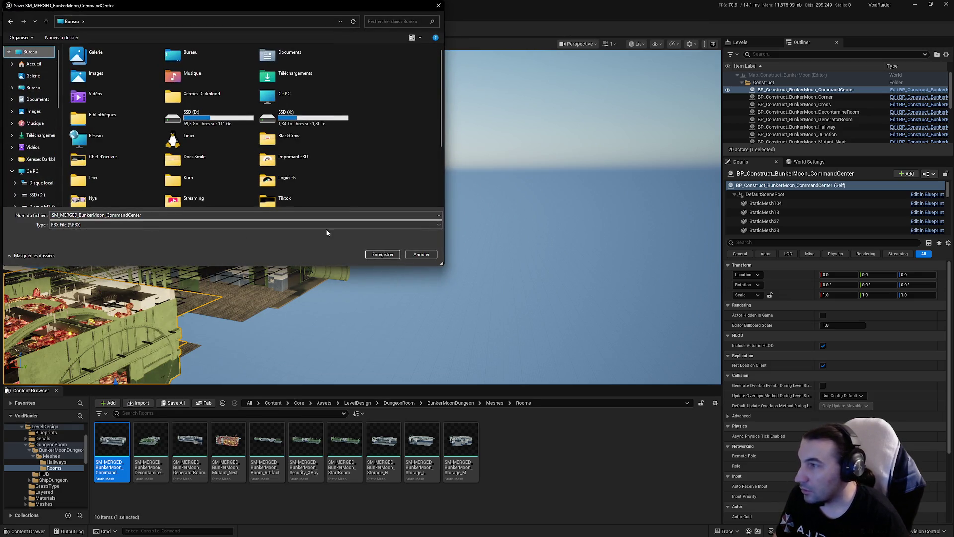
left_click(381, 254)
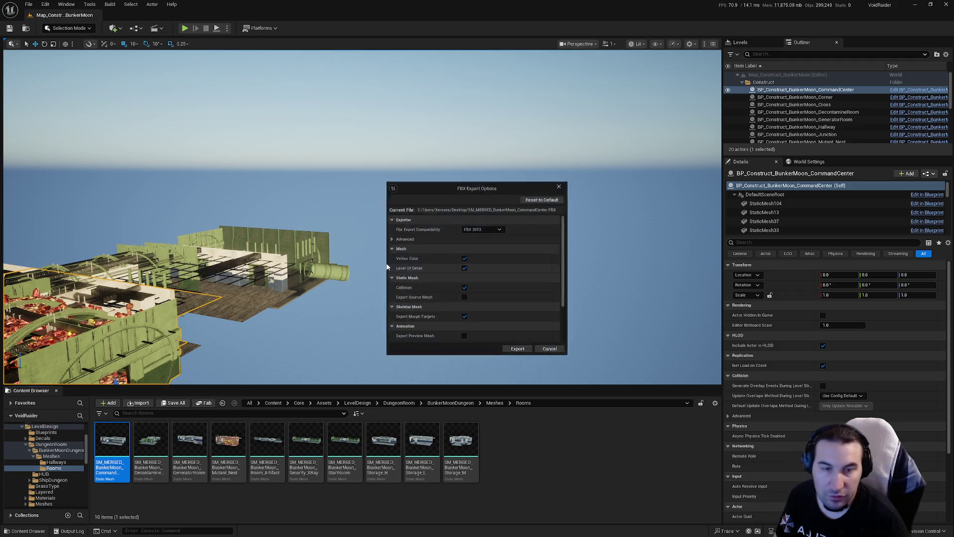
left_click(525, 352)
mouse_move(426, 9)
left_mouse_down()
mouse_move(476, 37)
mouse_move(452, 59)
left_mouse_up()
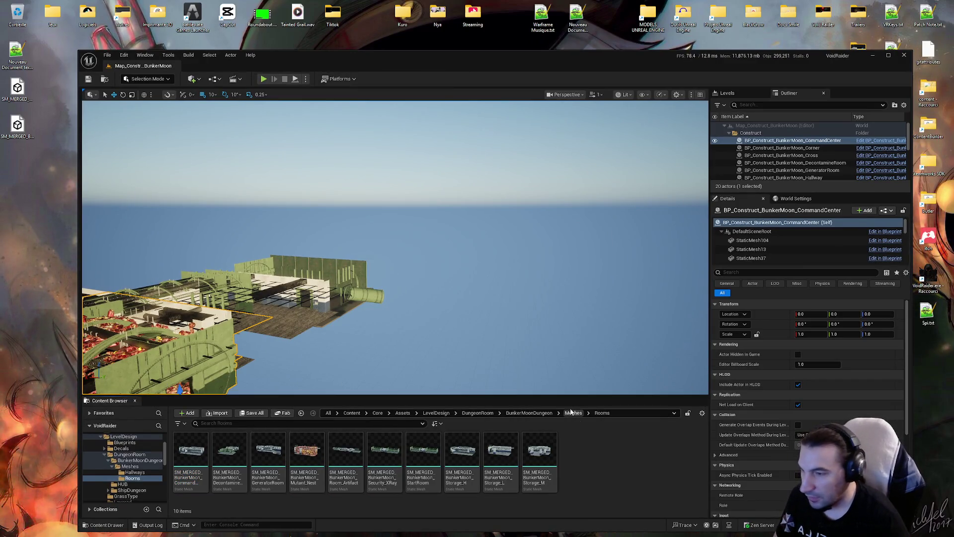
Return to the Meshes folder and launch Blender from the Steam library
left_click(573, 413)
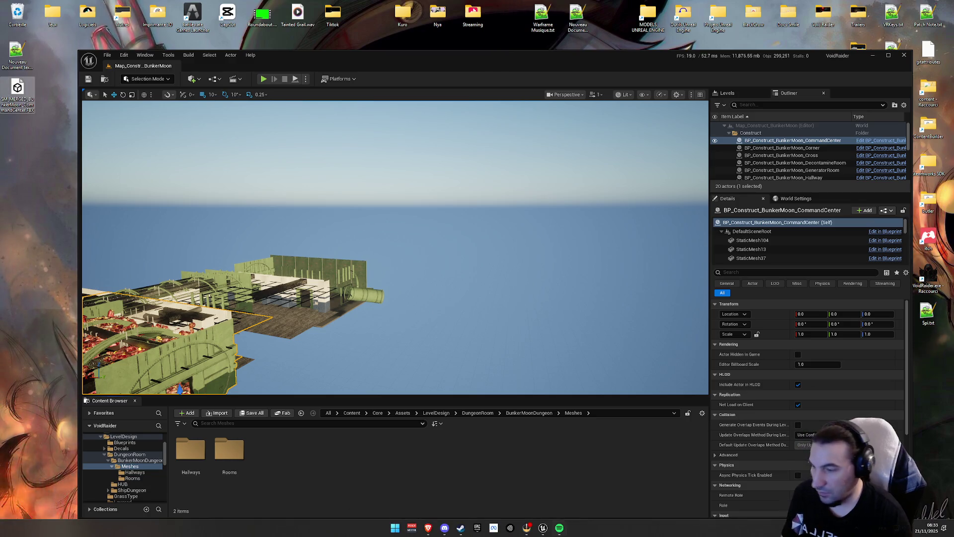
left_click(461, 527)
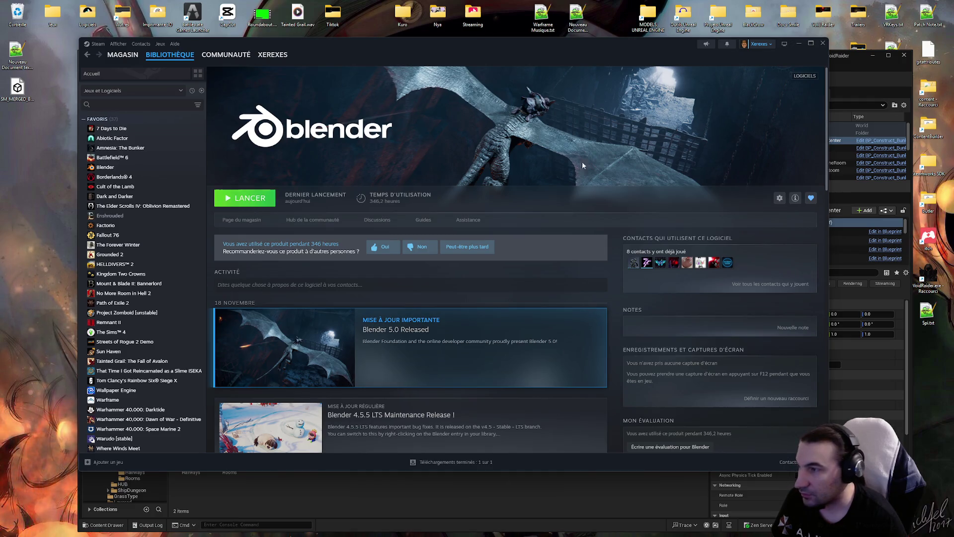
left_click(797, 45)
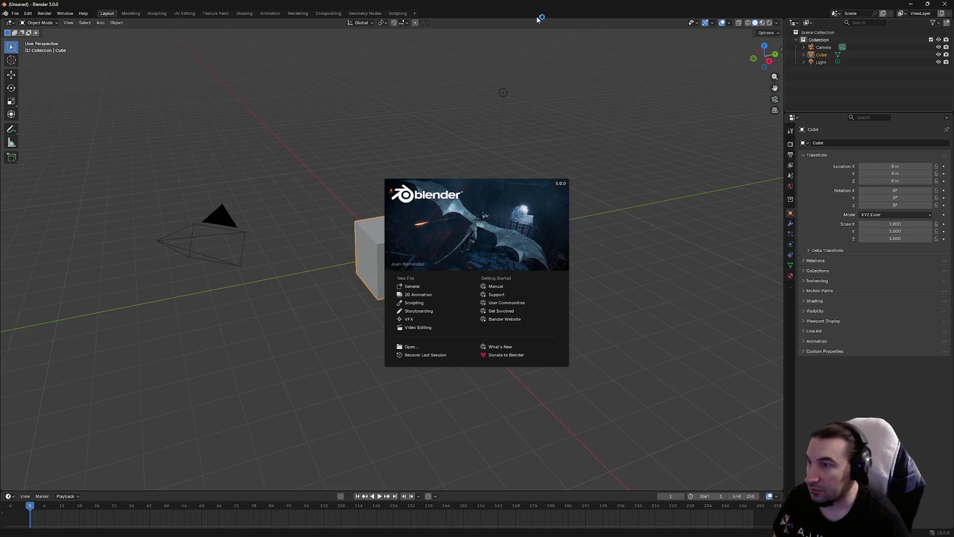
left_click(280, 89)
Clear Blender's default scene and drag the CommandCenter FBX from the desktop into it
key("Delete")
mouse_move(547, 5)
left_mouse_down()
mouse_move(525, 26)
mouse_move(514, 22)
left_mouse_up()
left_click_drag(34, 86, 383, 187)
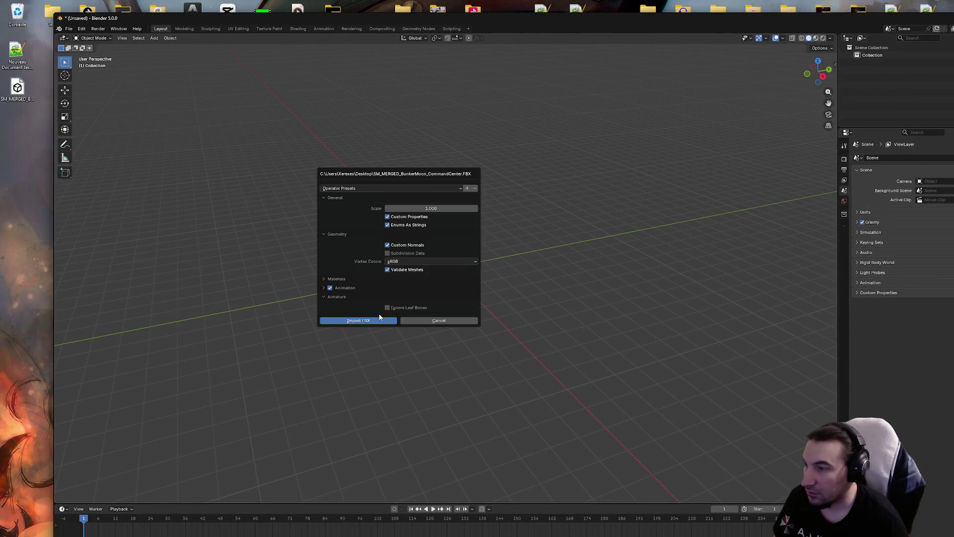
Import the CommandCenter FBX into Blender and delete its UCX collision mesh
left_click(368, 320)
double_click(556, 18)
left_click(831, 55)
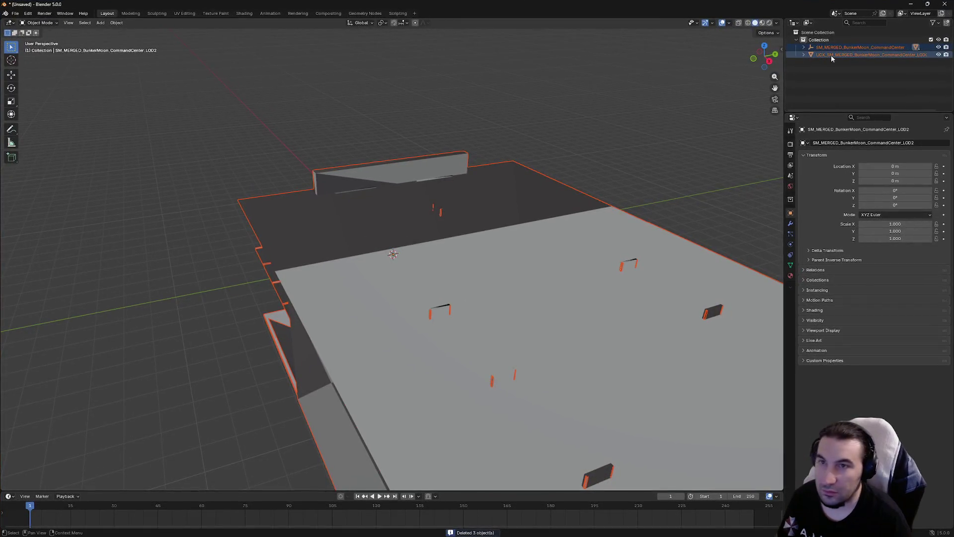
key("Delete")
Delete the LOD1 through LOD3 meshes from the CommandCenter hierarchy
left_click(803, 47)
left_click(844, 62)
left_click(860, 77, "shift")
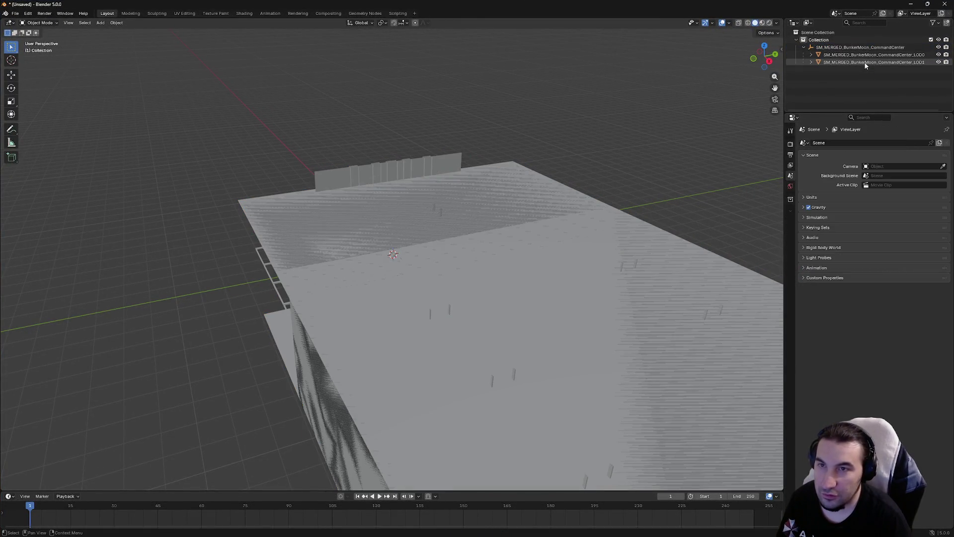
key("Delete")
Make LOD0 the active object and select all its geometry in Edit Mode
right_click(328, 134)
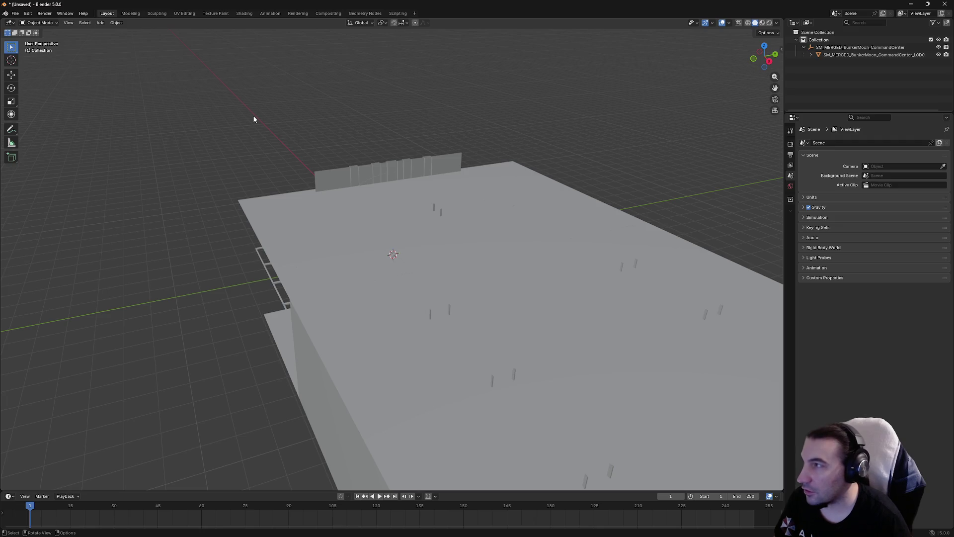
left_click(274, 197)
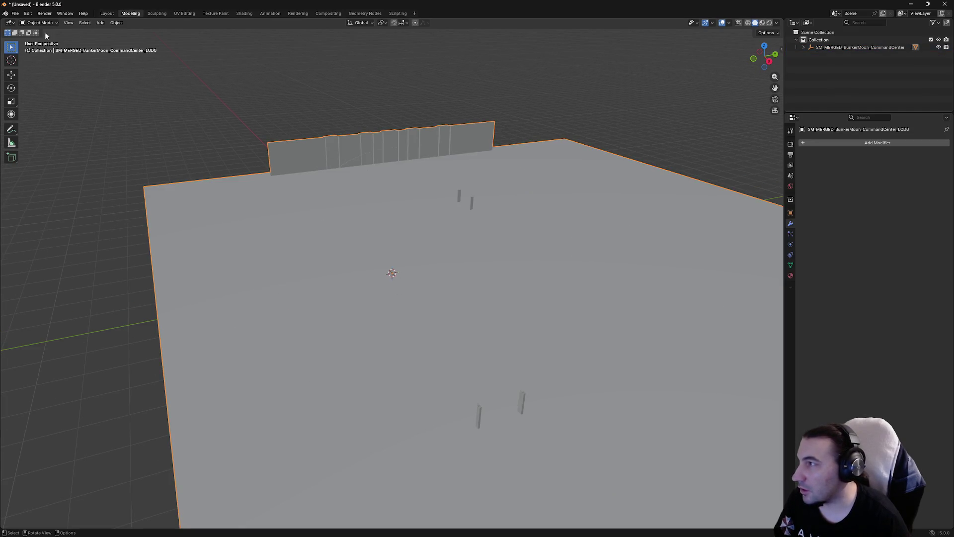
left_click(44, 40)
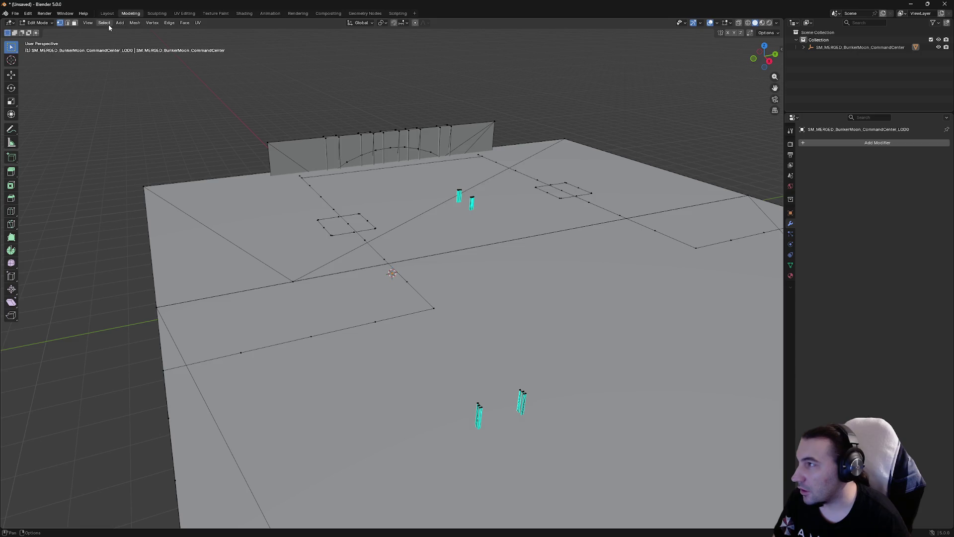
key("a")
left_click(133, 23)
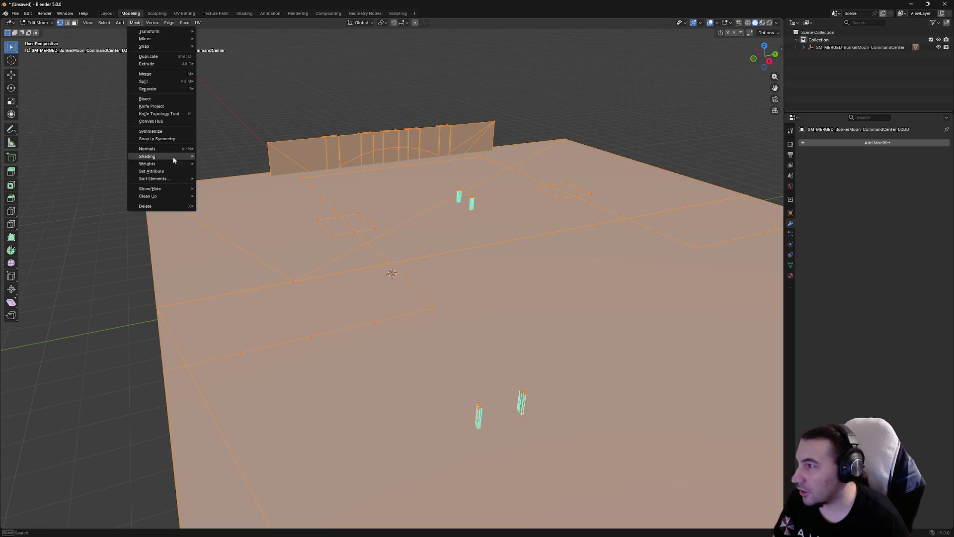
Run Delete Loose and Degenerate Dissolve on the LOD0 mesh
mouse_move(175, 195)
left_click(213, 197)
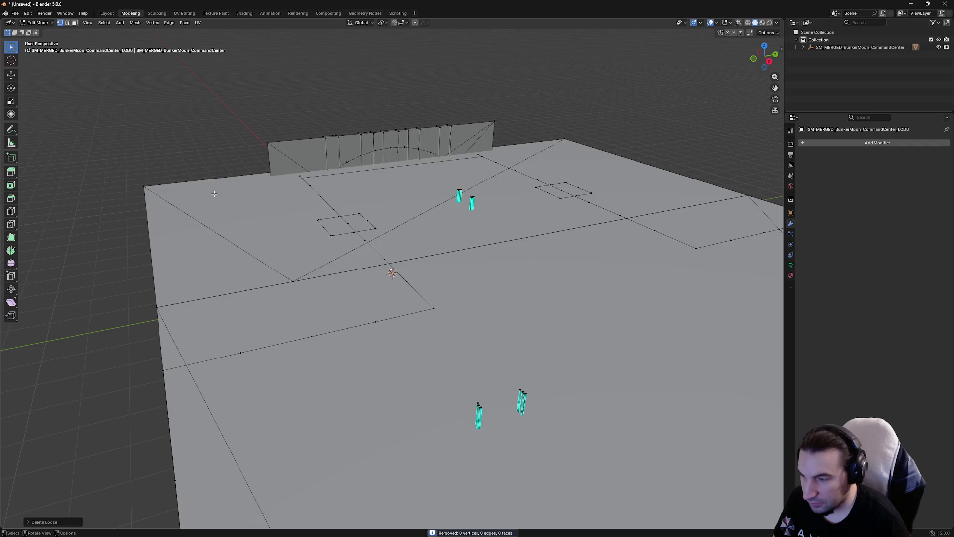
left_click(134, 23)
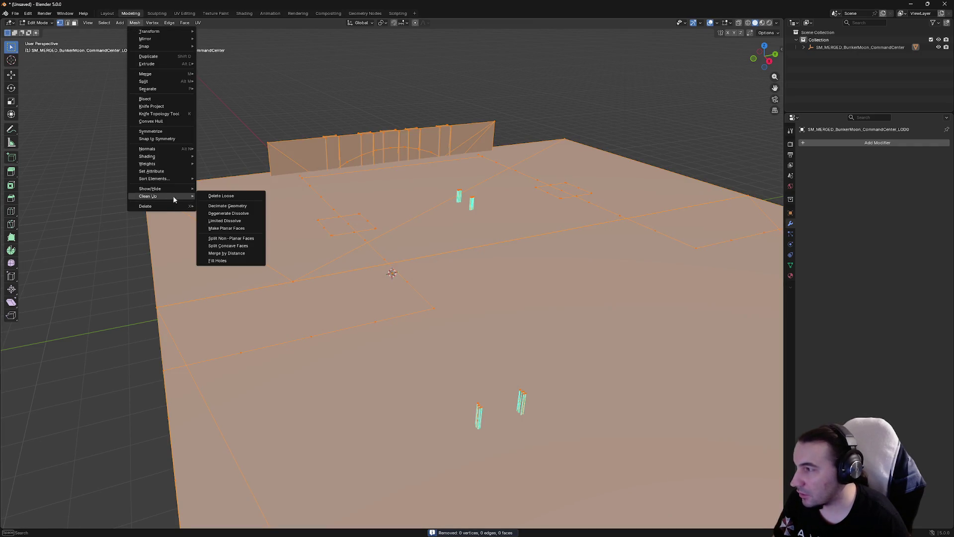
left_click(247, 216)
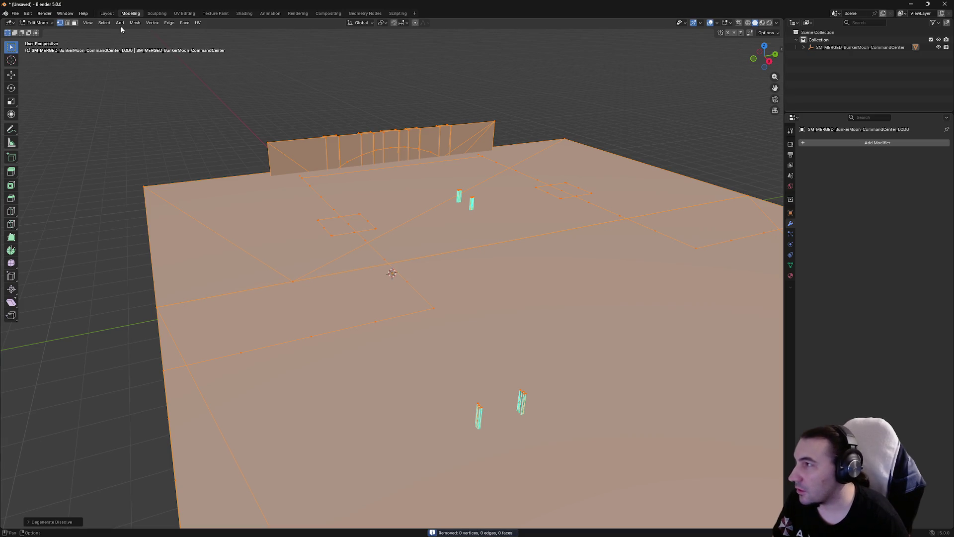
Merge by Distance to remove 173 duplicate vertices, then deselect all and inspect the roof
left_click(134, 23)
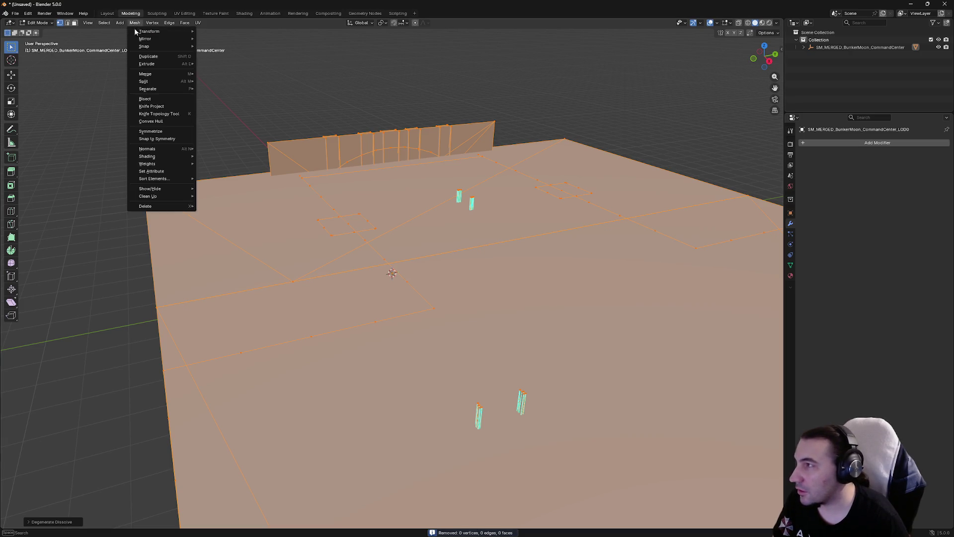
mouse_move(176, 197)
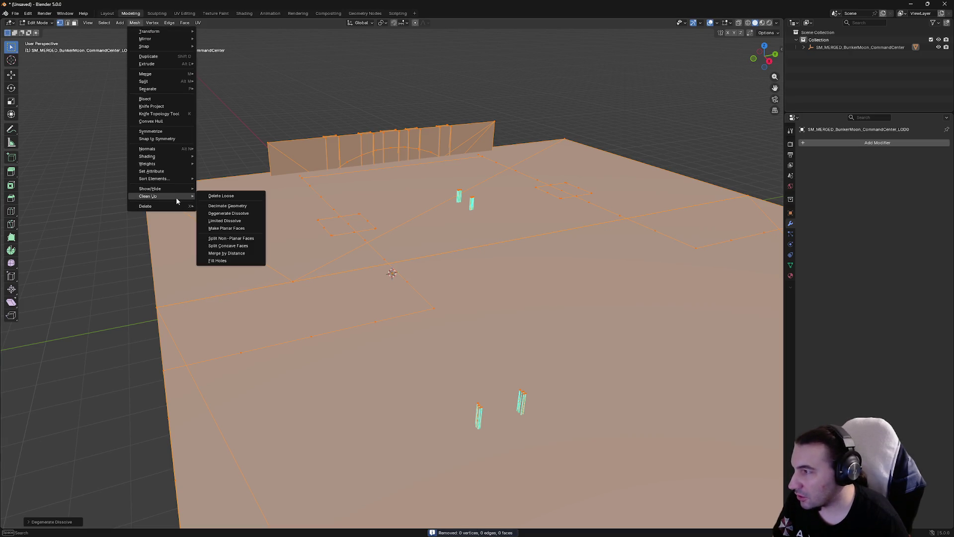
left_click(230, 254)
scroll(221, 197, "down", 5)
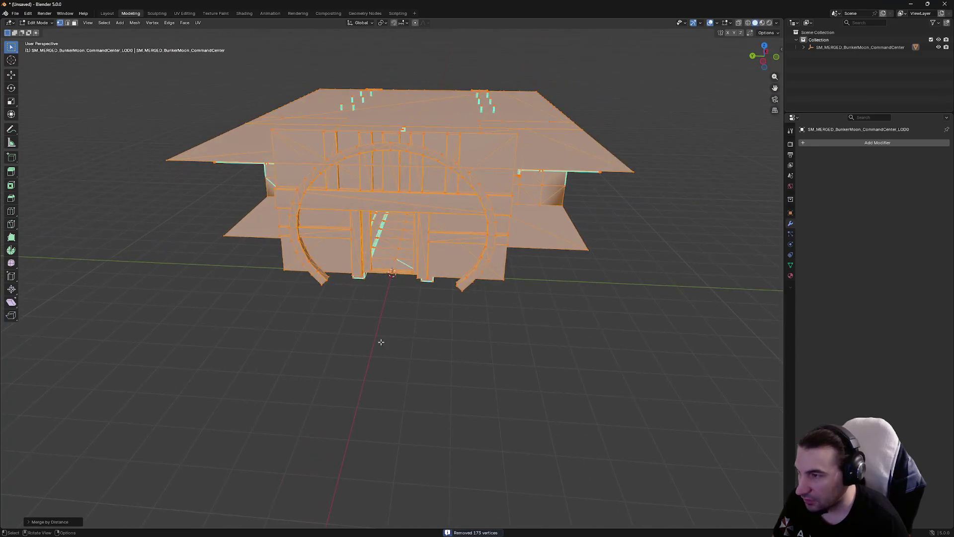
key("alt+a")
mouse_move(510, 295)
left_mouse_down()
mouse_move(482, 303)
mouse_move(512, 249)
mouse_move(554, 228)
mouse_move(618, 253)
mouse_move(606, 287)
mouse_move(628, 294)
mouse_move(589, 304)
mouse_move(580, 320)
mouse_move(549, 319)
mouse_move(421, 250)
left_mouse_up()
Export the cleaned mesh over the Desktop CommandCenter FBX, empty the scene, and minimise Blender
left_click(15, 14)
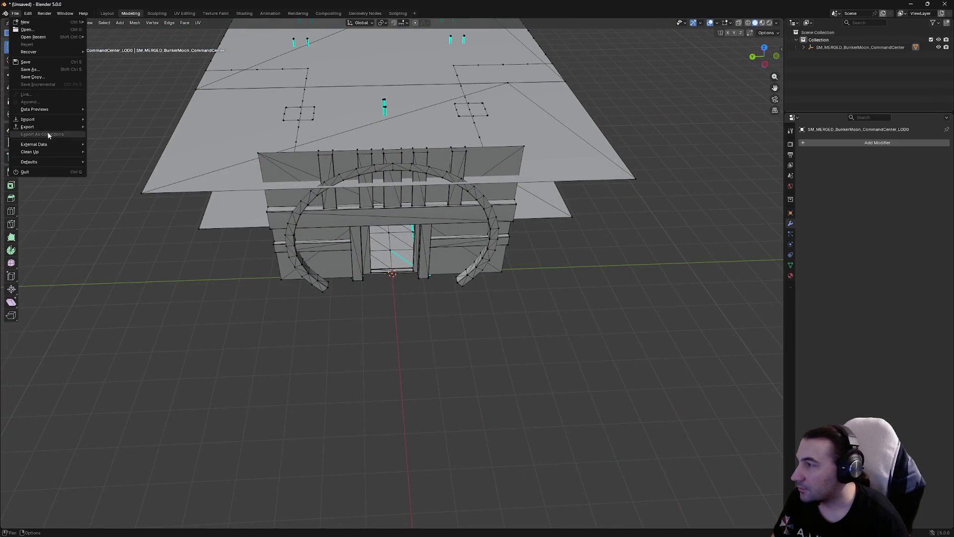
mouse_move(84, 128)
left_click(128, 187)
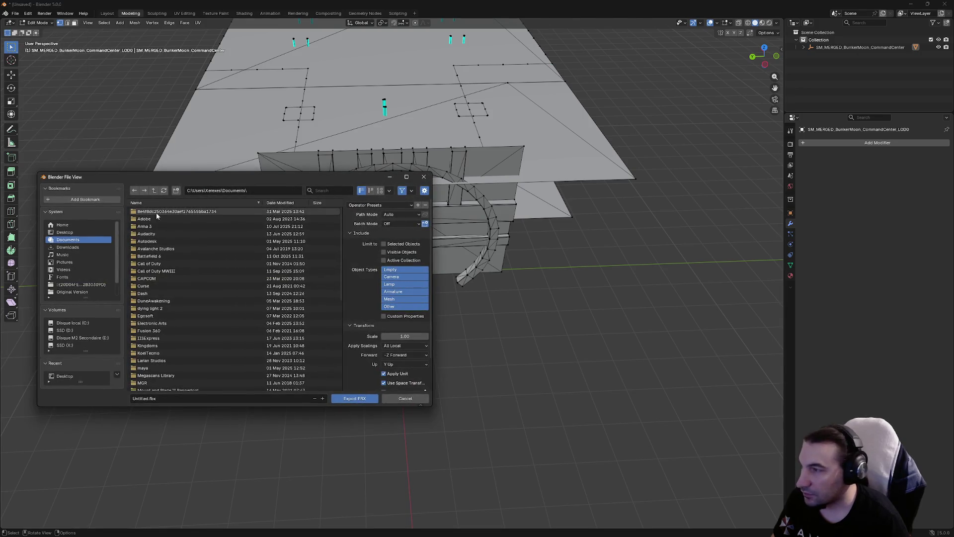
left_click(348, 398)
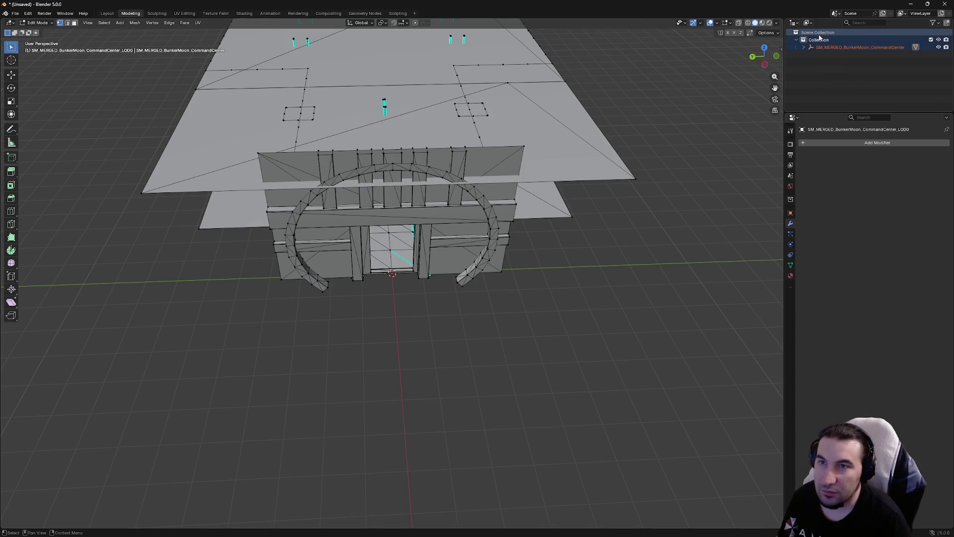
key("ctrl+z")
key("ctrl+z")
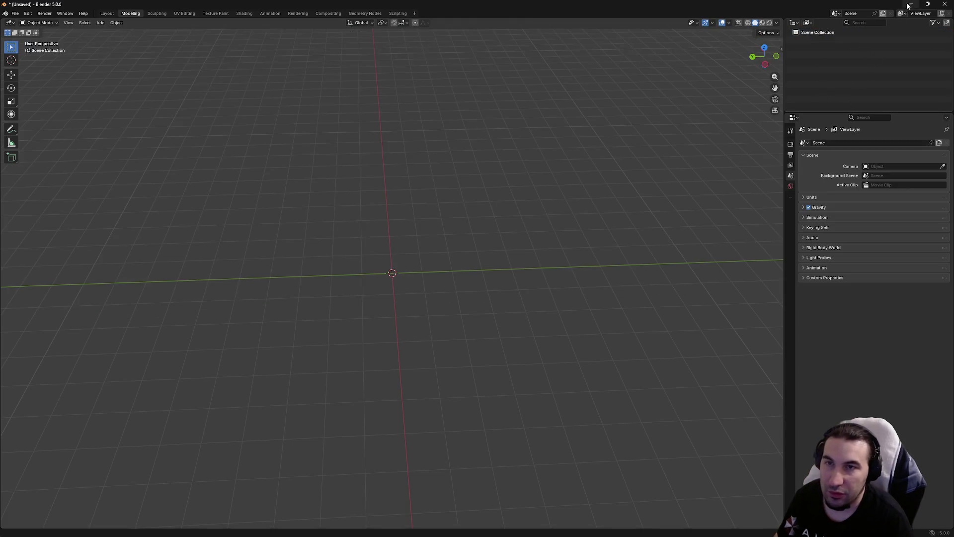
left_click(909, 5)
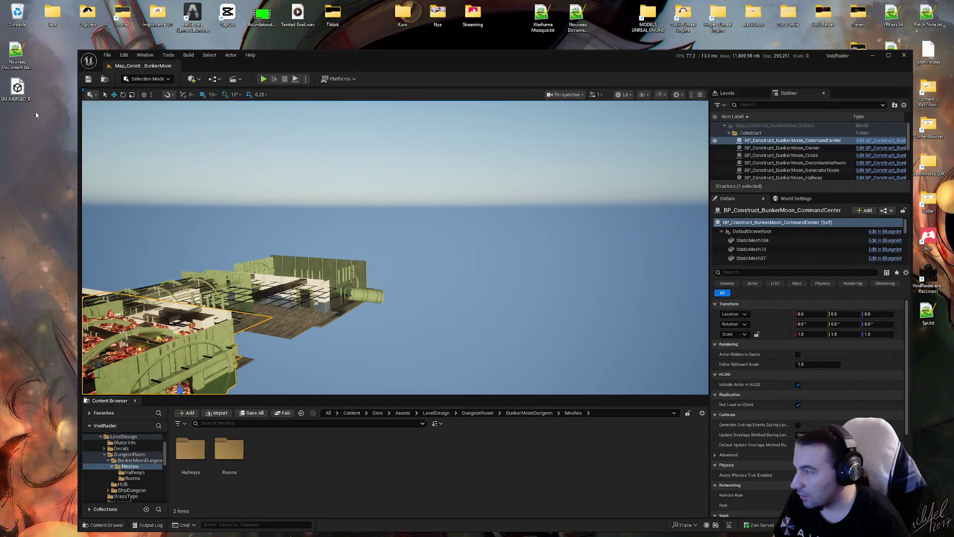
Import the cleaned FBX into Meshes and open SM_MERGED to review its 16 material slots
left_click(566, 385)
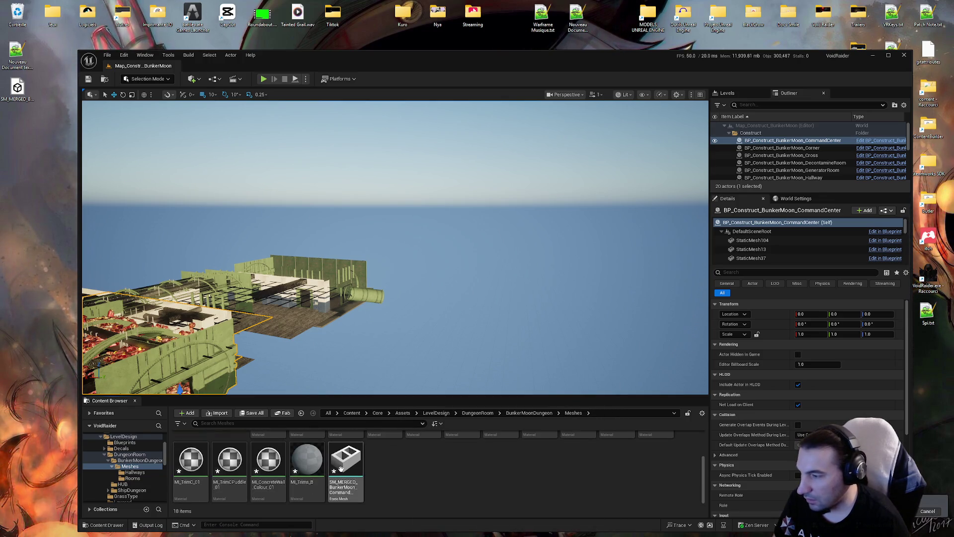
double_click(342, 468)
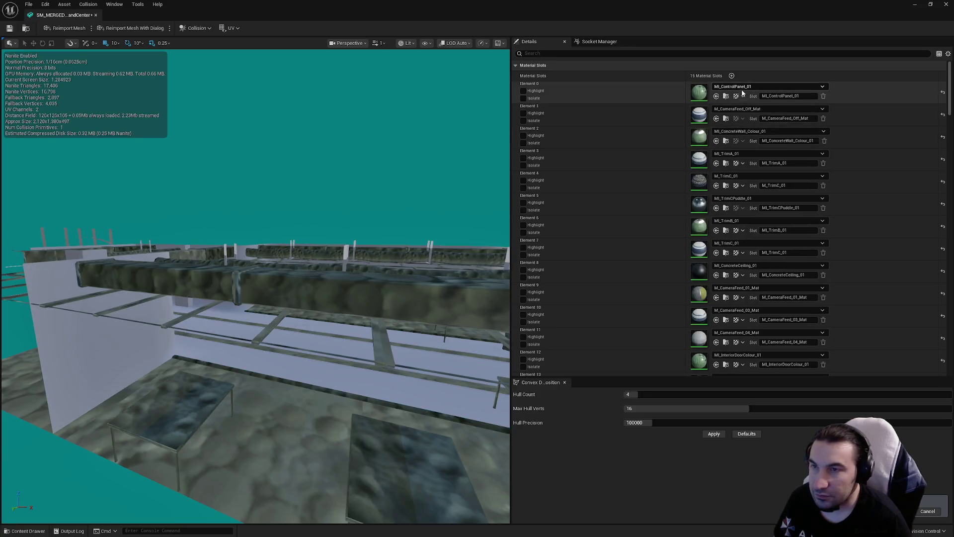
left_click(739, 89)
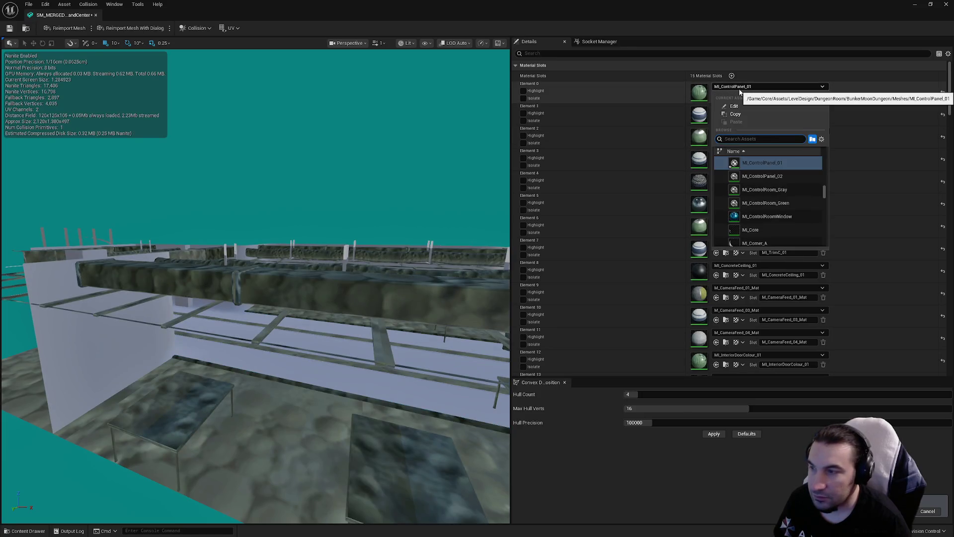
Assign MI_ConcreteWall_Colour_01 to Element 2, leaving Elements 0 and 3 unchanged
left_click(760, 163)
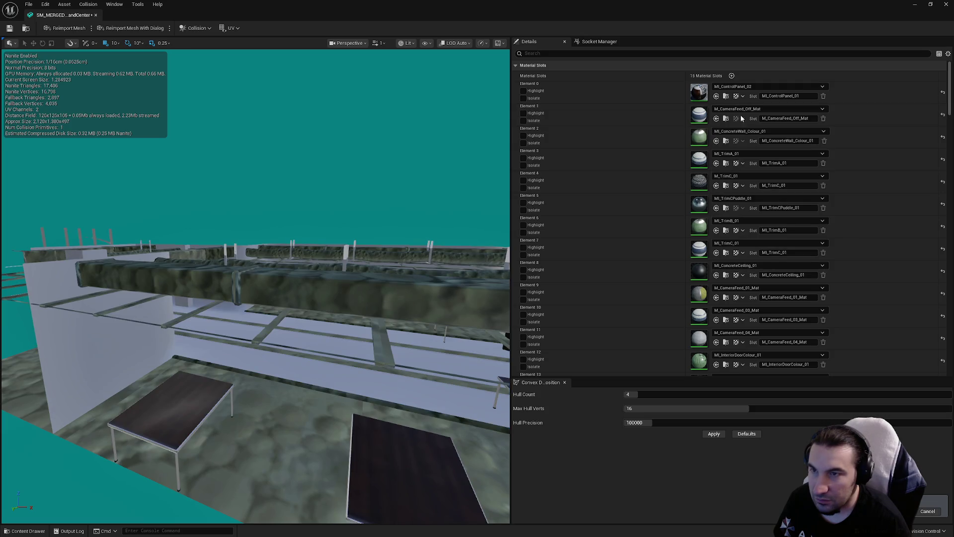
left_click(741, 131)
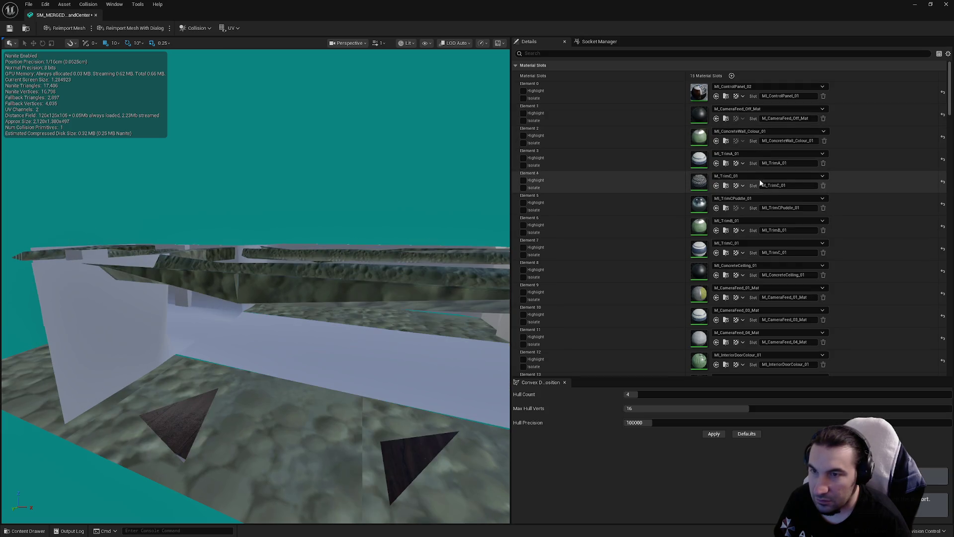
left_click(755, 132)
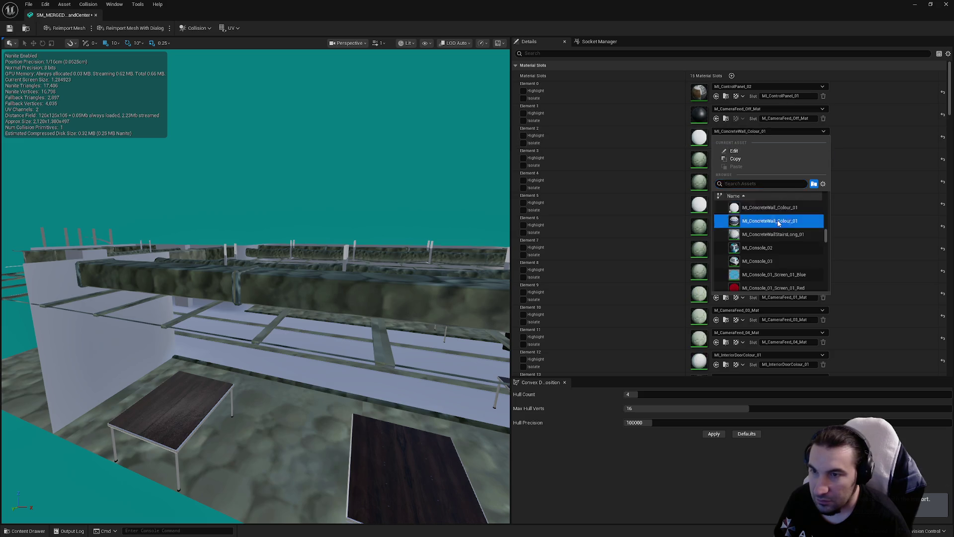
left_click(778, 223)
left_click(751, 154)
key("Escape")
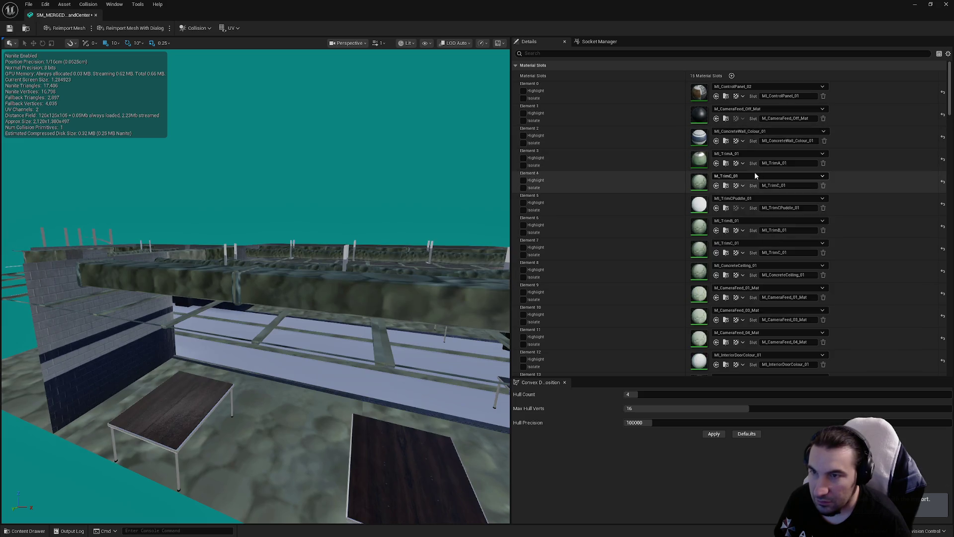
Assign MI_TrimCPuddle_01 to Element 4 and the striped MI_TrimCPuddle_01 to Element 5
left_click(754, 174)
left_click(781, 264)
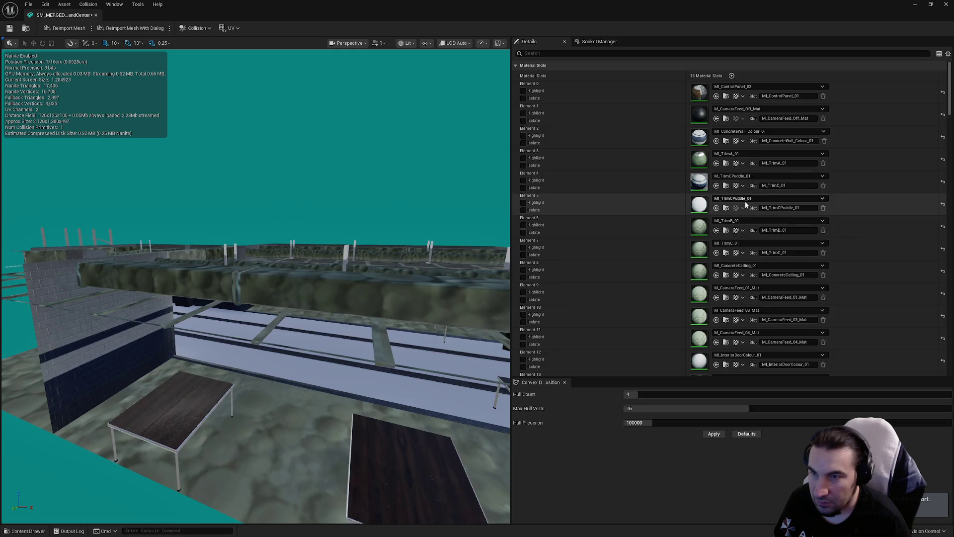
left_click(745, 198)
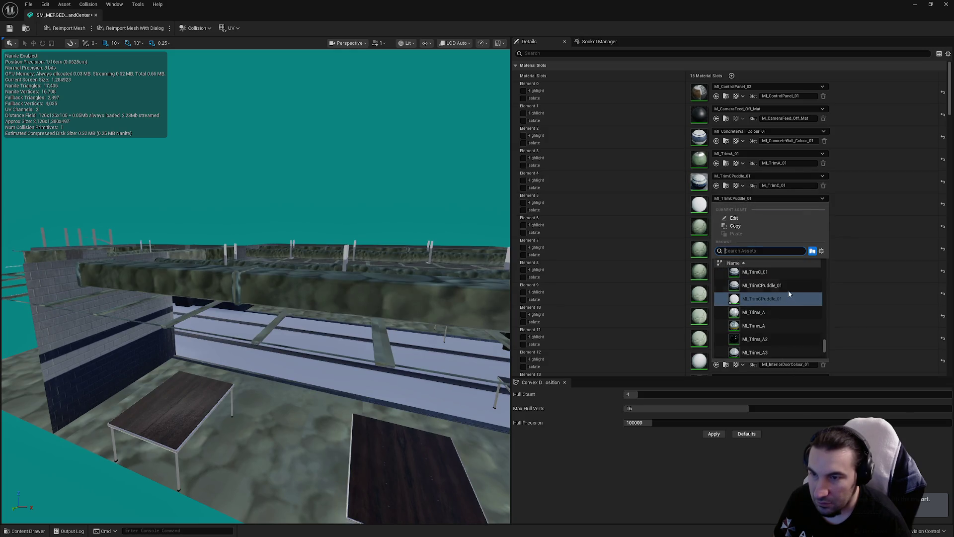
left_click(786, 288)
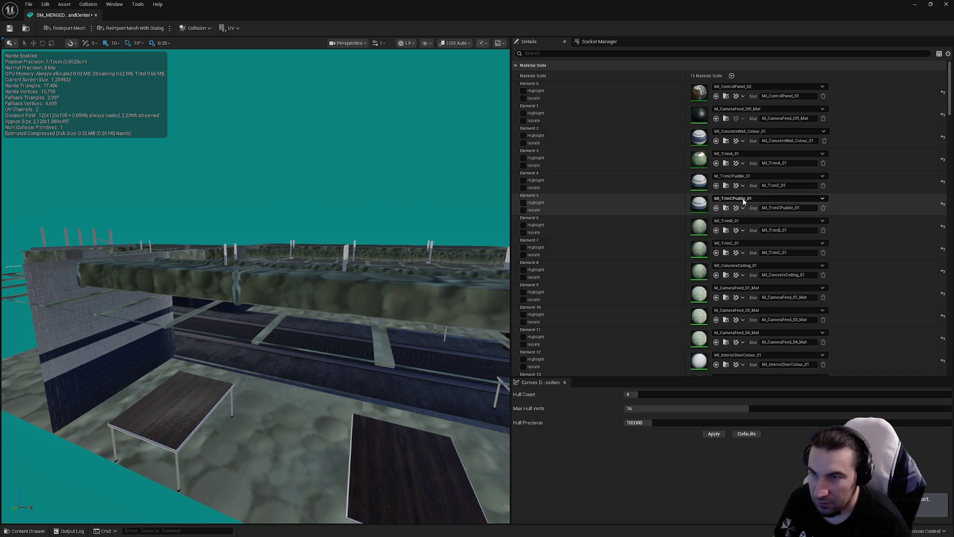
left_click(744, 199)
left_click(756, 285)
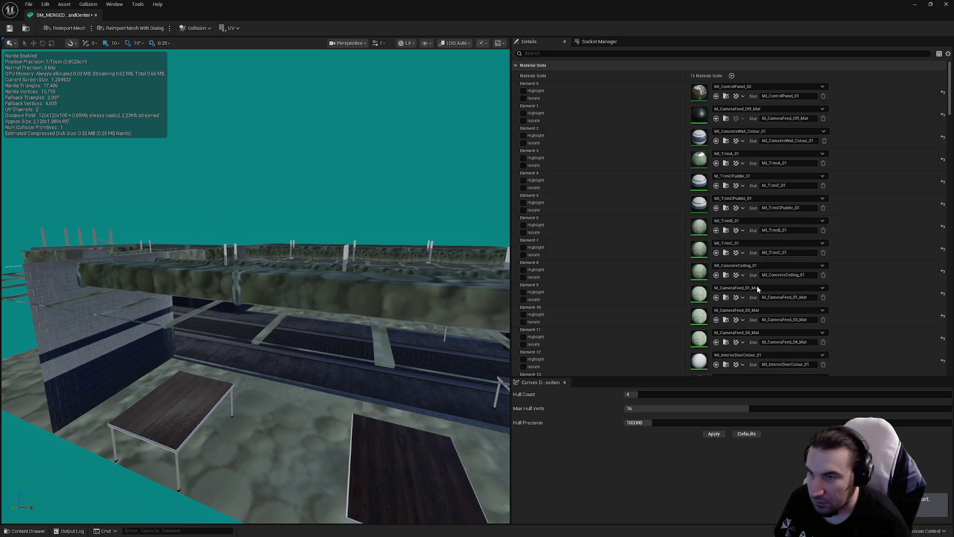
left_click(735, 201)
left_click(779, 289)
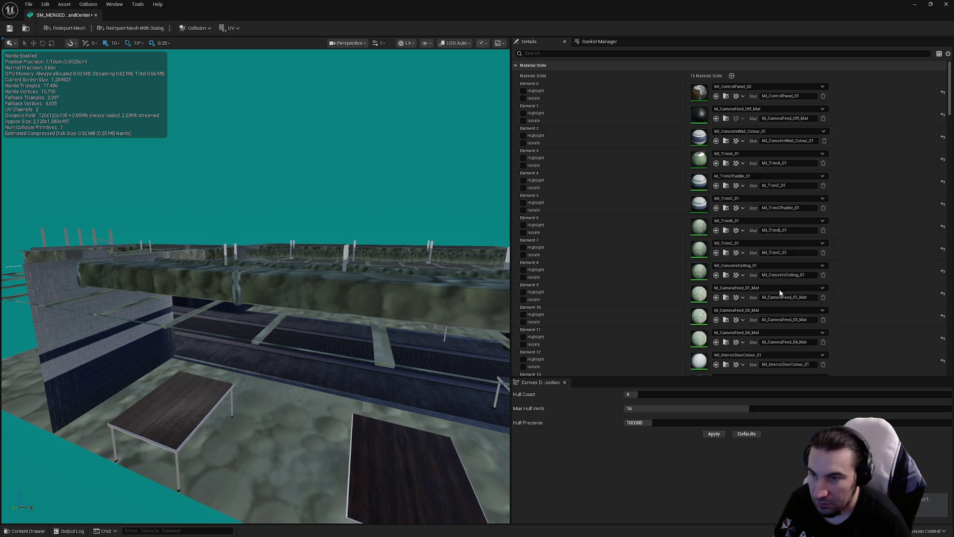
left_click(735, 201)
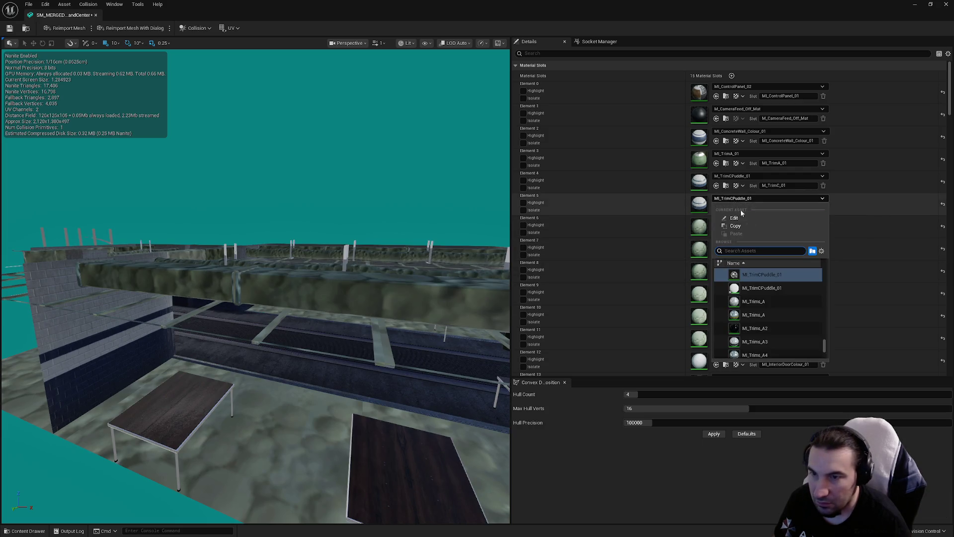
left_click(776, 288)
left_click(739, 200)
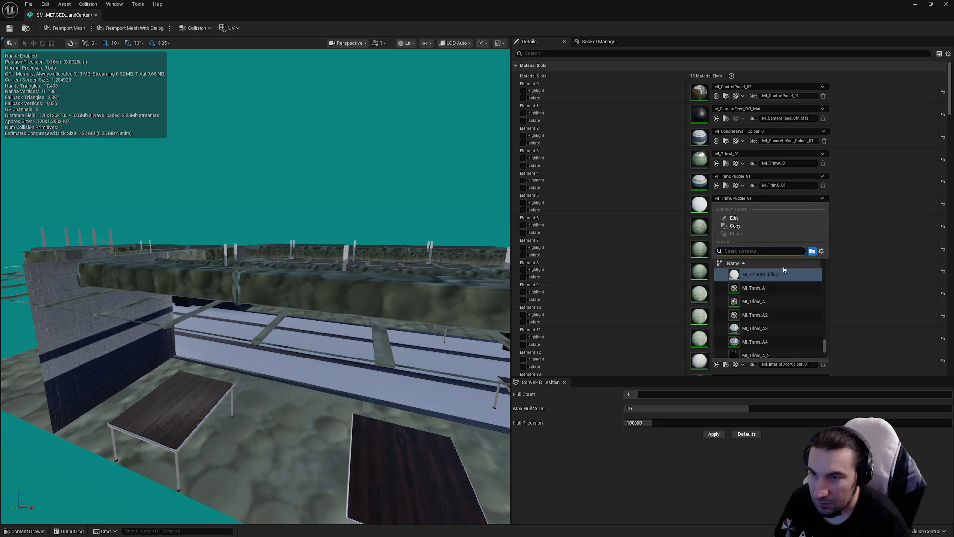
left_click(762, 274)
Assign MI_TrimB_01 to Element 6 and MI_TrimC_01 to Element 7
left_click(739, 220)
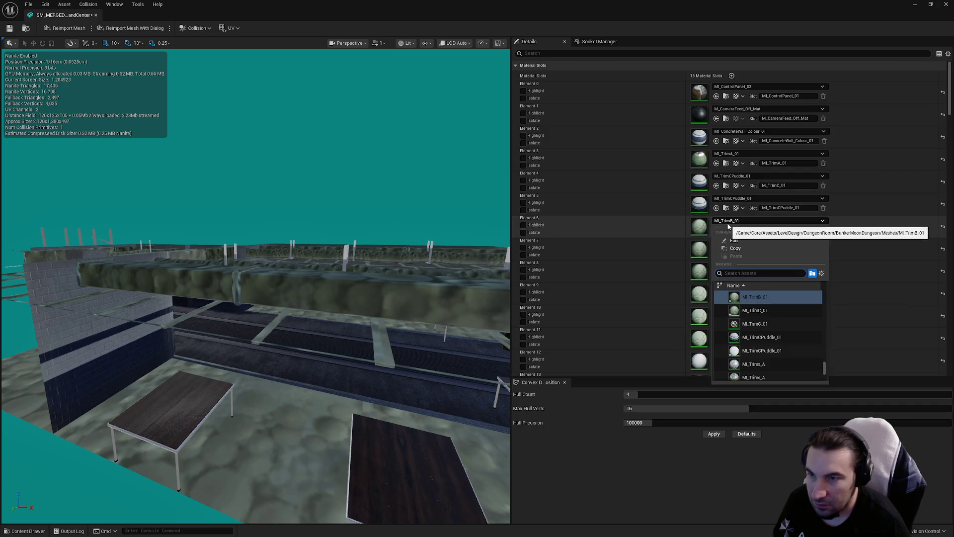
left_click(775, 322)
scroll(751, 258, "down", 1)
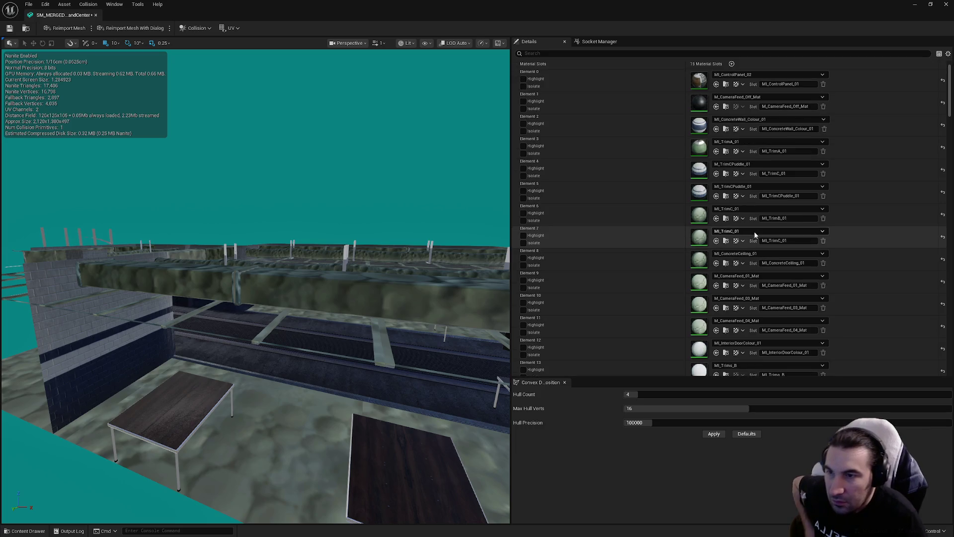
left_click(738, 209)
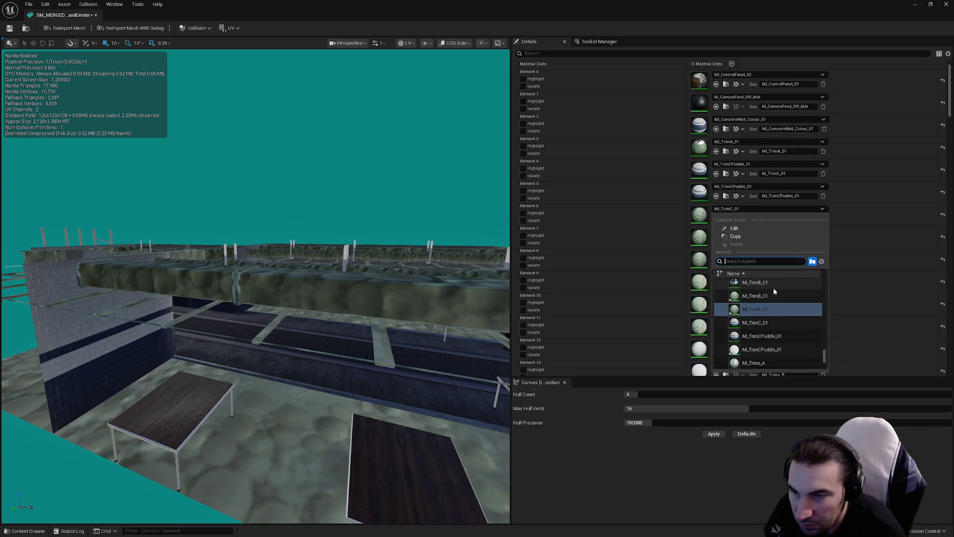
left_click(770, 283)
left_click(735, 231)
scroll(793, 311, "up", 1)
key("ctrl+y")
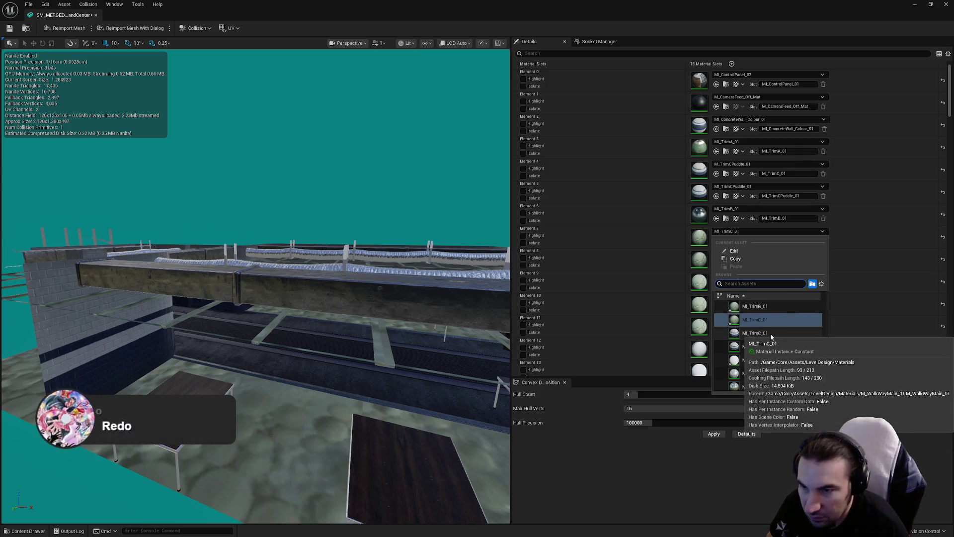
left_click(771, 333)
Assign MI_ConcreteCeiling_01 to Element 8 and camera-feed materials 01, 03, 04 to Elements 9–11
left_click(731, 254)
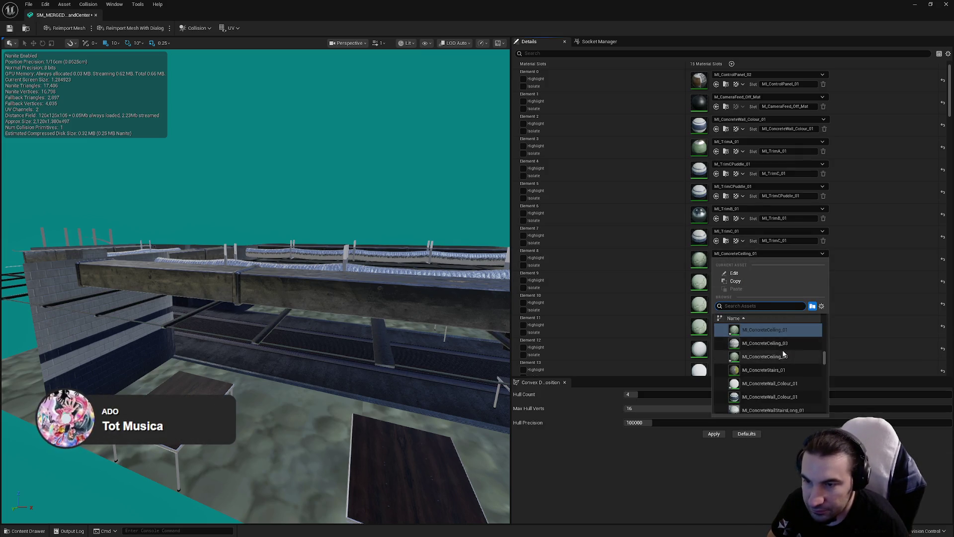
left_click(792, 330)
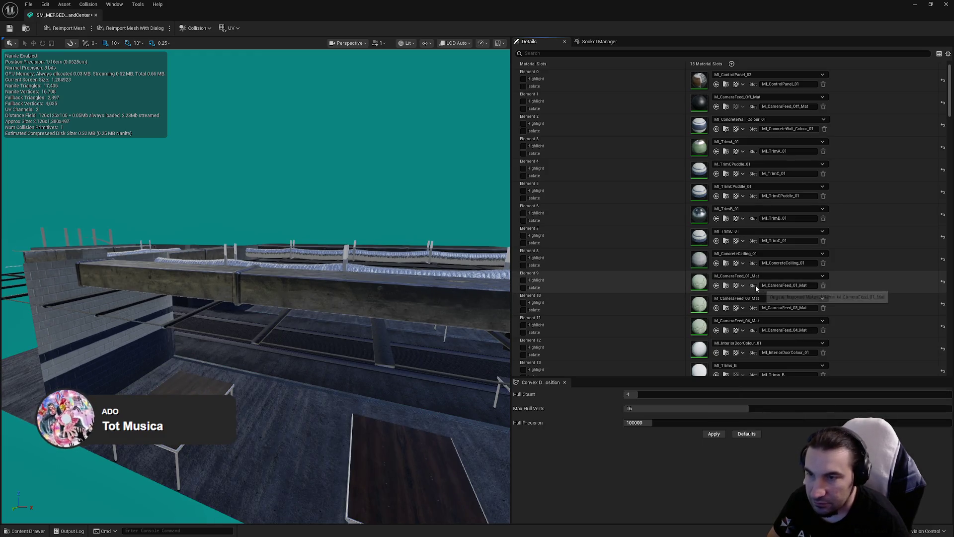
left_click(745, 276)
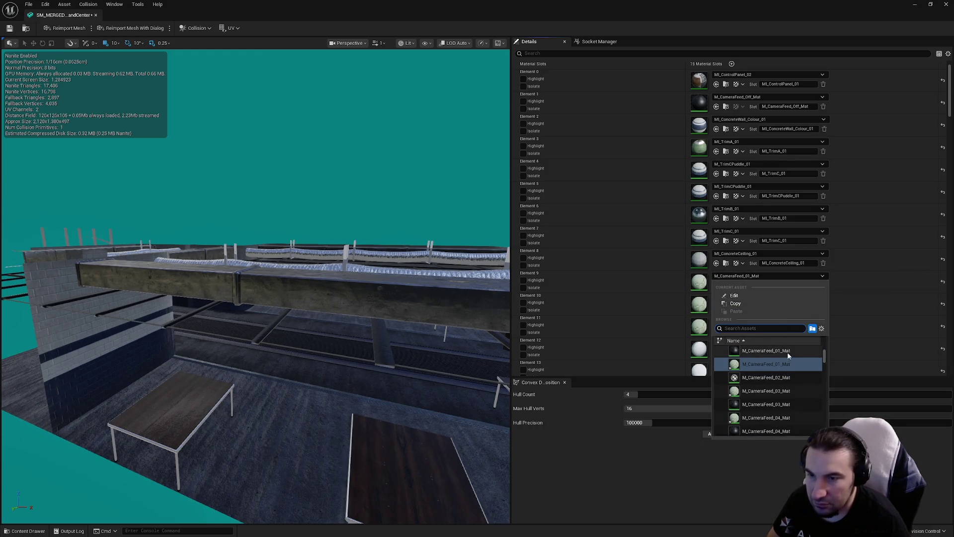
left_click(787, 352)
left_click(739, 299)
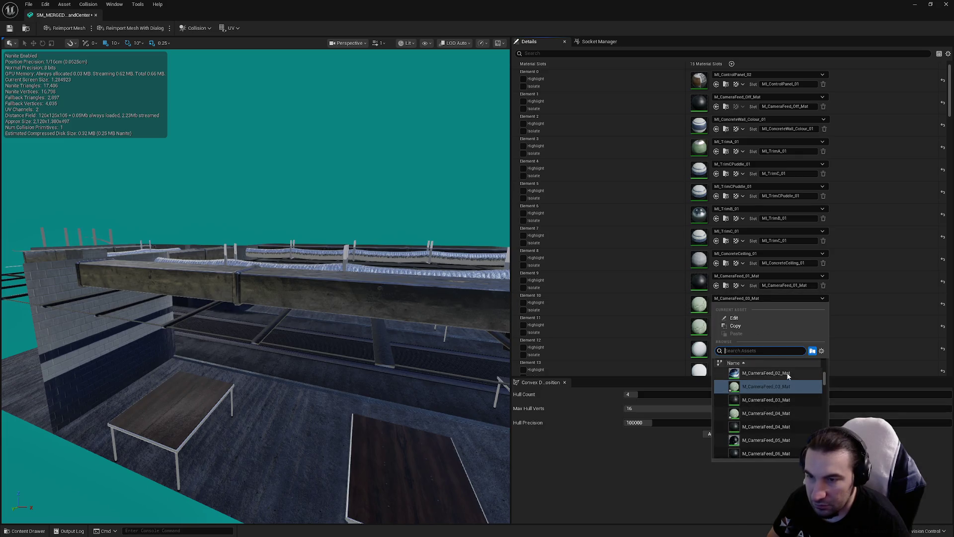
left_click(765, 399)
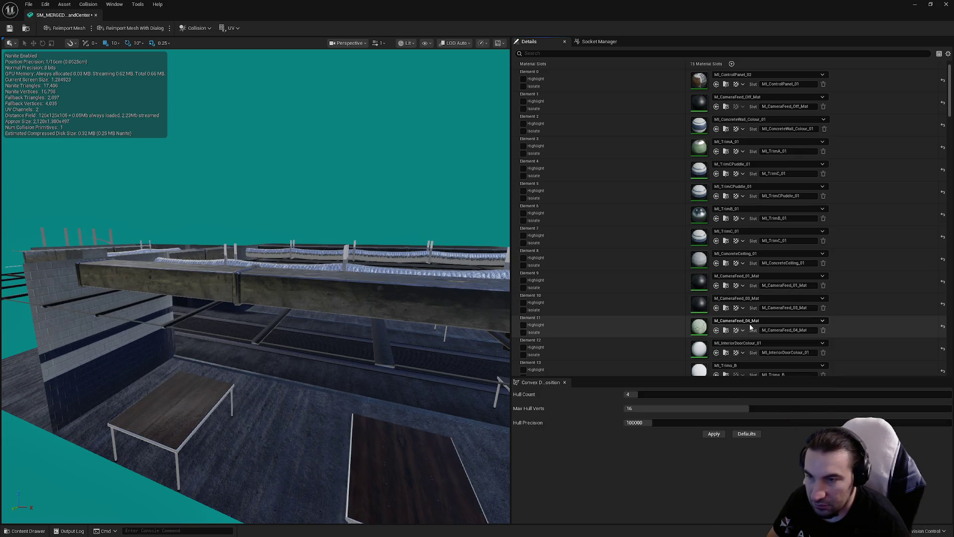
left_click(750, 323)
left_click(794, 410)
Assign MI_InteriorDoorColour_01 to Element 12
left_click(739, 344)
left_click(793, 433)
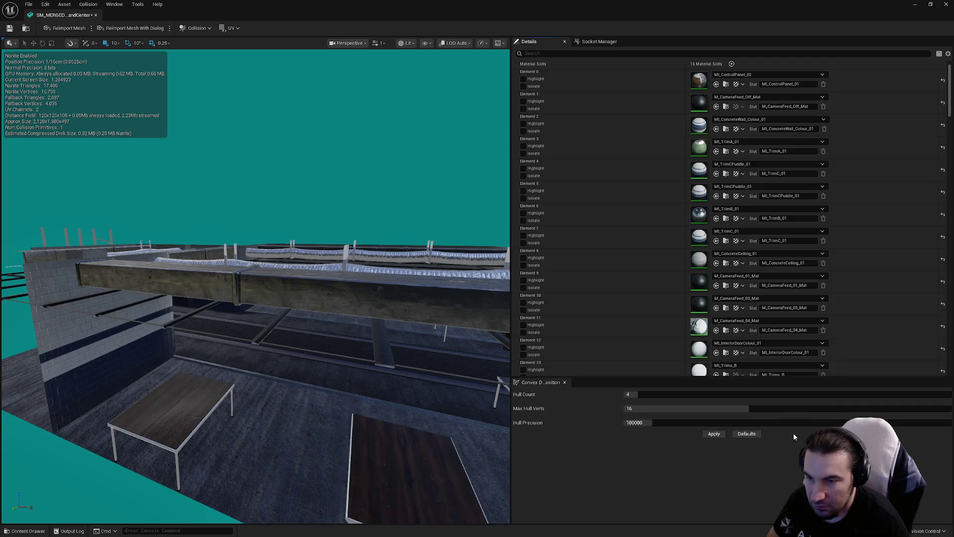
scroll(743, 263, "down", 3)
left_click(743, 263)
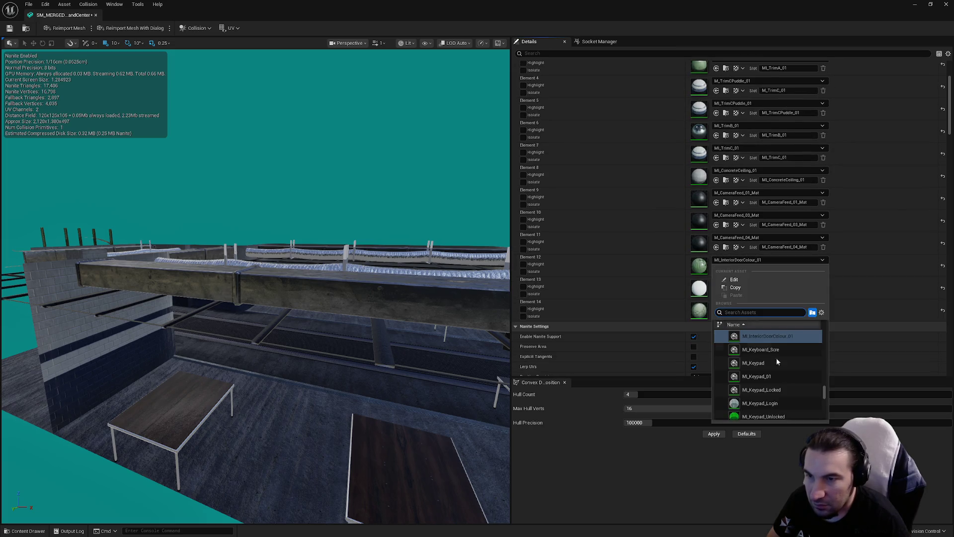
left_click(784, 338)
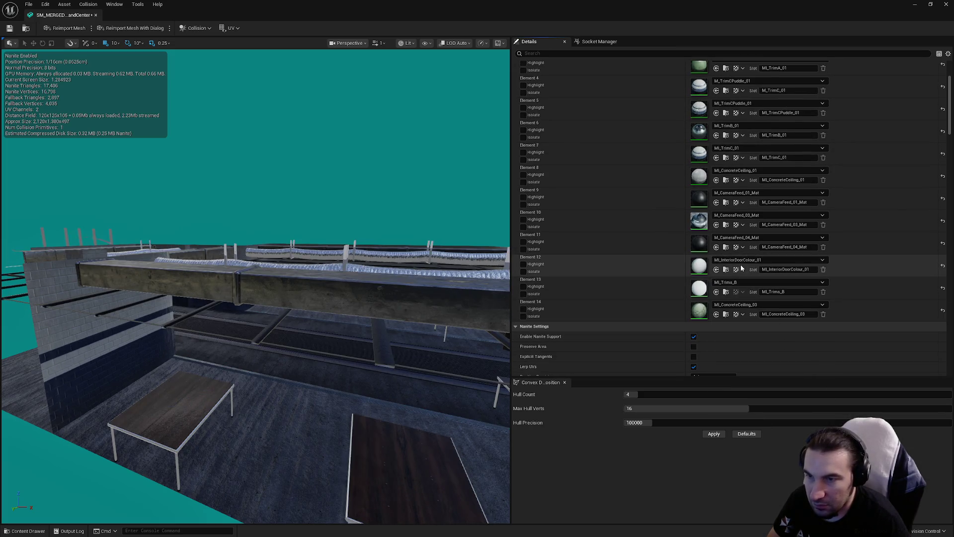
left_click(740, 263)
left_click(771, 337)
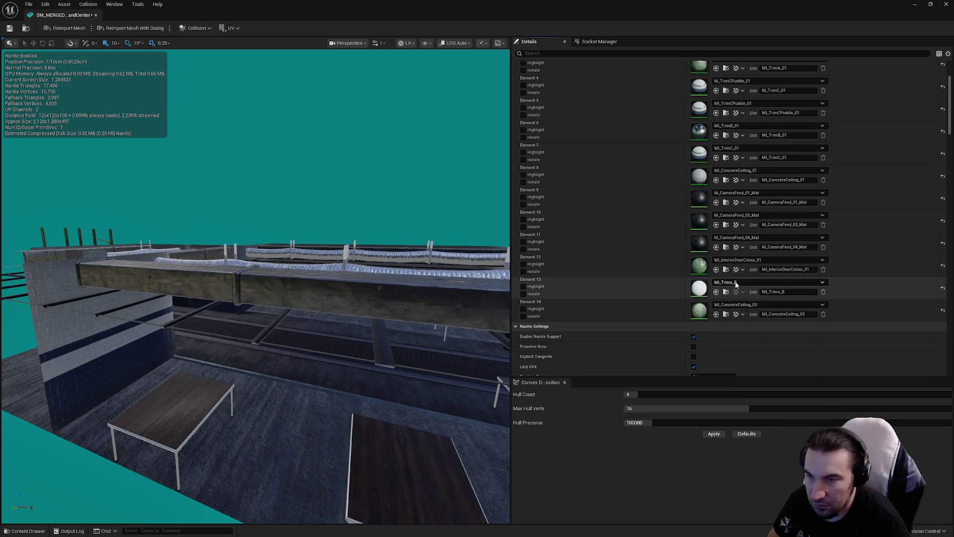
Keep MI_Trims_B on Element 13 and MI_ConcreteCeiling_03 on Element 14, then untick Enable Nanite Support
left_click(755, 282)
left_click(777, 368)
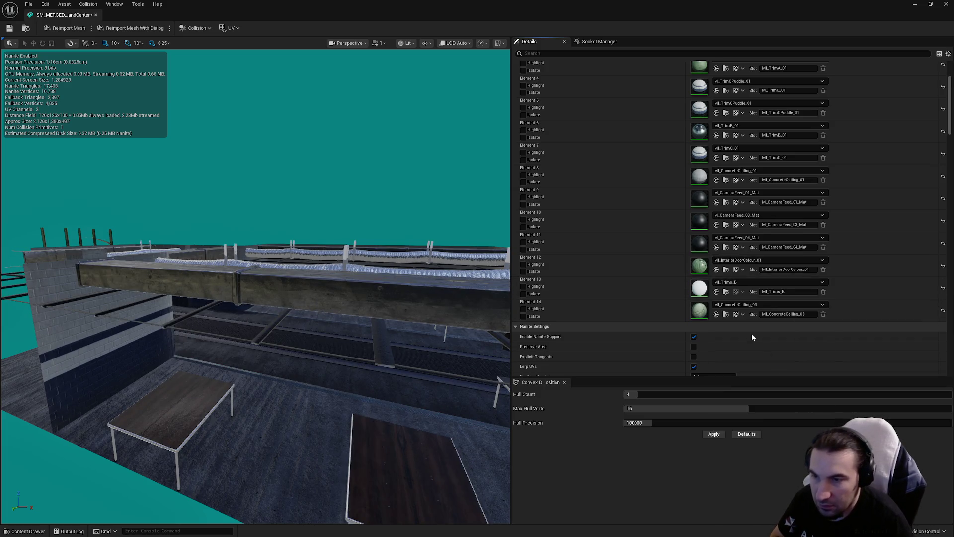
left_click(751, 305)
scroll(794, 407, "up", 2)
left_click(790, 394)
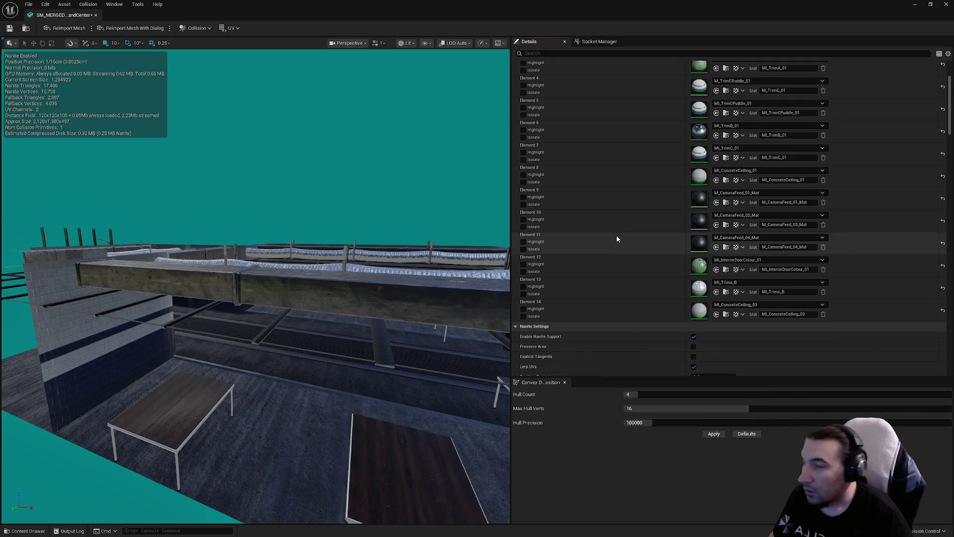
scroll(618, 237, "down", 4)
left_click(693, 229)
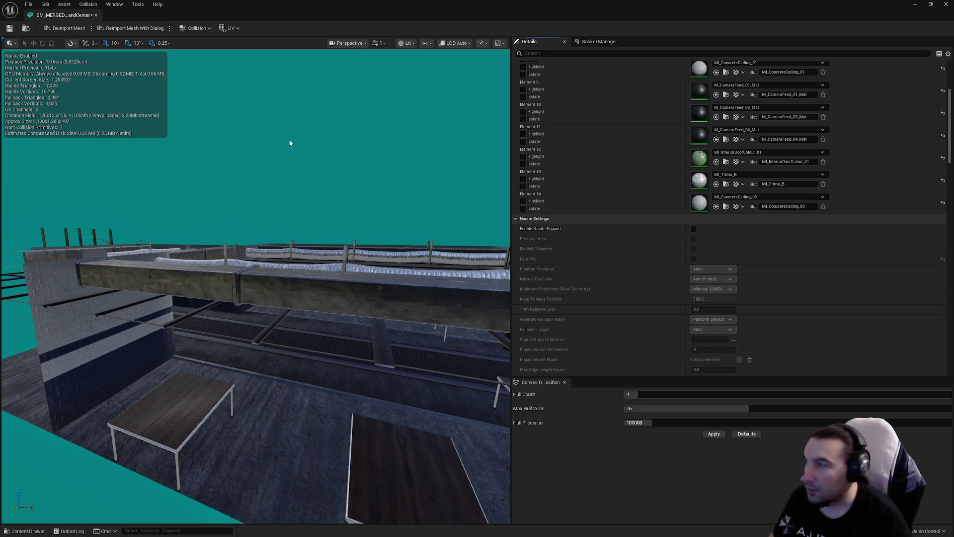
Apply the Nanite-off change, then try LOD group LargeProp but cancel, leaving it None
scroll(712, 299, "down", 4)
left_click(708, 273)
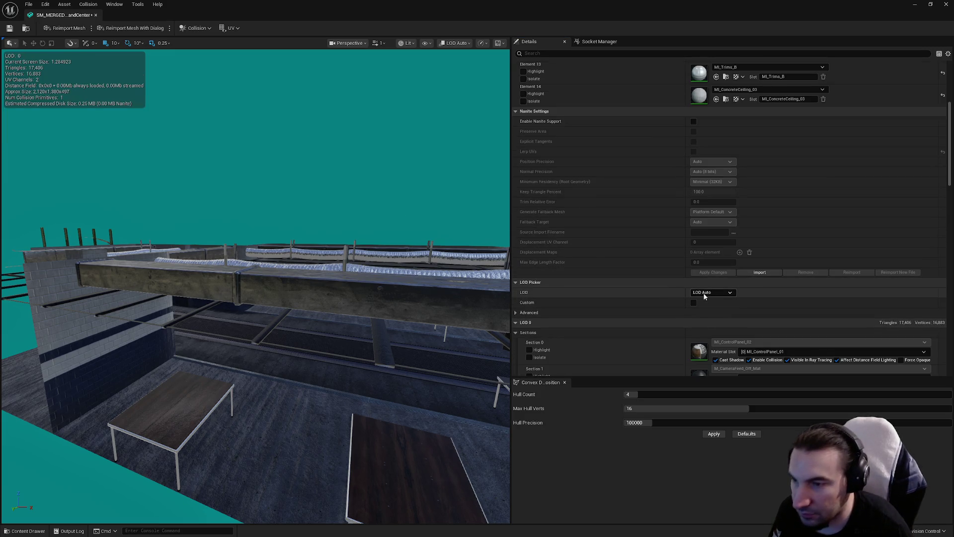
scroll(709, 298, "down", 8)
scroll(709, 298, "down", 14)
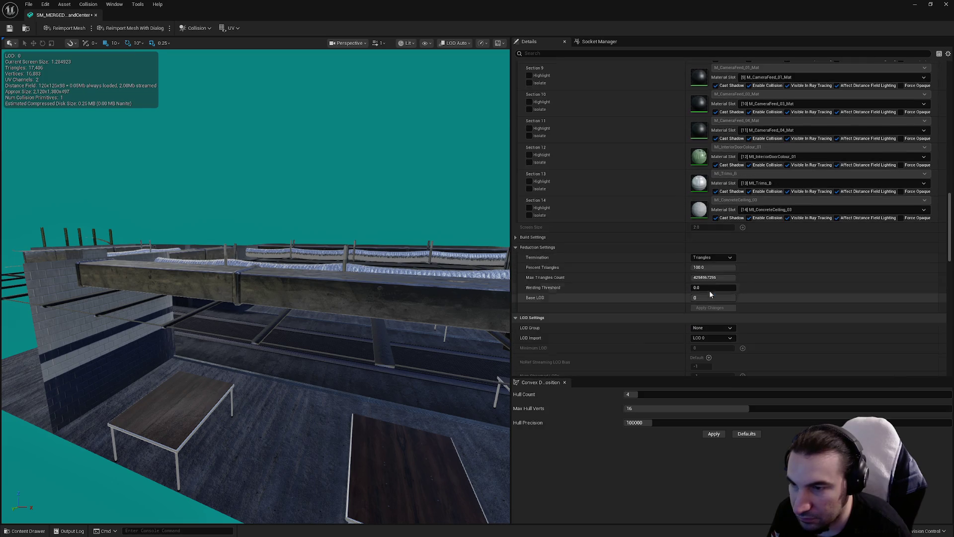
left_click(711, 269)
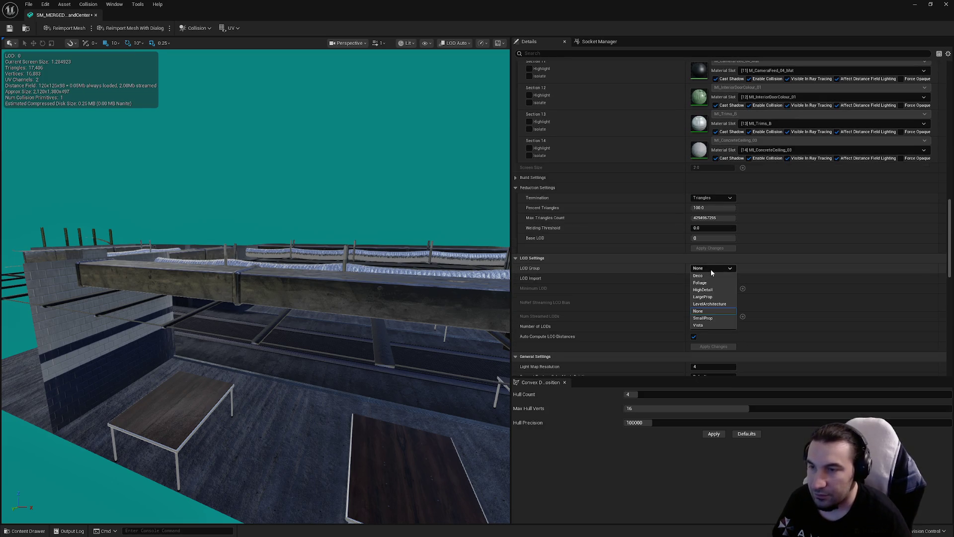
left_click(708, 304)
left_click(536, 287)
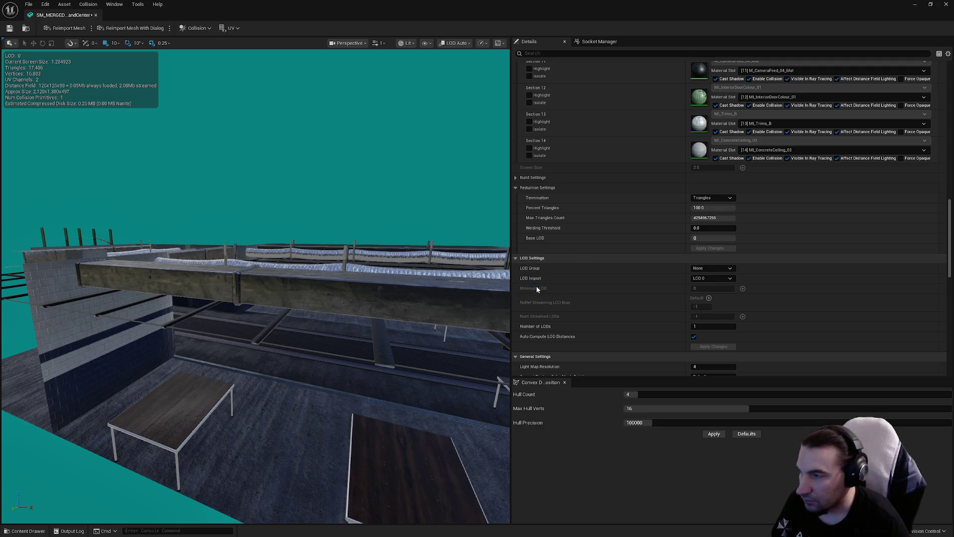
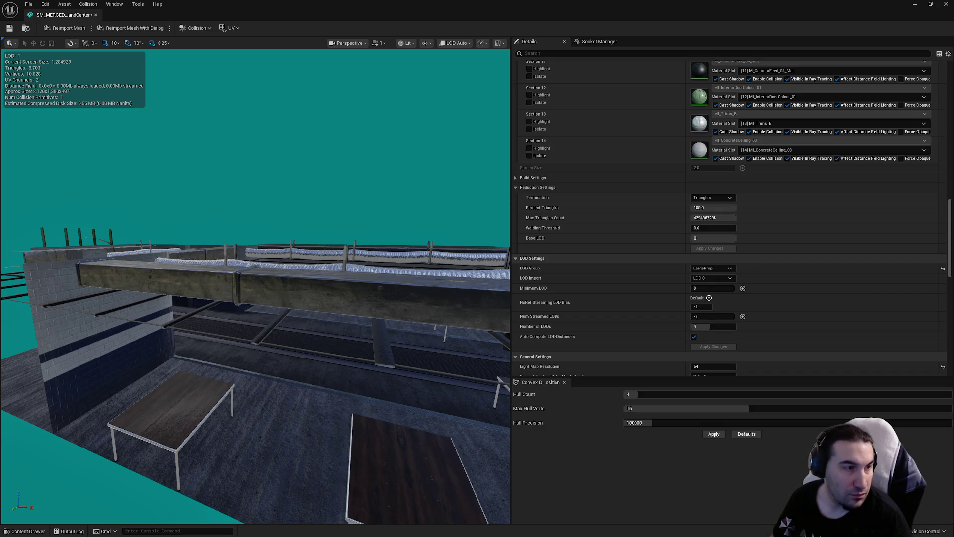
Save the merged room mesh, then remove all of its convex collision elements
left_click(10, 28)
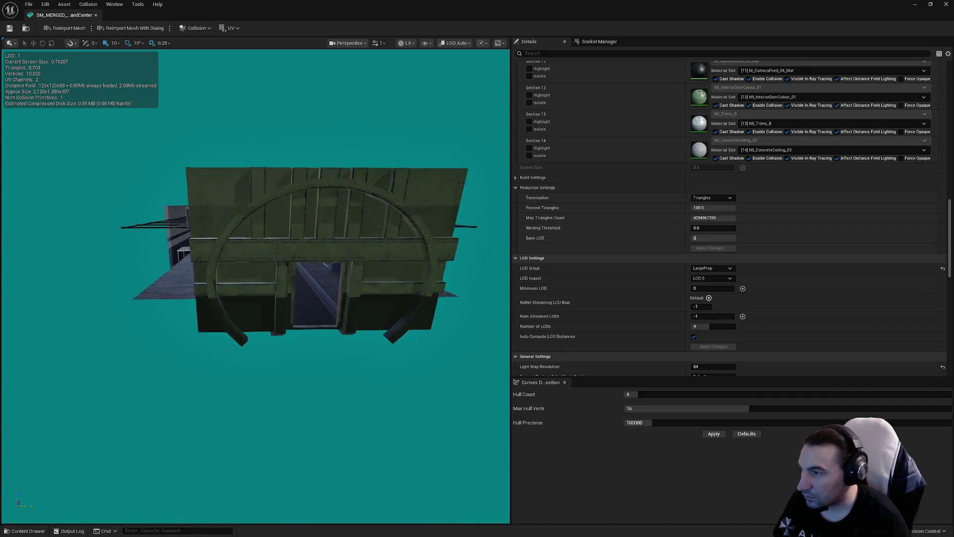
scroll(714, 198, "down", 5)
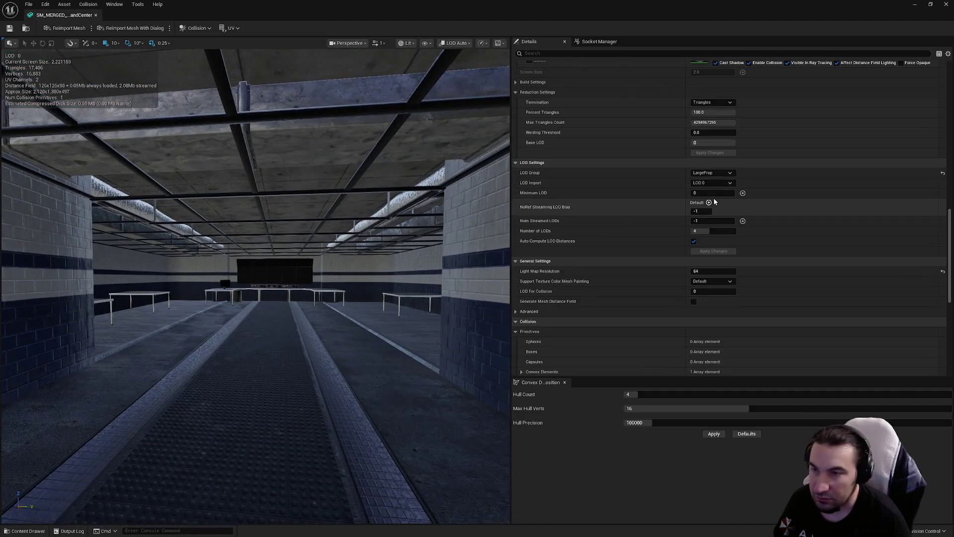
scroll(725, 196, "down", 2)
scroll(726, 196, "down", 3)
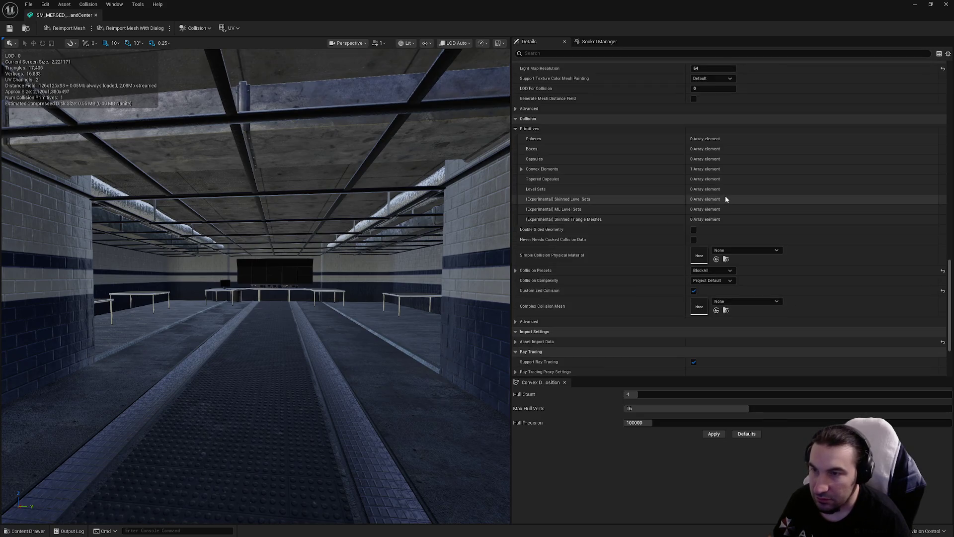
left_click(521, 169)
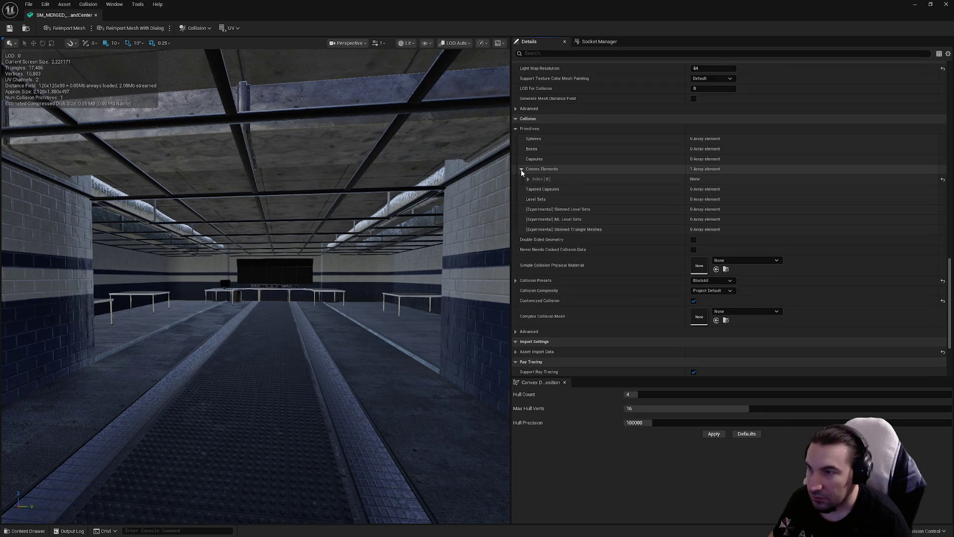
left_click(197, 28)
left_click(208, 130)
Delete the 15 leftover Meshes-folder materials and open the CommandCenter merged mesh from Rooms
left_click_drag(485, 6, 485, 23)
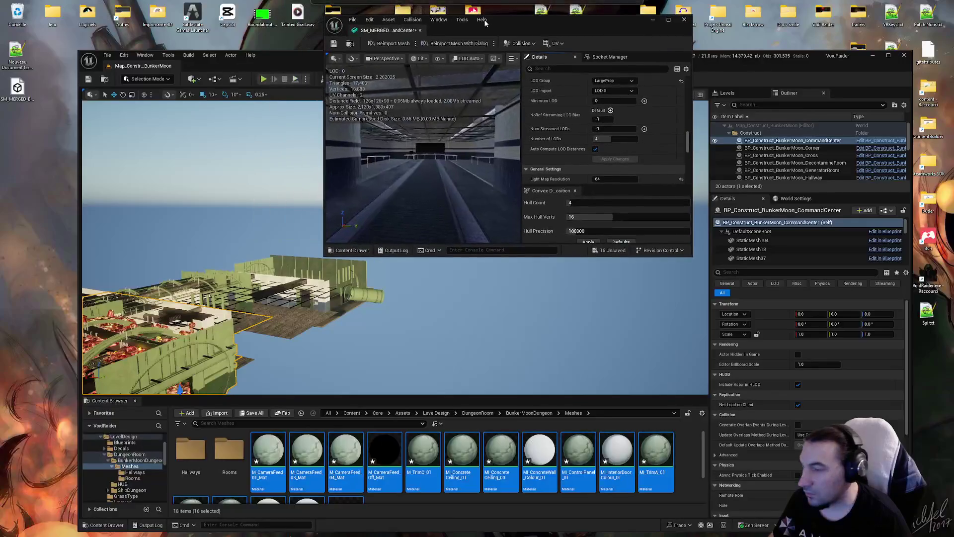
scroll(298, 463, "up", 2)
scroll(289, 463, "down", 2)
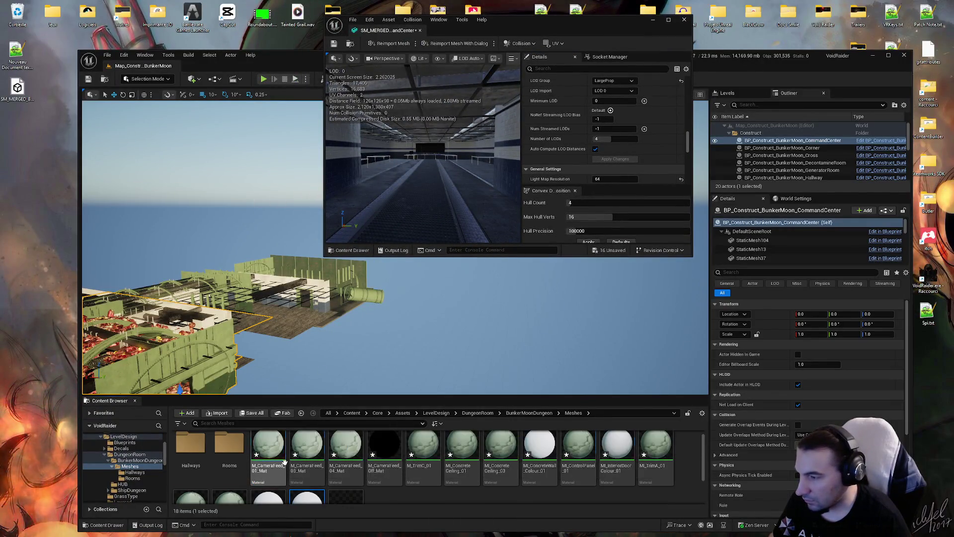
key("Delete")
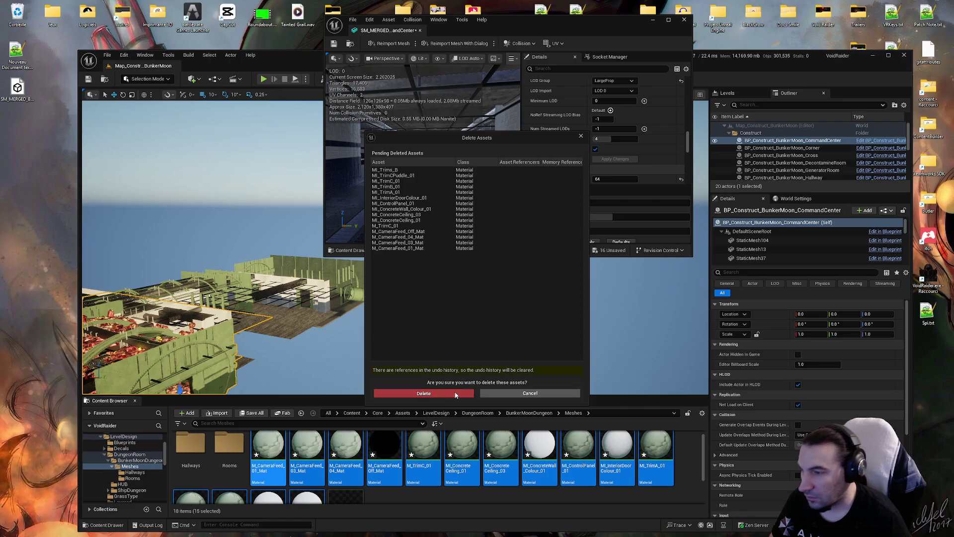
left_click(426, 390)
double_click(229, 450)
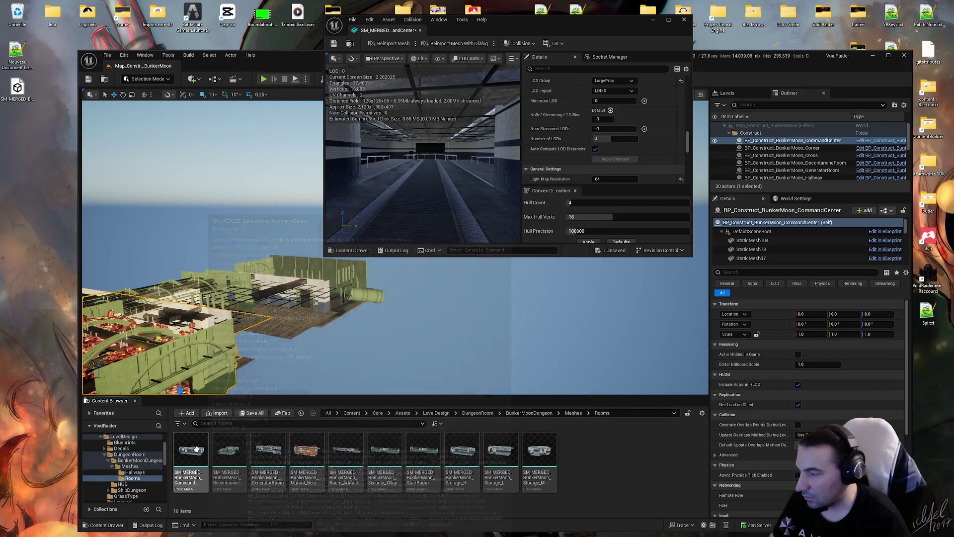
double_click(190, 450)
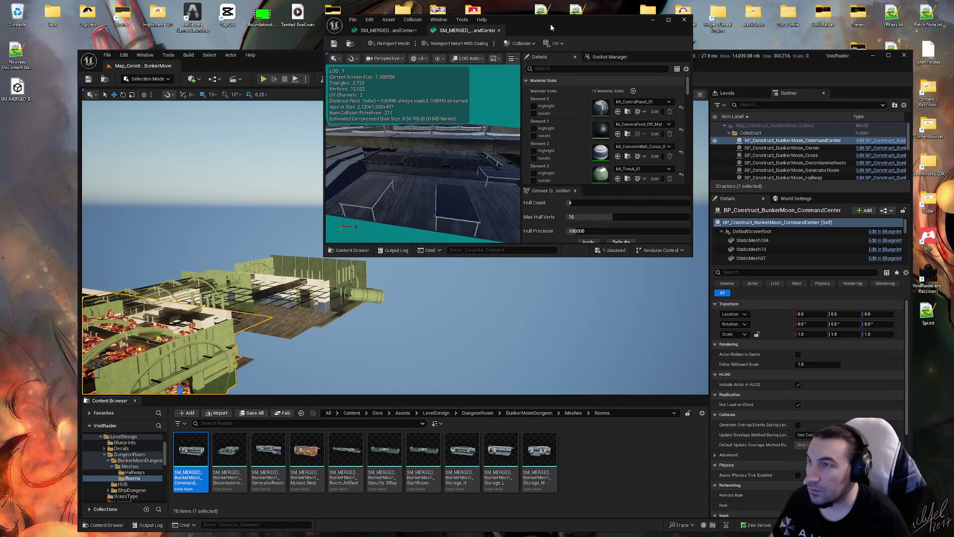
Copy the 211 convex collision elements from the first mesh and paste them into the CommandCenter mesh
double_click(550, 23)
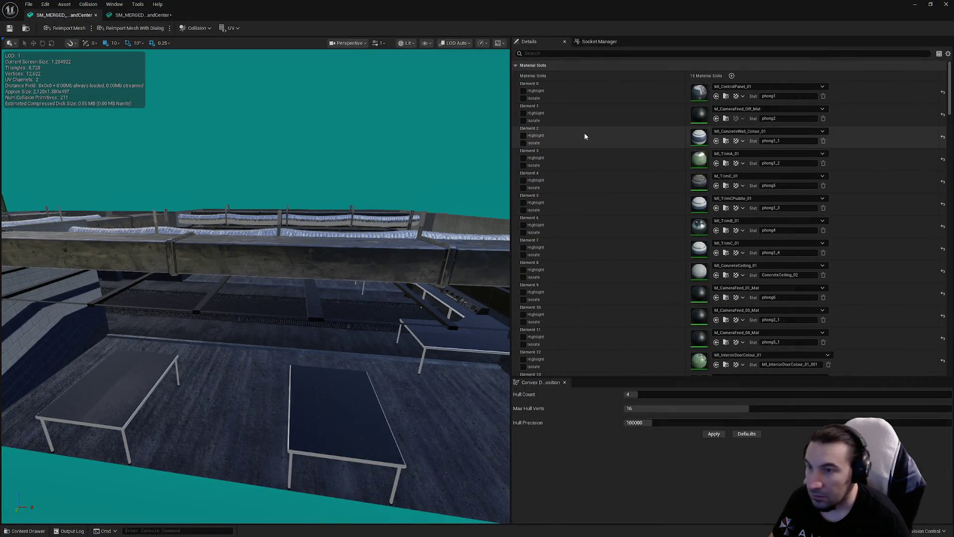
scroll(584, 135, "down", 15)
scroll(635, 197, "down", 15)
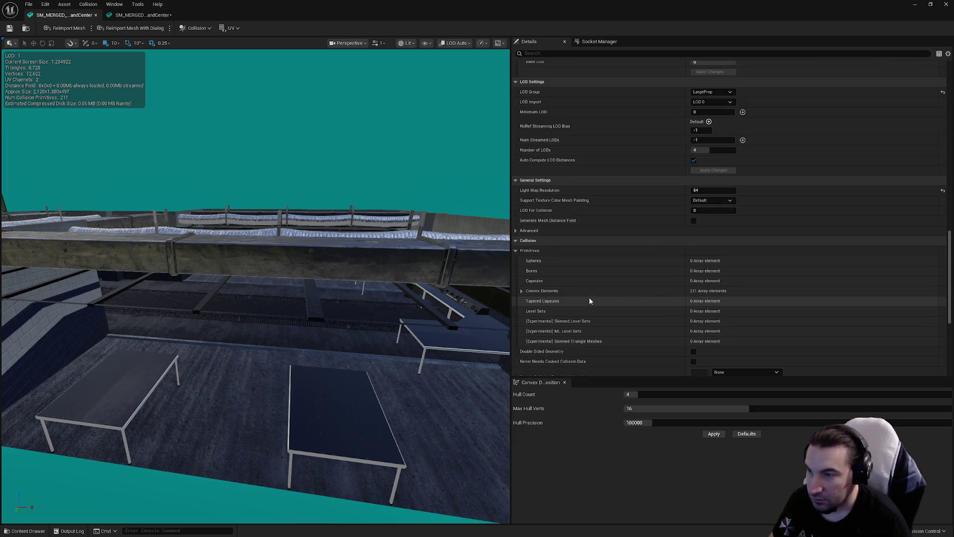
right_click(589, 291)
left_click(621, 330)
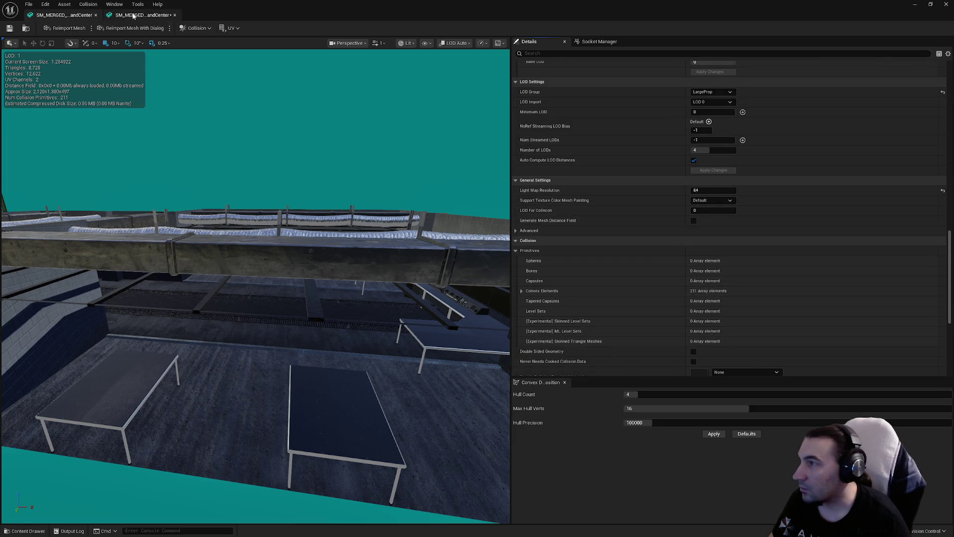
left_click(134, 16)
right_click(566, 264)
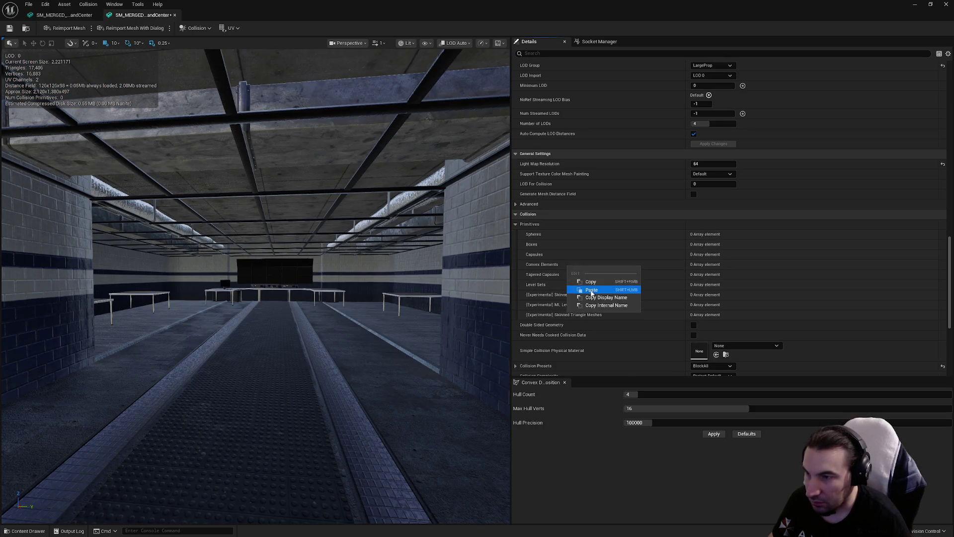
left_click(591, 289)
scroll(671, 250, "up", 5)
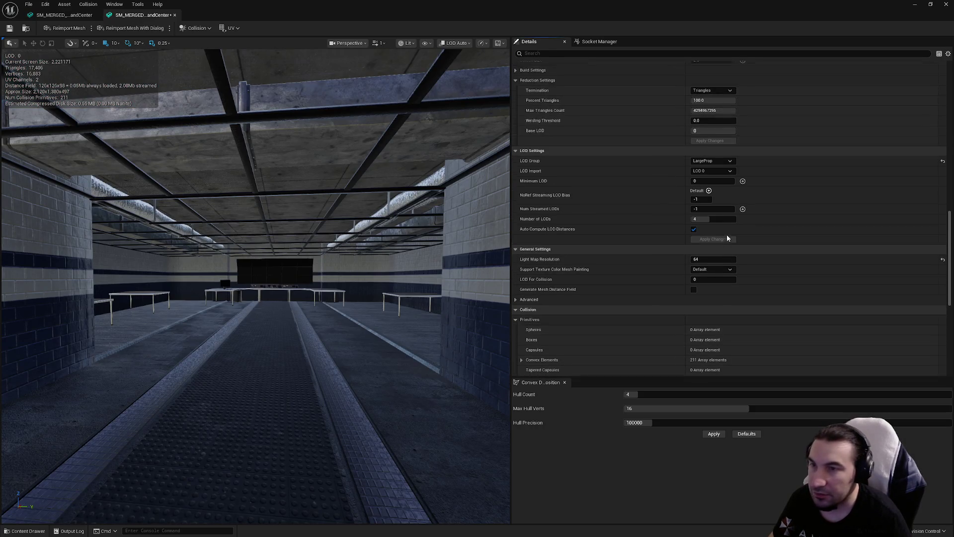
scroll(662, 258, "up", 15)
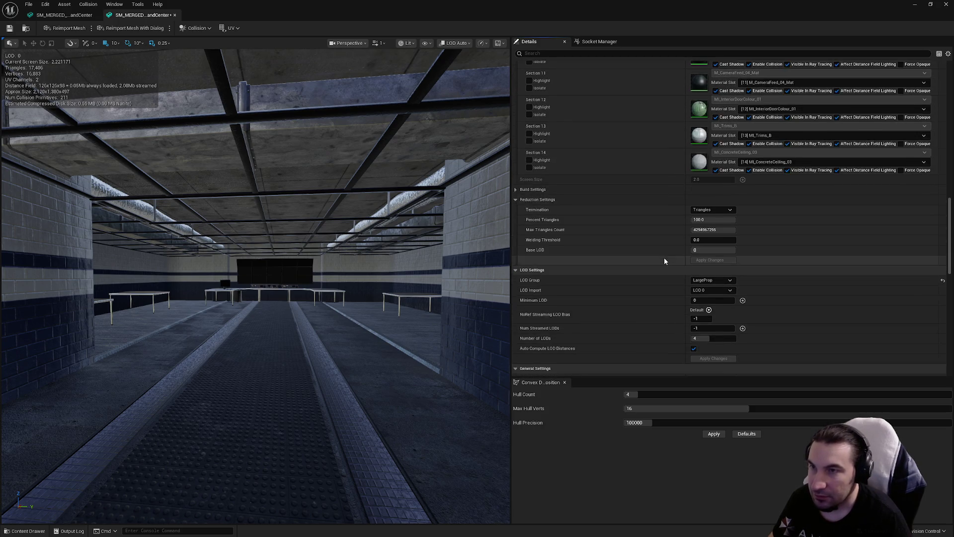
left_click(712, 168)
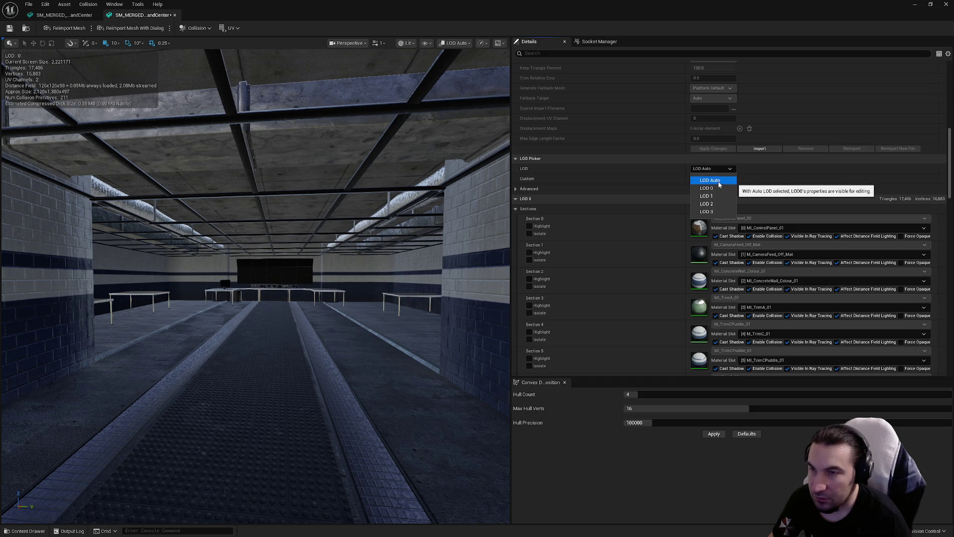
Turn off automatic LOD distances and set LOD 1's screen size to 0.8
left_click(714, 187)
left_click(712, 168)
left_click(708, 196)
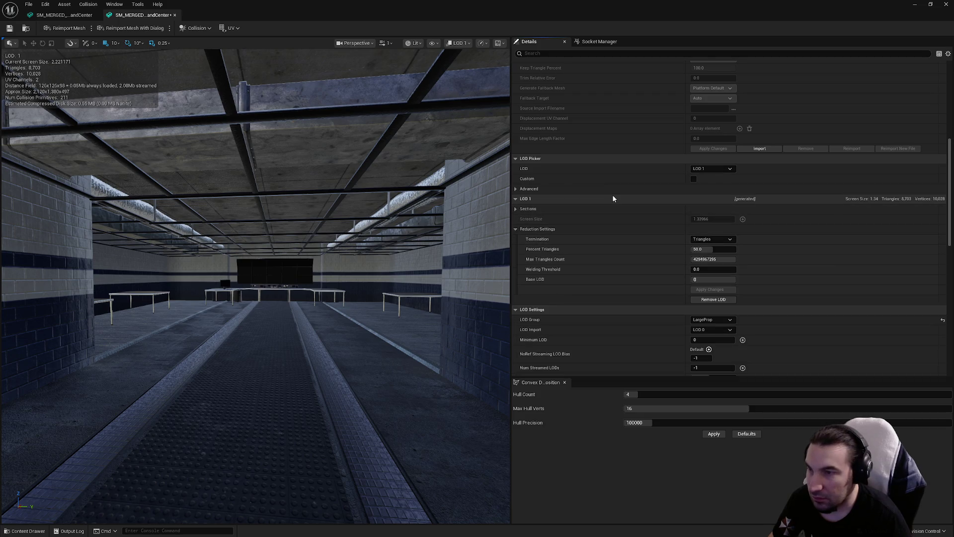
scroll(660, 279, "down", 4)
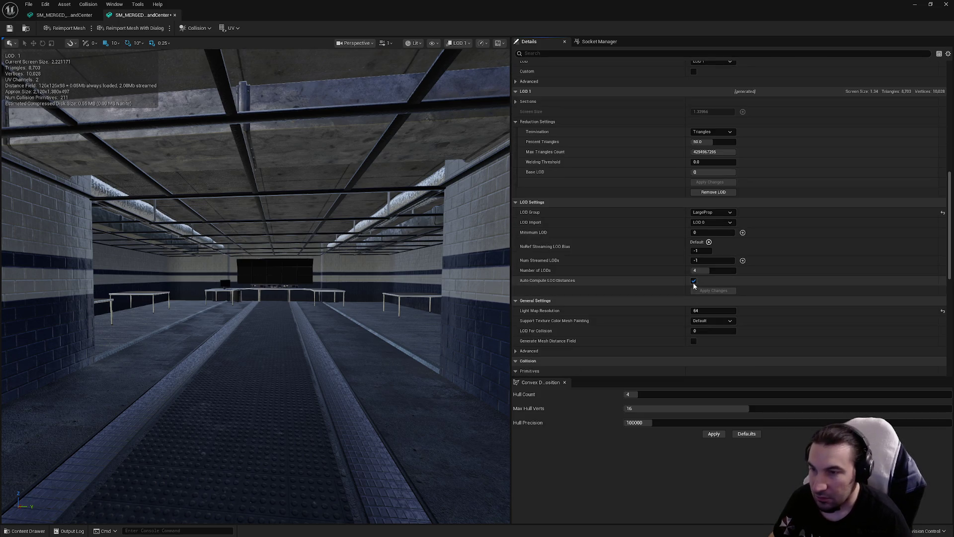
left_click(694, 280)
scroll(458, 245, "down", 5)
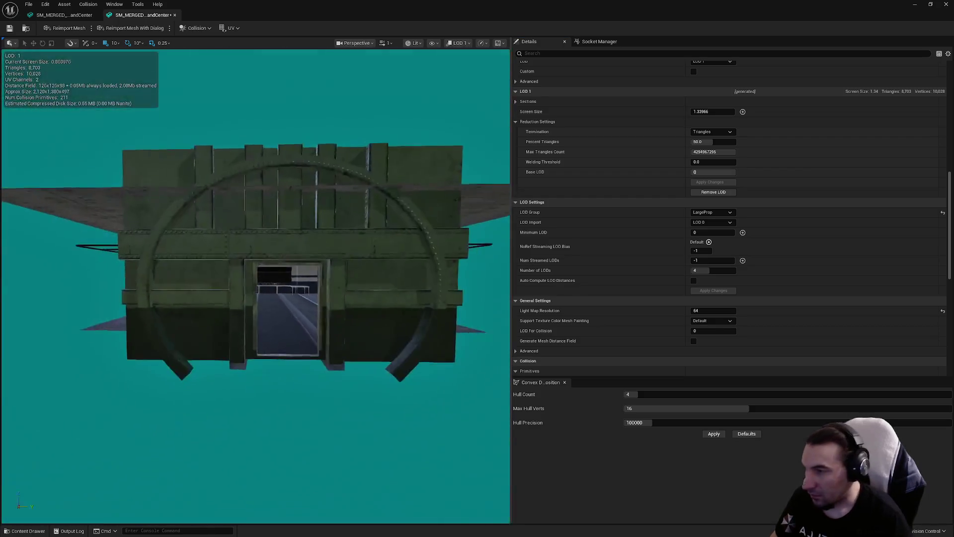
scroll(411, 216, "down", 3)
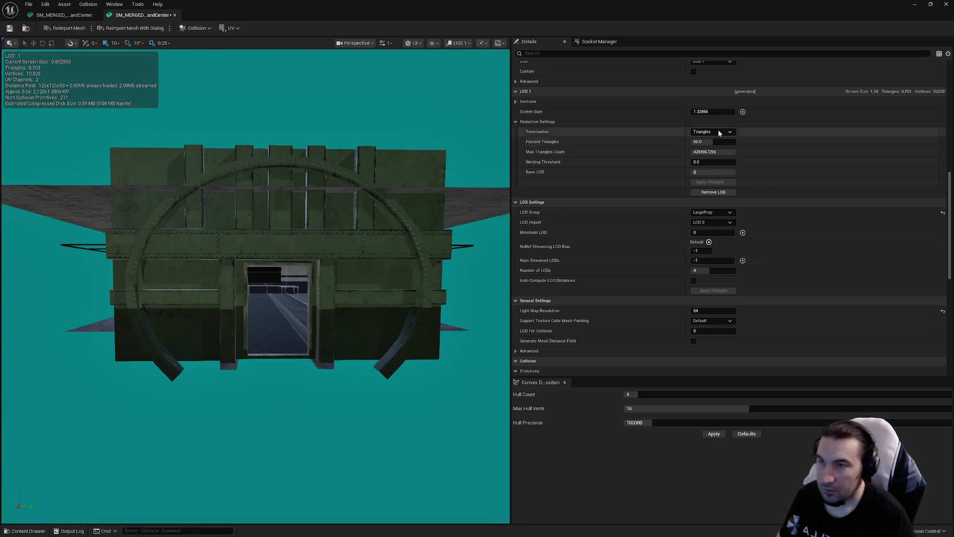
type("0.8")
key("Return")
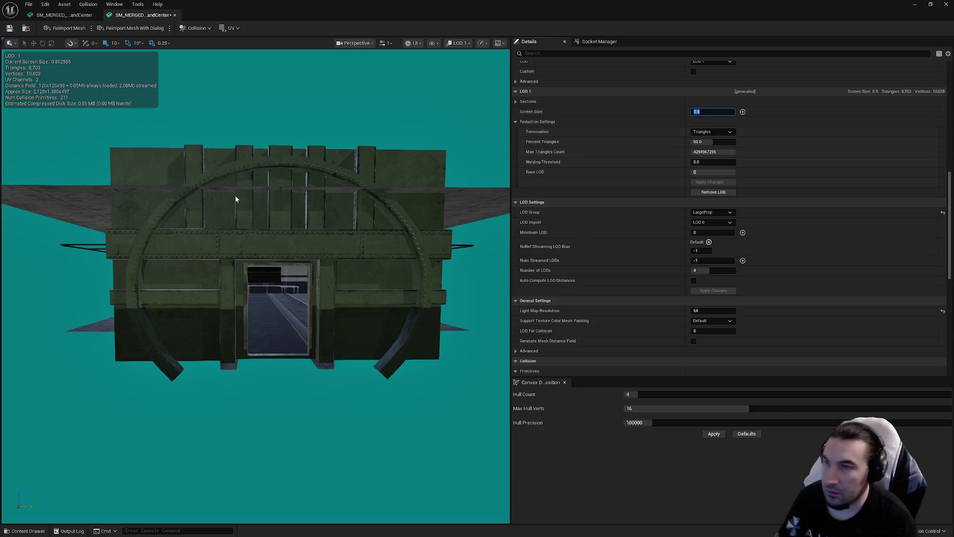
scroll(237, 199, "down", 3)
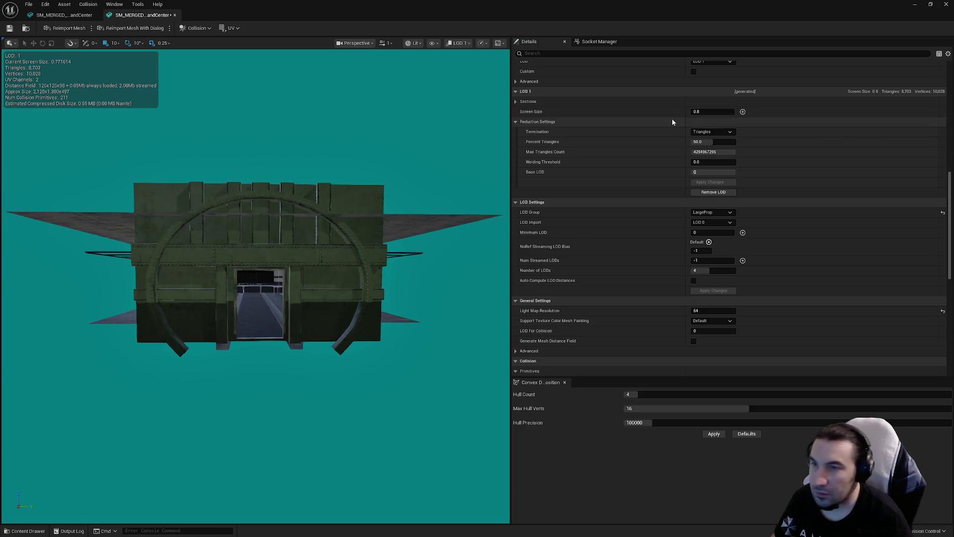
scroll(708, 159, "up", 3)
Review LOD 2, then give LOD 3 1.0 percent triangles and apply the reduction
left_click(709, 152)
left_click(706, 187)
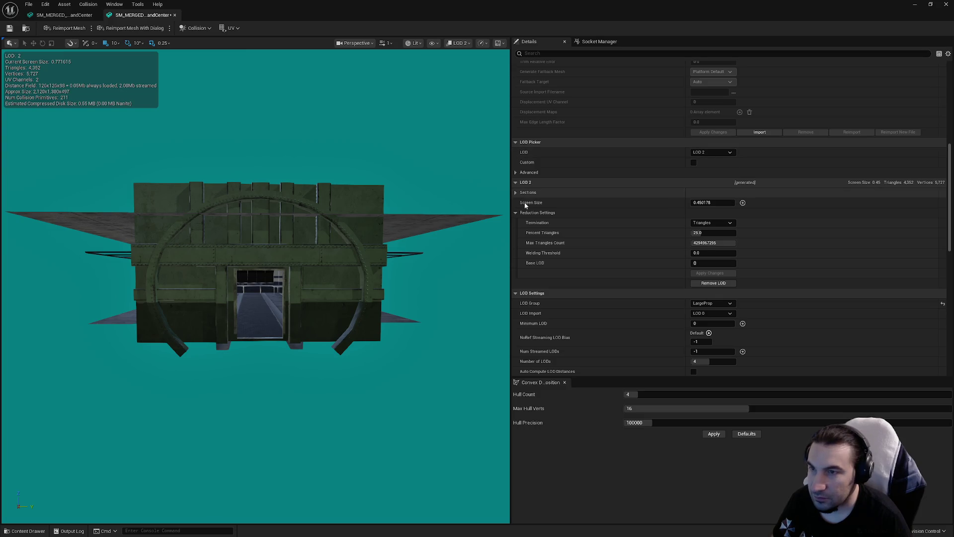
scroll(258, 273, "down", 3)
scroll(261, 281, "down", 2)
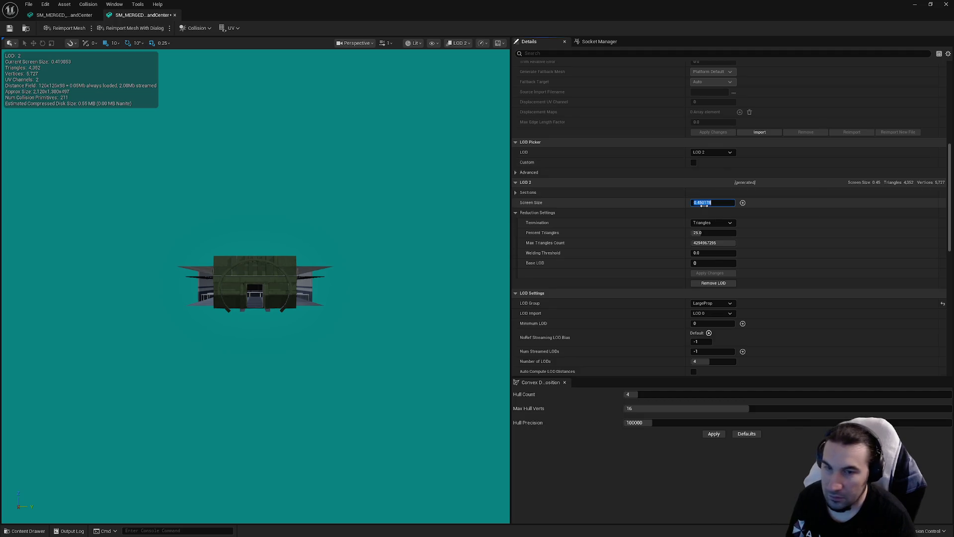
left_click(712, 152)
left_click(706, 194)
scroll(368, 225, "down", 1)
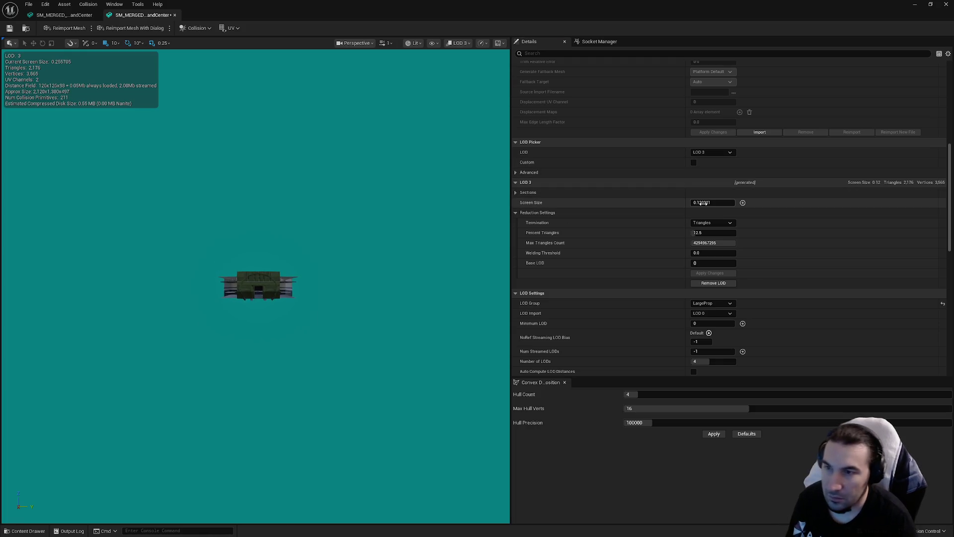
left_click(713, 232)
type("1")
key("Return")
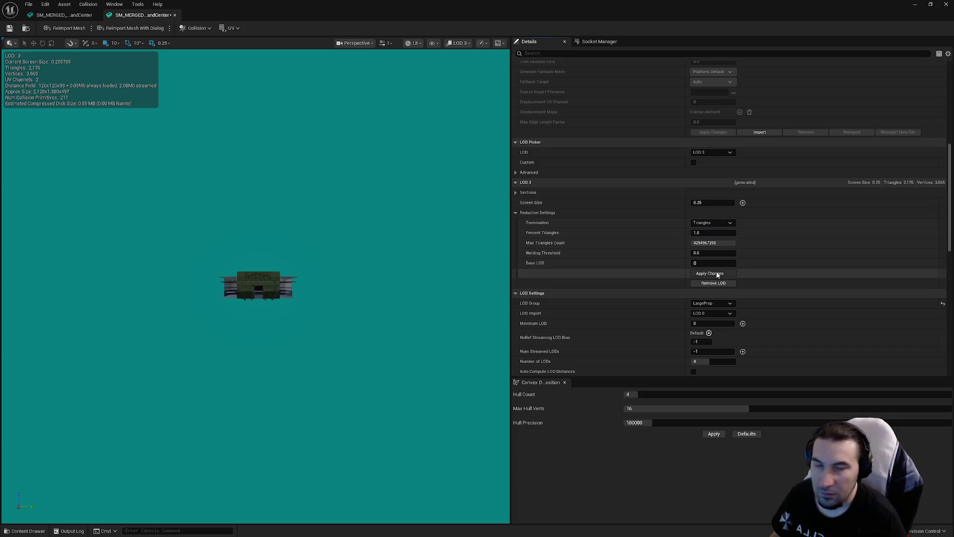
left_click(717, 274)
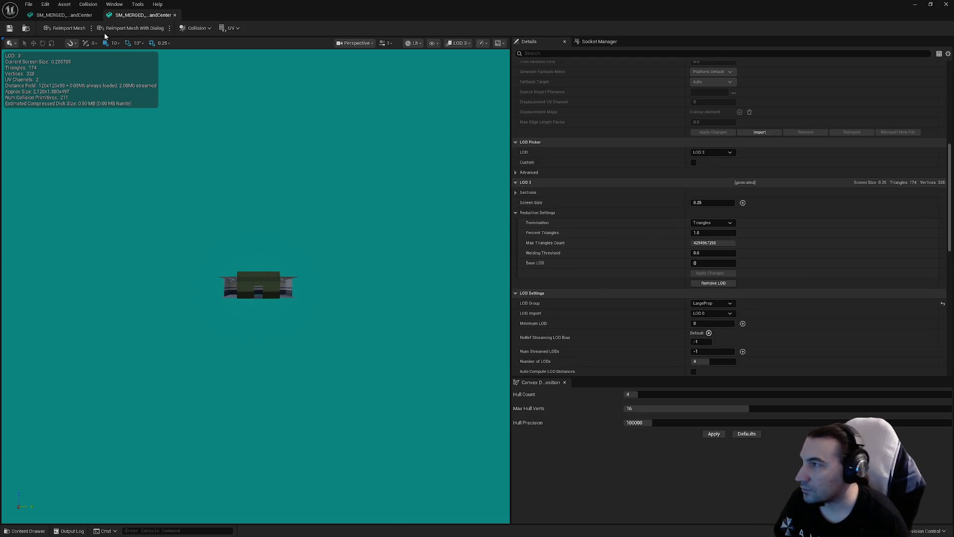
scroll(614, 180, "down", 10)
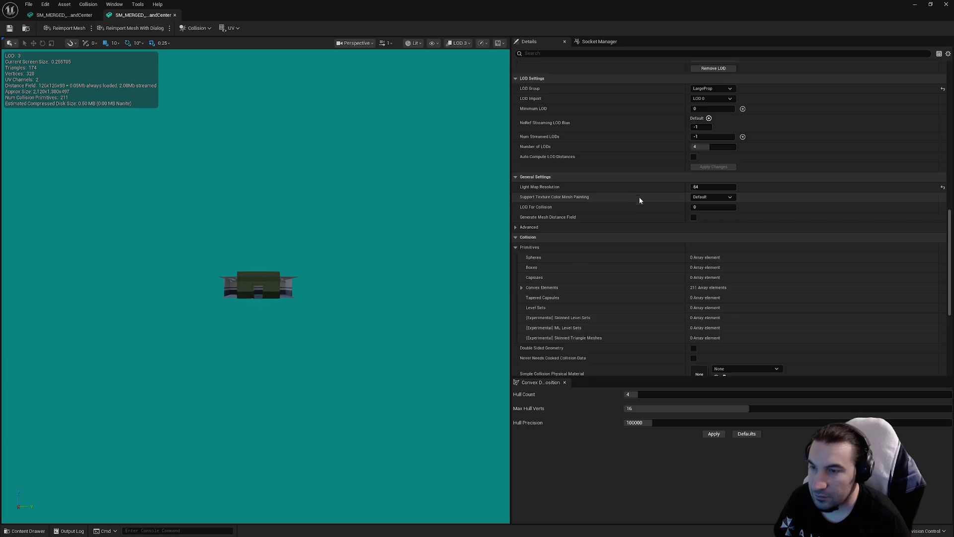
Delete the old CommandCenter mesh, replacing its references with the new merged mesh, and save
left_click(946, 4)
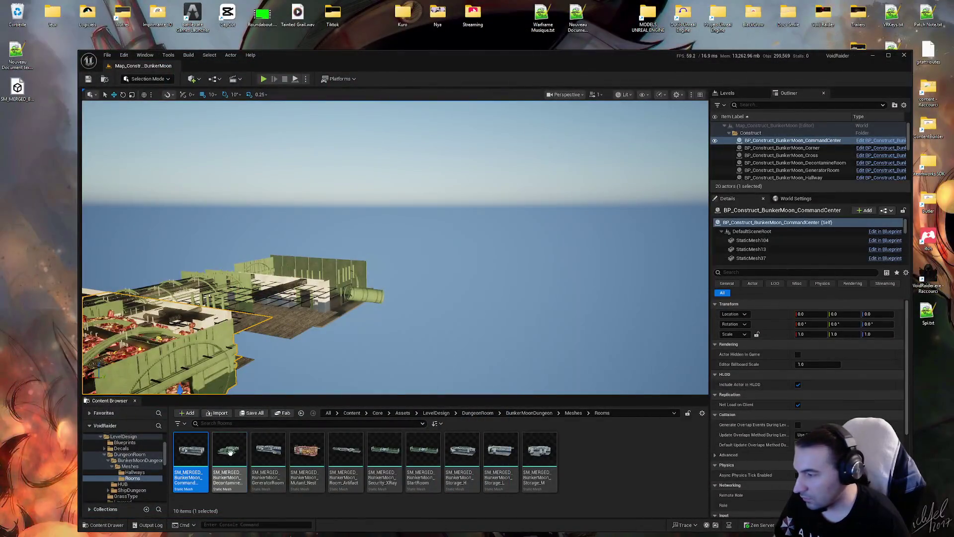
left_click(228, 452)
left_click(187, 464)
key("F2")
key("Escape")
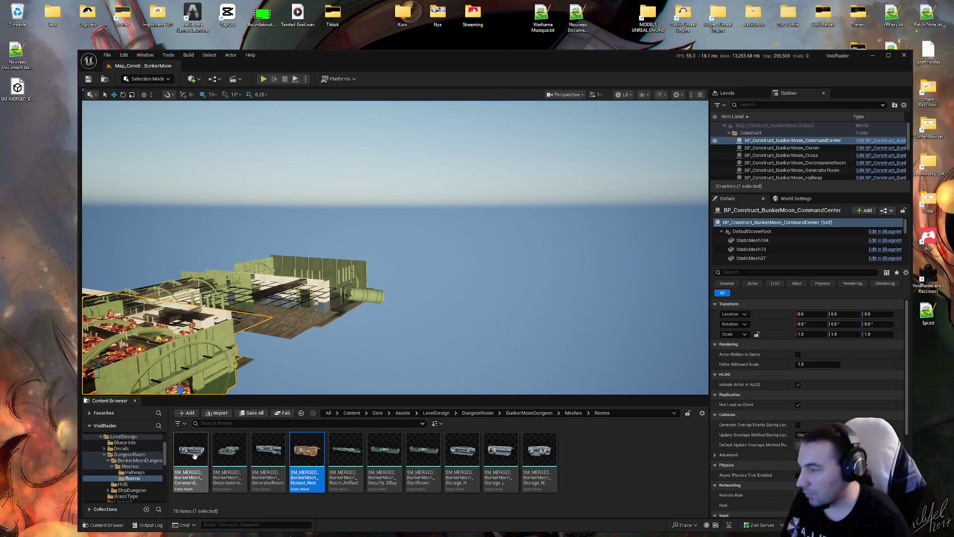
key("Delete")
left_click(413, 379)
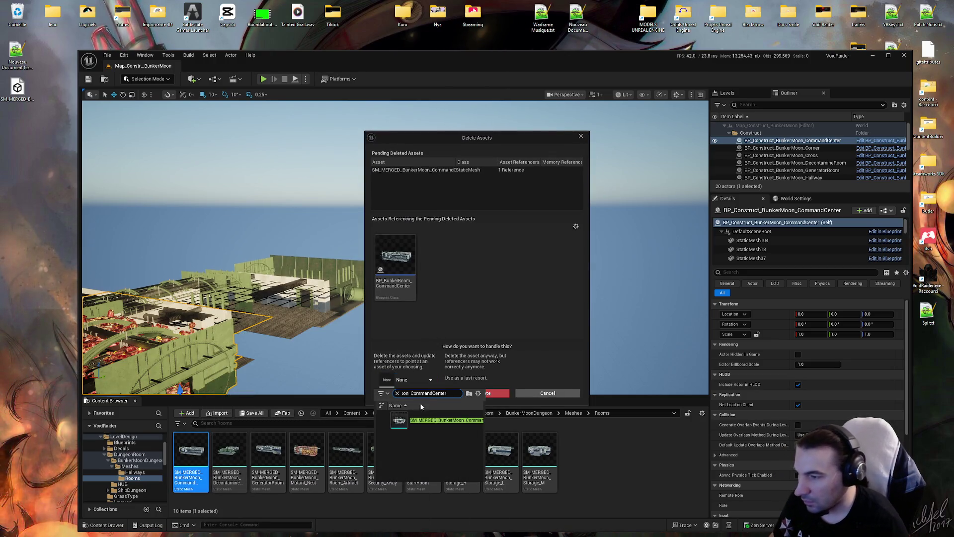
left_click(437, 412)
left_click(406, 393)
left_click(512, 291)
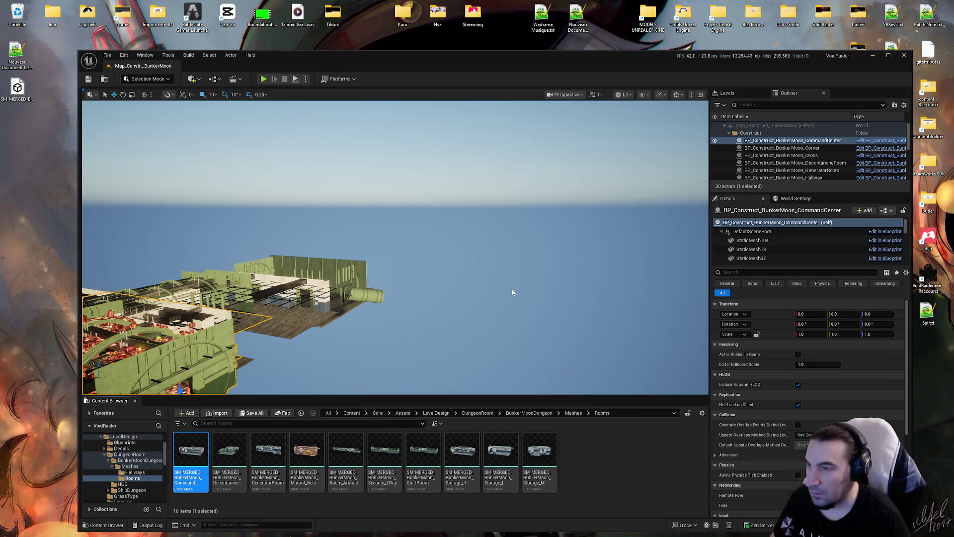
left_click(496, 356)
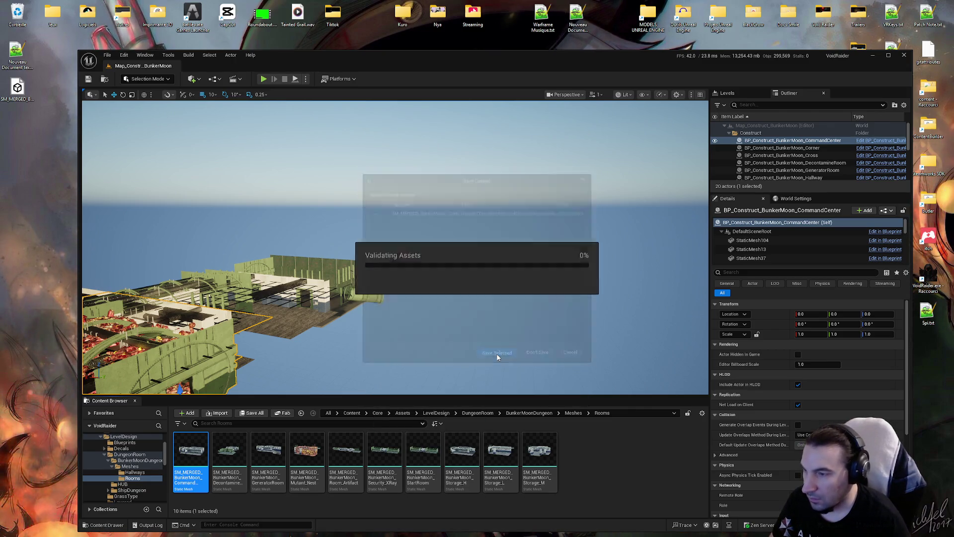
Move the new CommandCenter mesh into the Rooms folder and open it for inspection
left_click(573, 412)
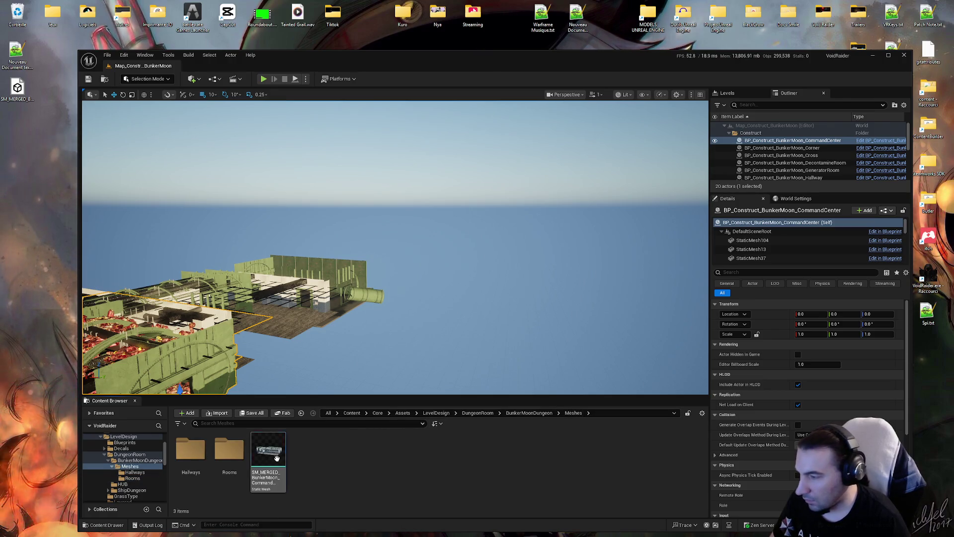
left_click(269, 449)
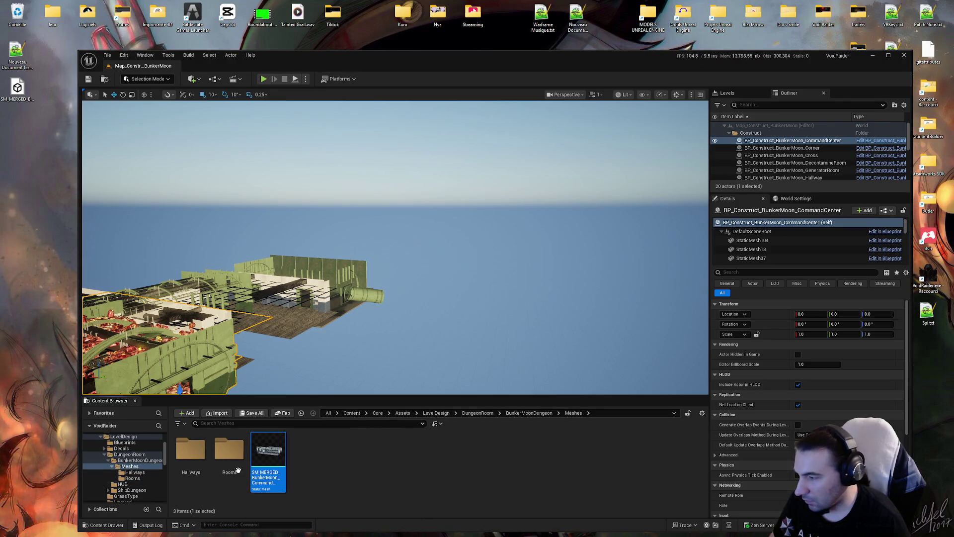
left_click(148, 525)
right_click(338, 368)
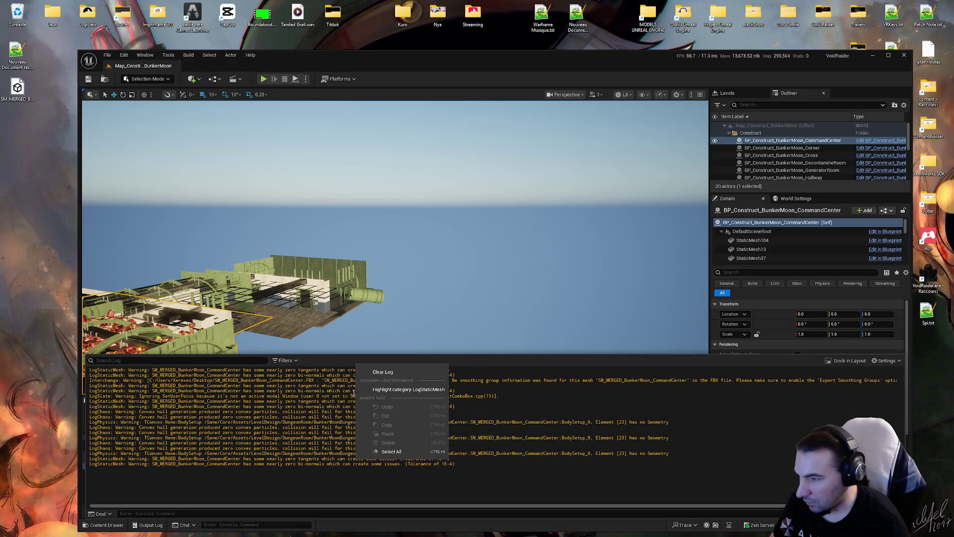
left_click(332, 327)
double_click(227, 460)
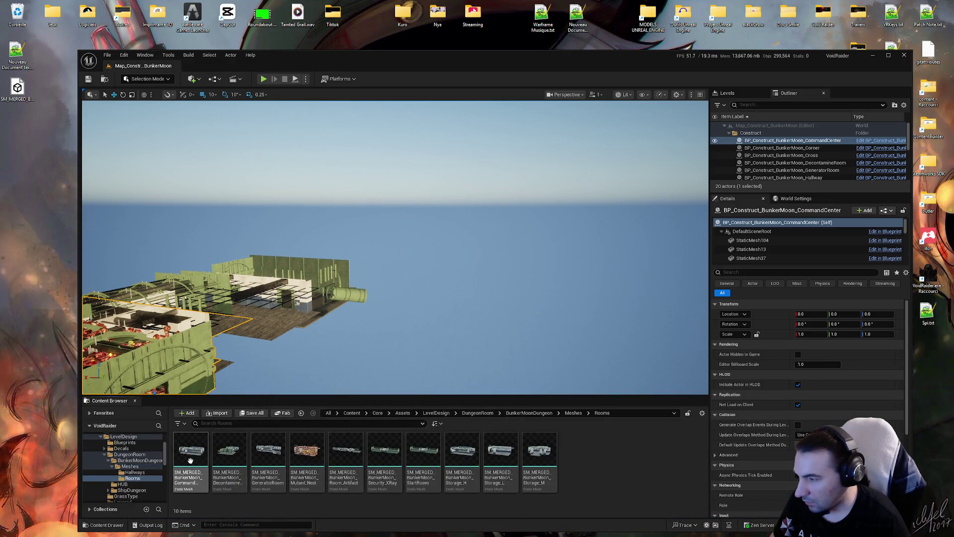
double_click(190, 460)
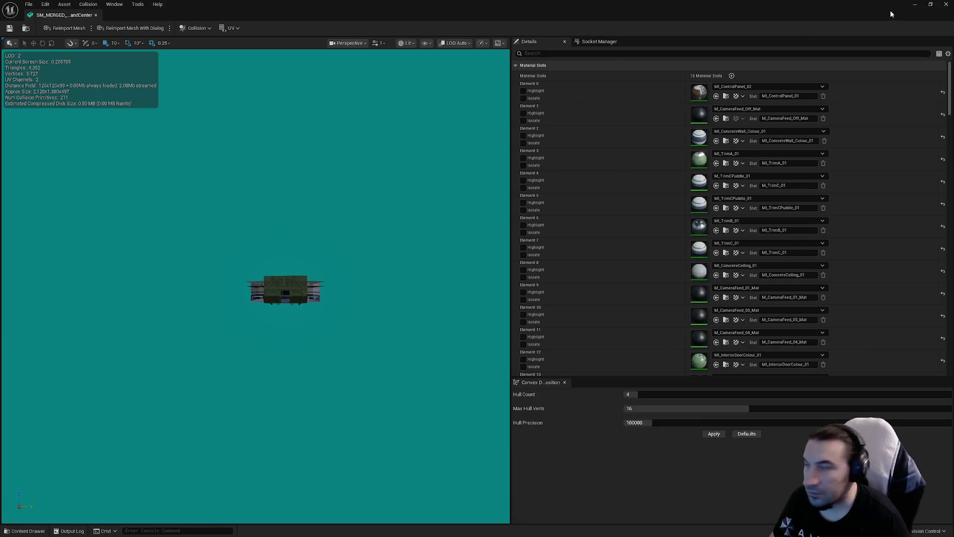
Check the GeneratorRoom mesh's material slots, then select the DecontamineRoom mesh in Rooms
left_click(942, 6)
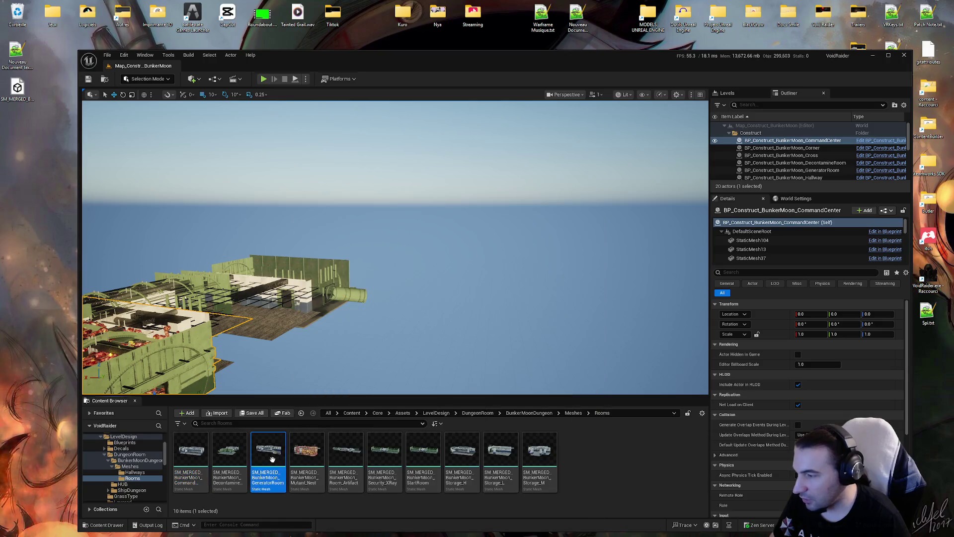
double_click(251, 479)
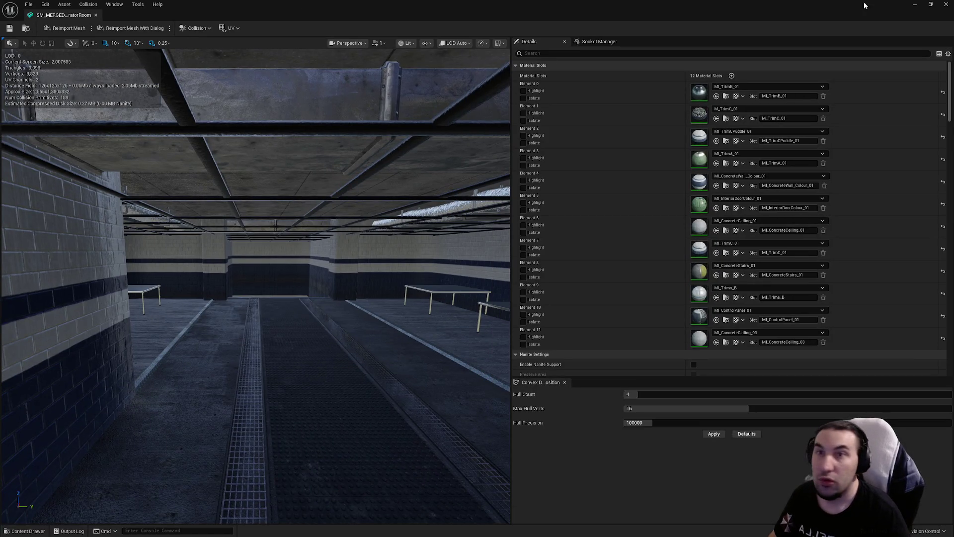
left_click(945, 5)
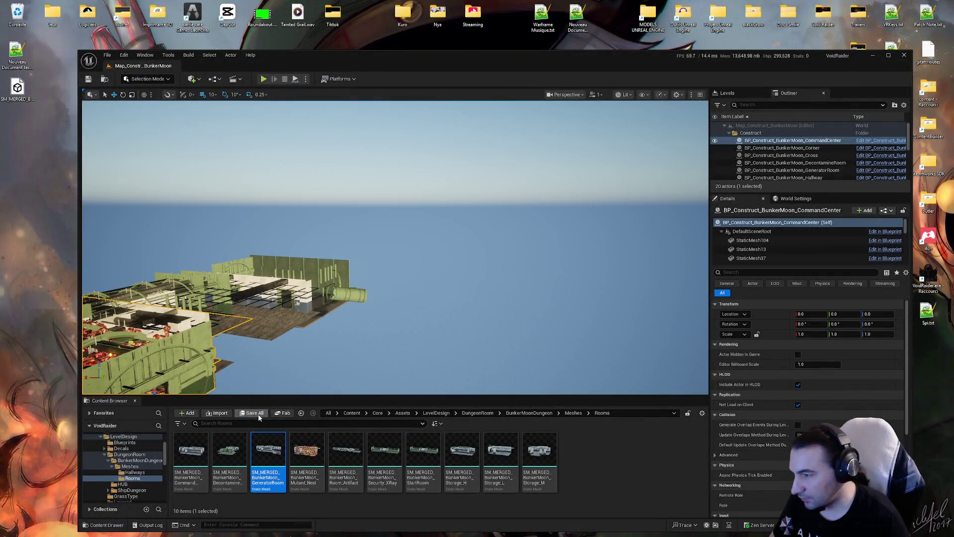
left_click(226, 455)
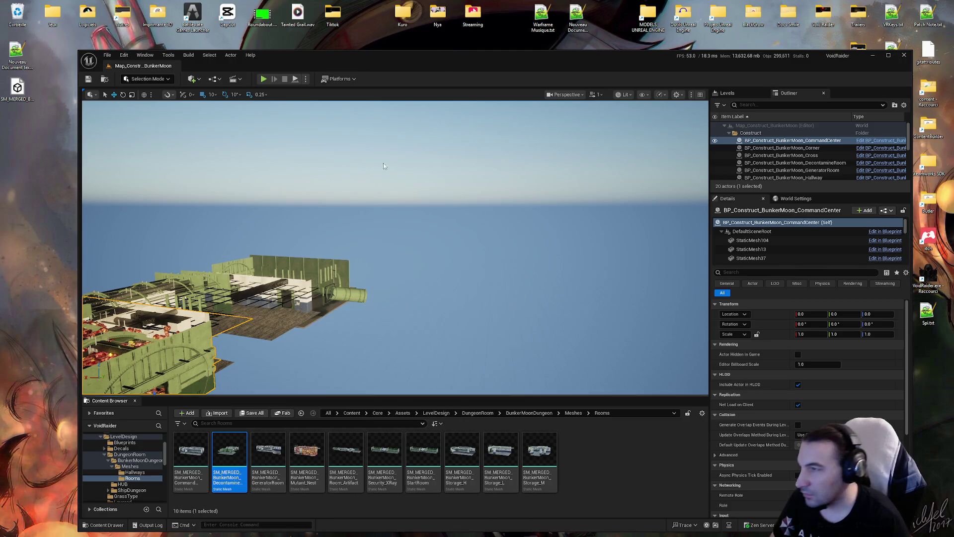
left_click_drag(396, 60, 428, 45)
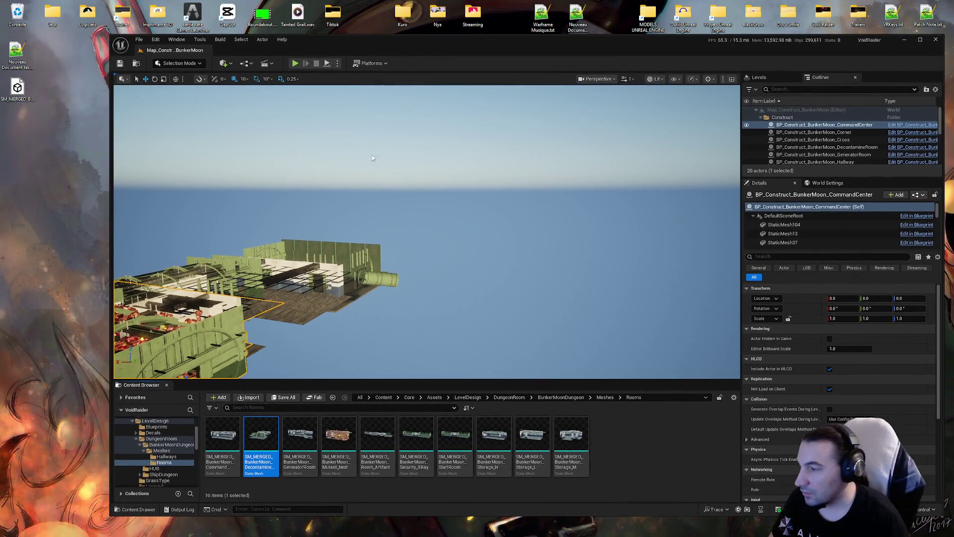
right_click(261, 438)
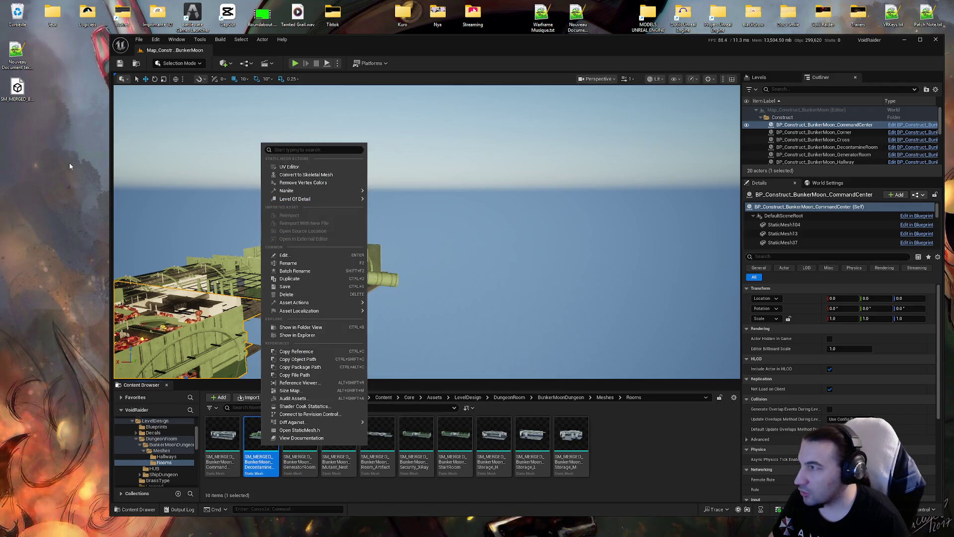
Delete the old decontamination room FBX file from the desktop
left_click(17, 89)
key("Delete")
key("Return")
right_click(20, 19)
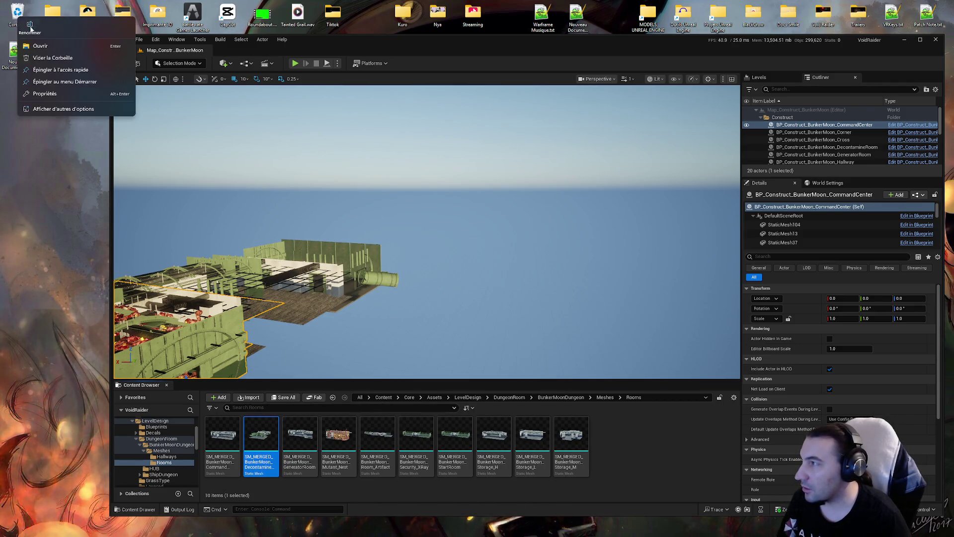
Export the DecontamineRoom mesh as an FBX file to the Desktop
right_click(260, 435)
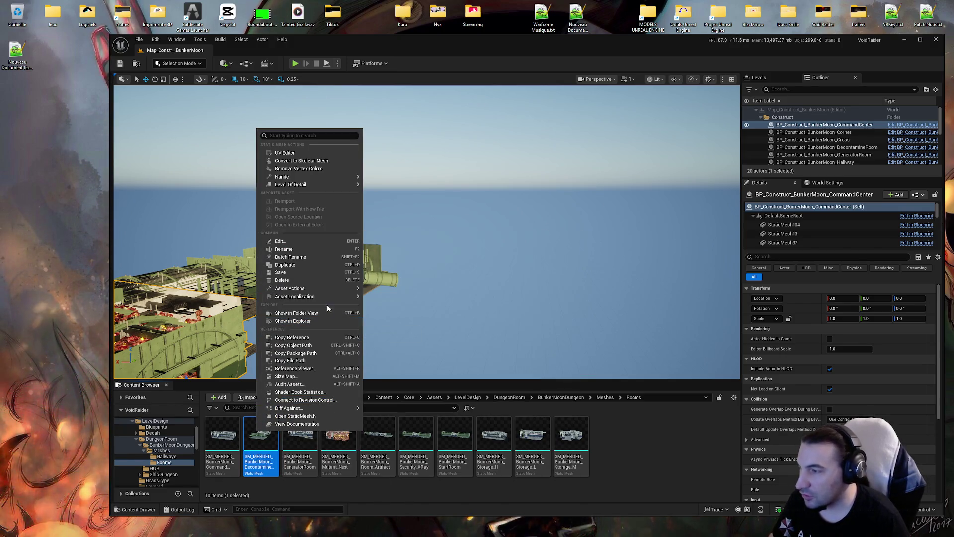
mouse_move(348, 288)
left_click(414, 336)
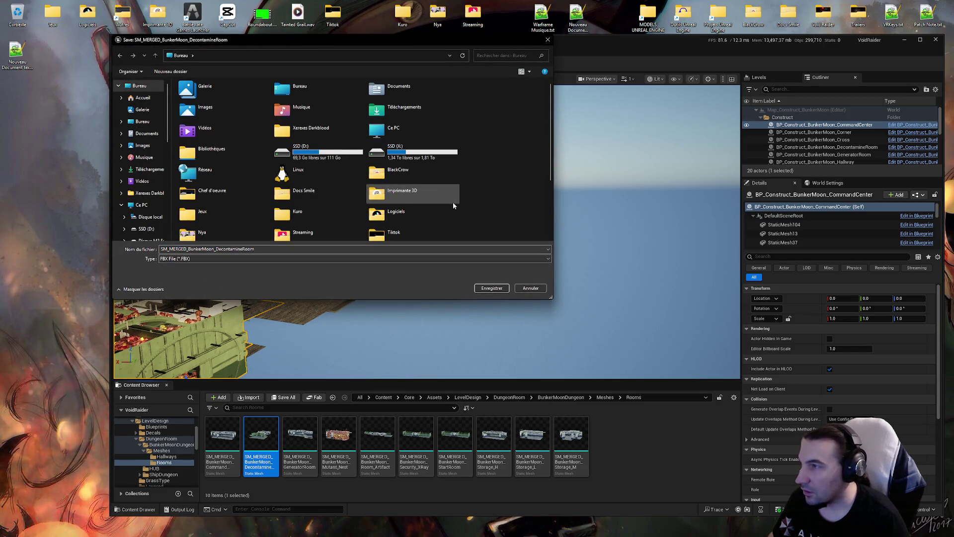
left_click(490, 288)
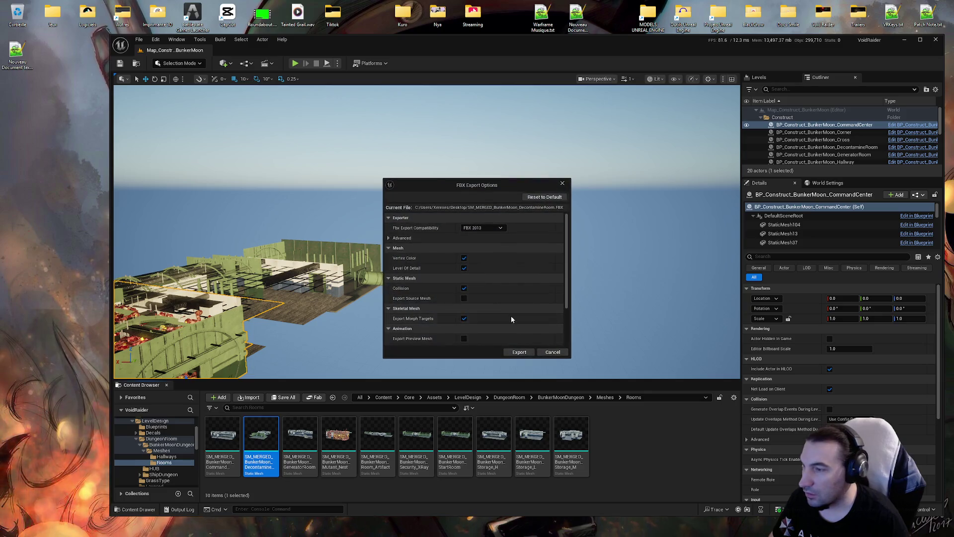
left_click(521, 349)
double_click(266, 439)
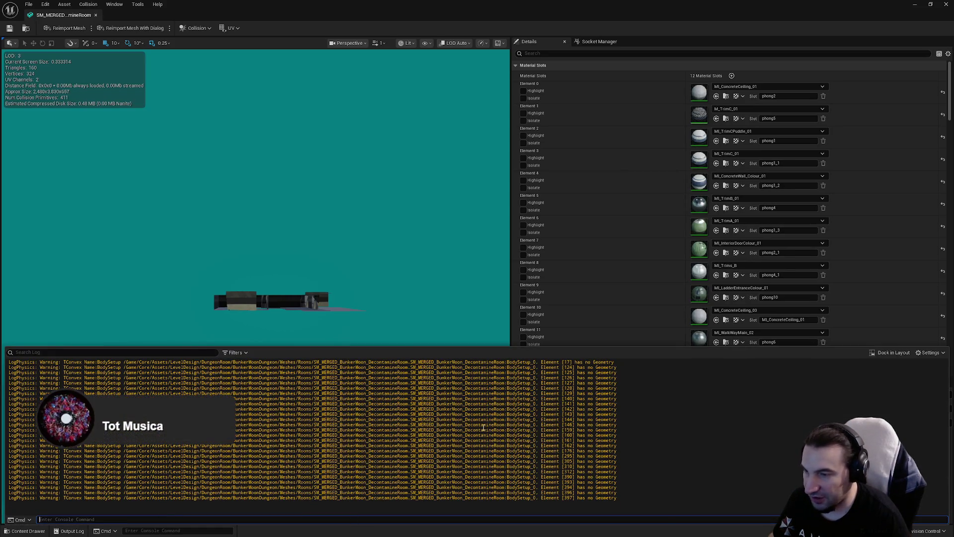
mouse_move(571, 12)
left_mouse_down()
mouse_move(547, 18)
mouse_move(572, 82)
left_mouse_up()
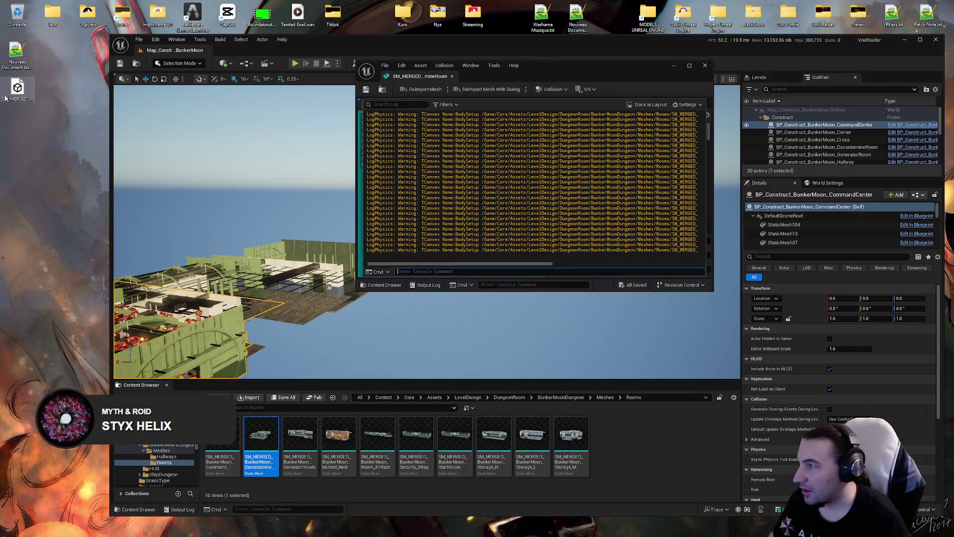
left_click(568, 527)
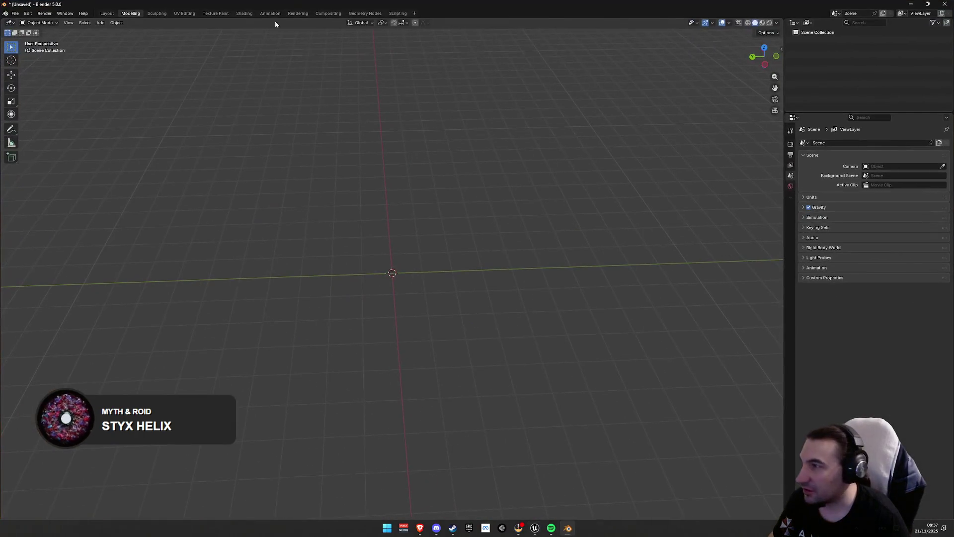
Import the DecontamineRoom FBX and delete its UCX collision object and extra LOD meshes
left_click_drag(295, 16, 324, 200)
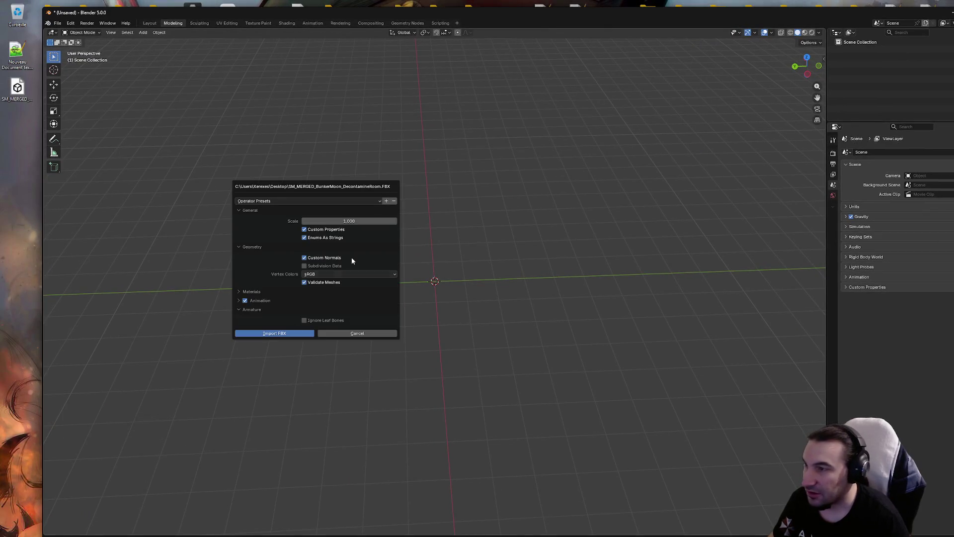
left_click(270, 334)
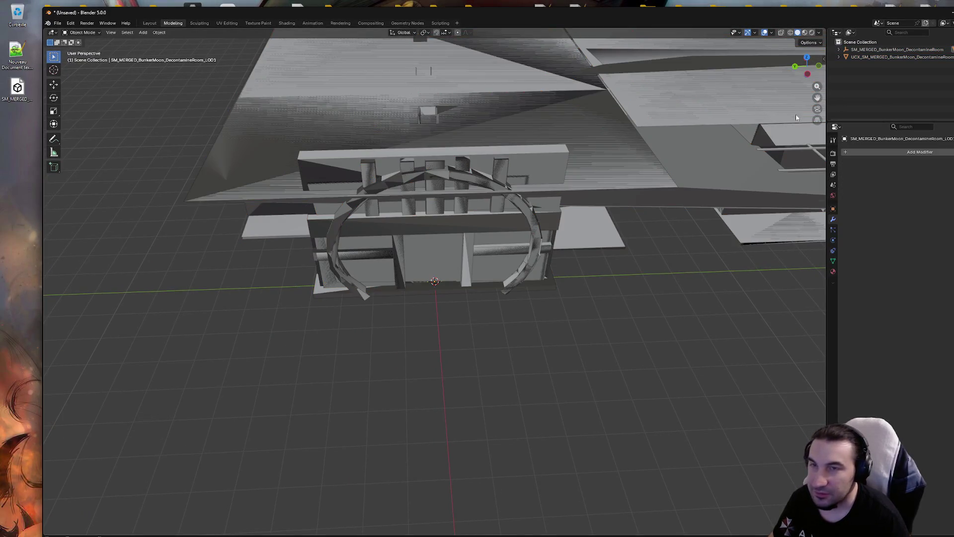
left_click(868, 59)
key("Delete")
left_click(868, 73)
key("Delete")
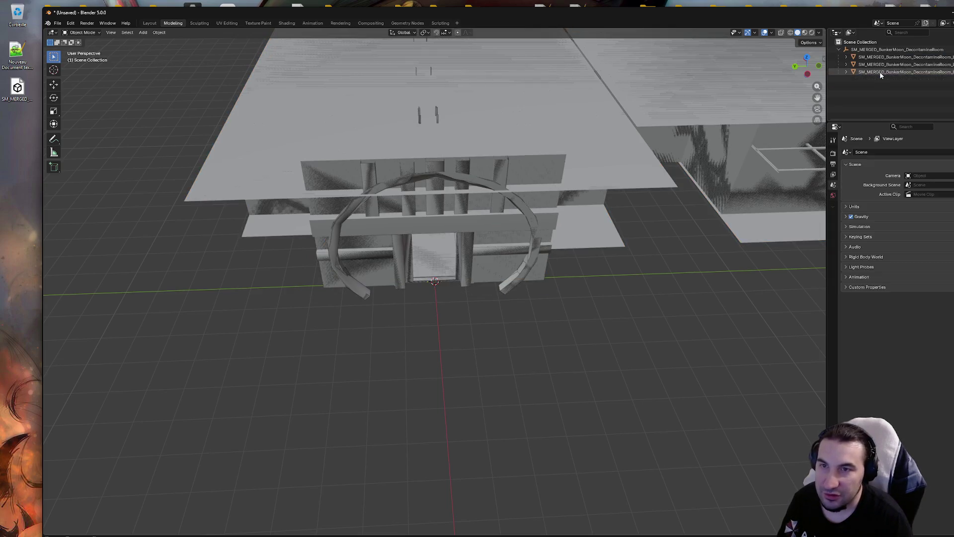
left_click(880, 72)
key("Delete")
left_click(885, 65)
key("Delete")
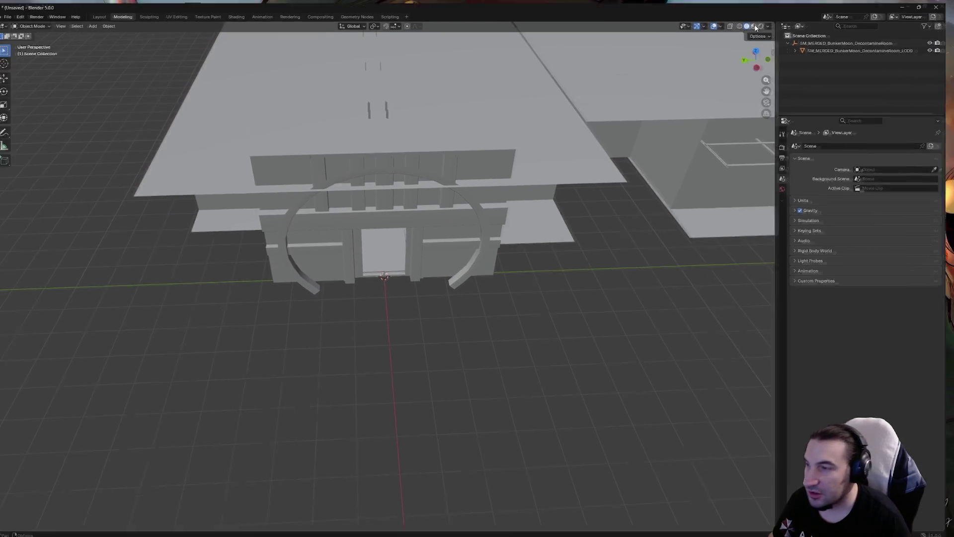
Frame and select the remaining LOD0 mesh and enter Edit Mode
key("a")
key("KP_Decimal")
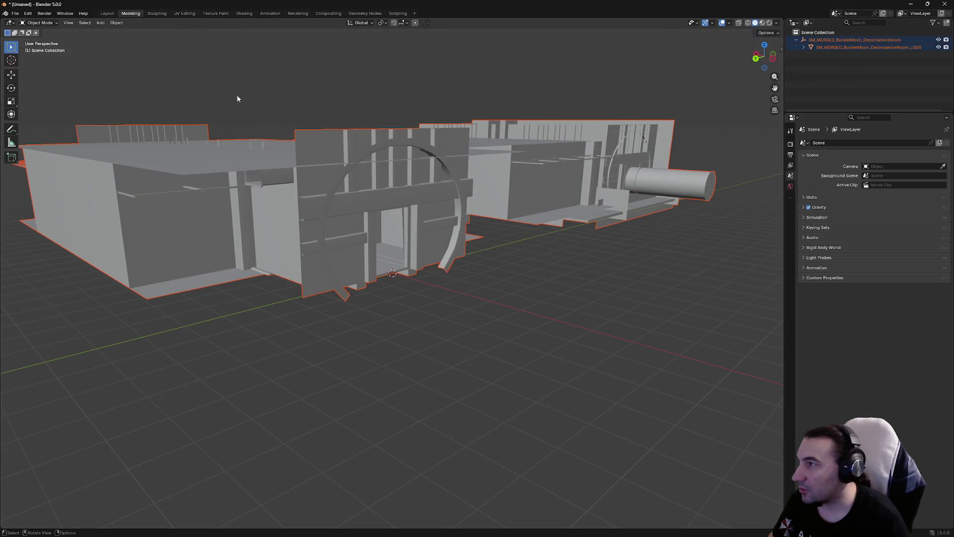
left_click(285, 180)
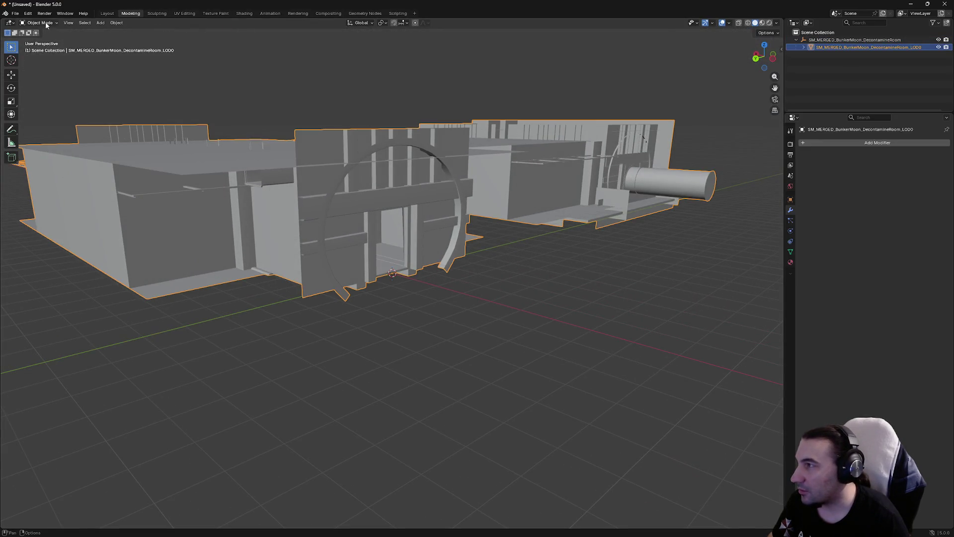
left_click(42, 40)
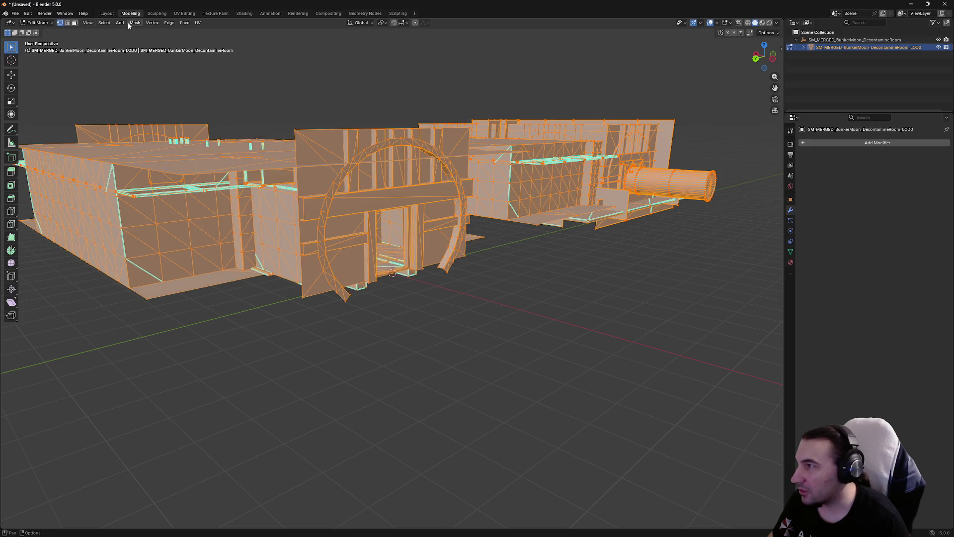
Run Delete Loose, Degenerate Dissolve and Merge by Distance, removing 293 duplicate vertices
left_click(132, 23)
mouse_move(183, 200)
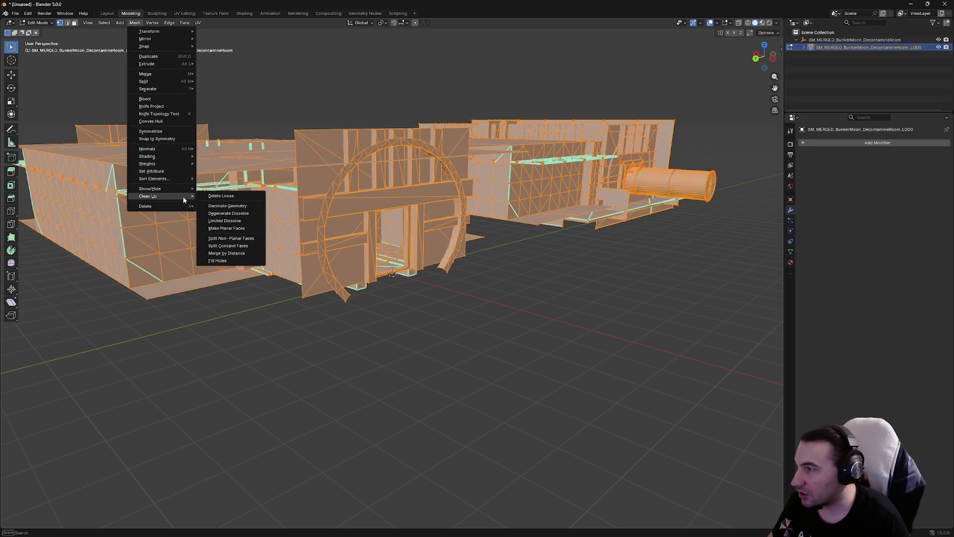
left_click(222, 197)
key("a")
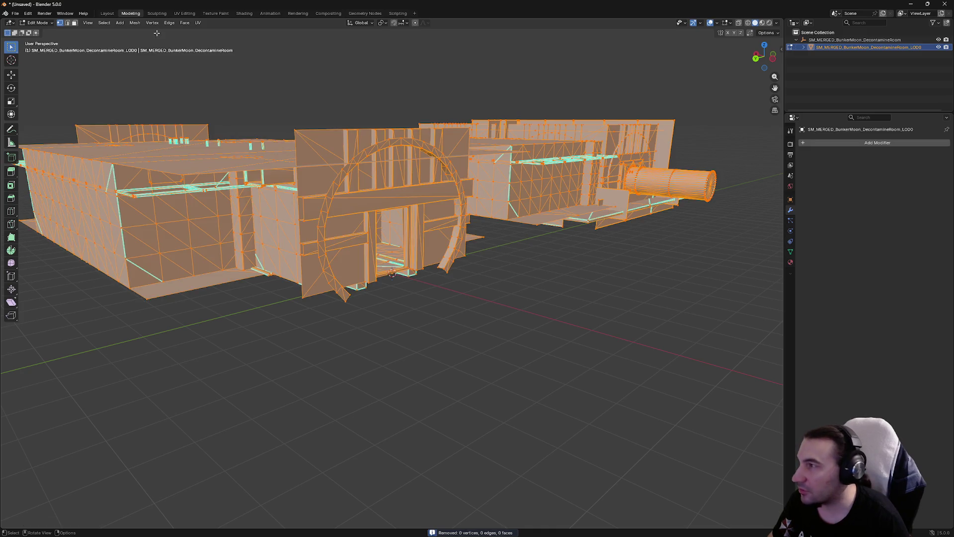
left_click(135, 23)
mouse_move(184, 195)
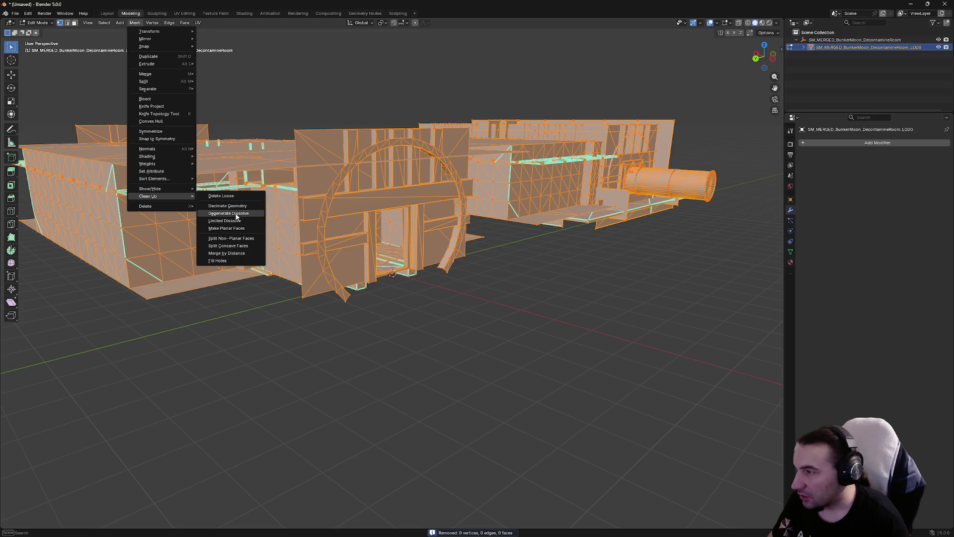
left_click(237, 213)
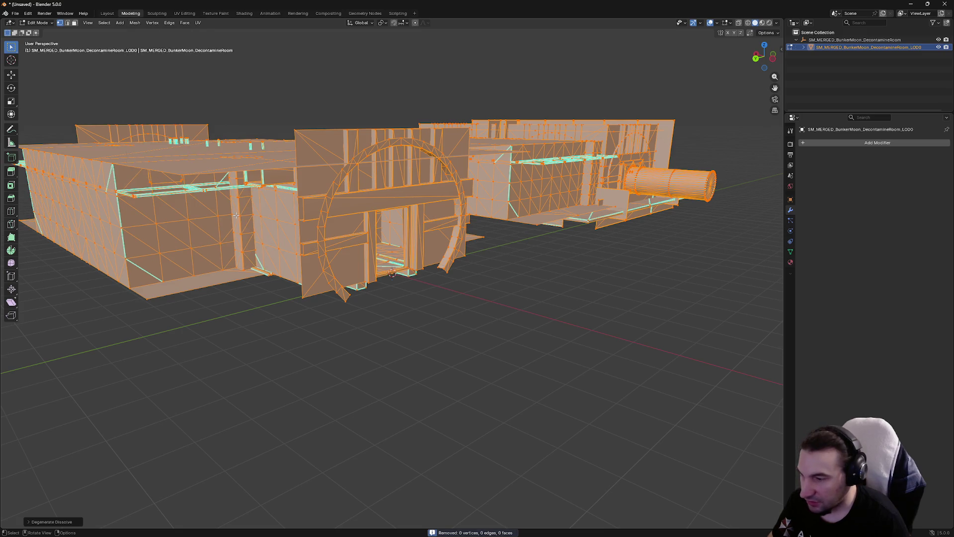
left_click(135, 22)
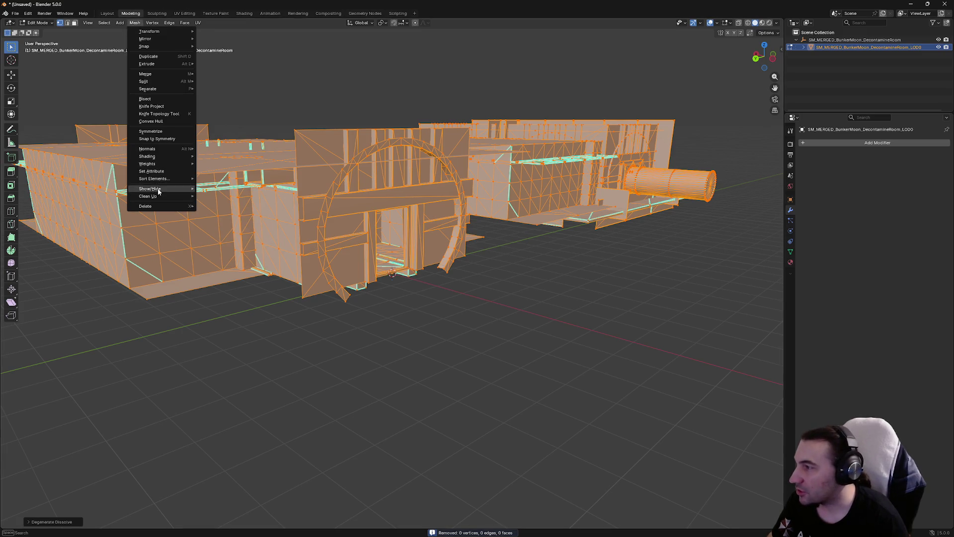
mouse_move(170, 198)
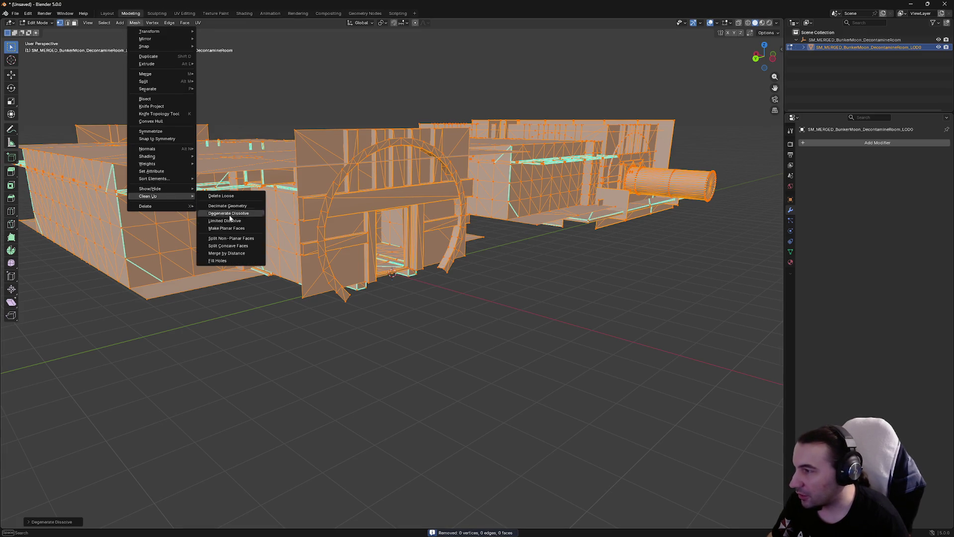
left_click(236, 254)
scroll(441, 250, "up", 2)
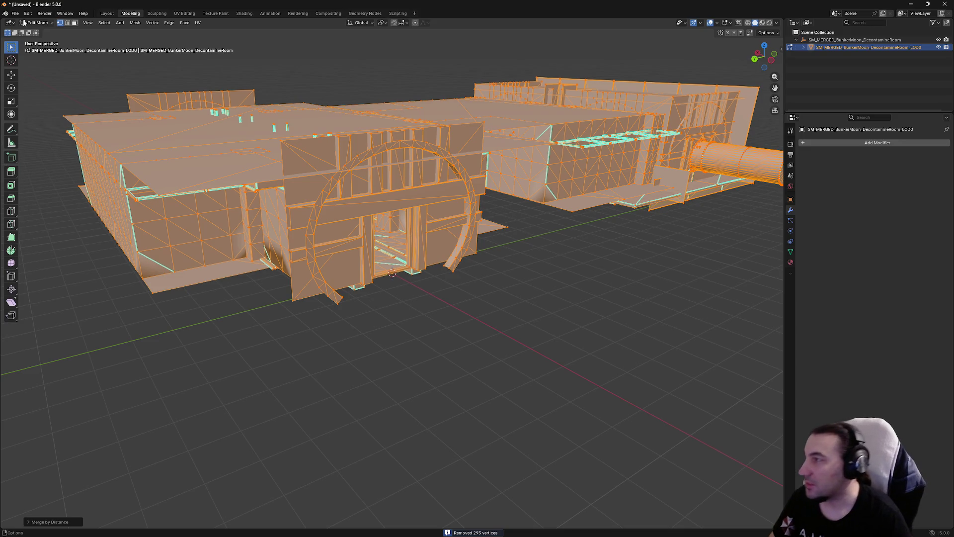
Export the cleaned mesh as FBX, then delete all objects from the scene
left_click(15, 13)
mouse_move(42, 145)
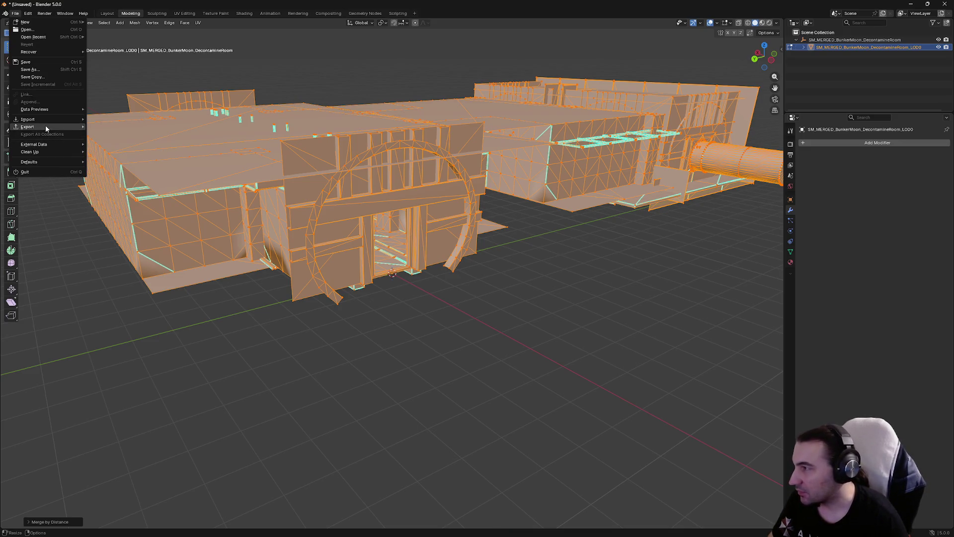
mouse_move(46, 126)
left_click(132, 185)
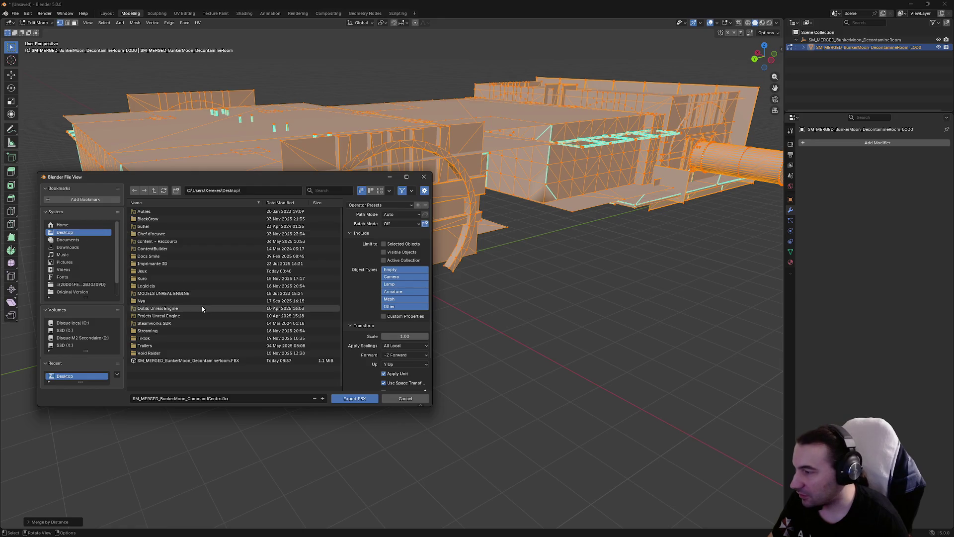
left_click(359, 399)
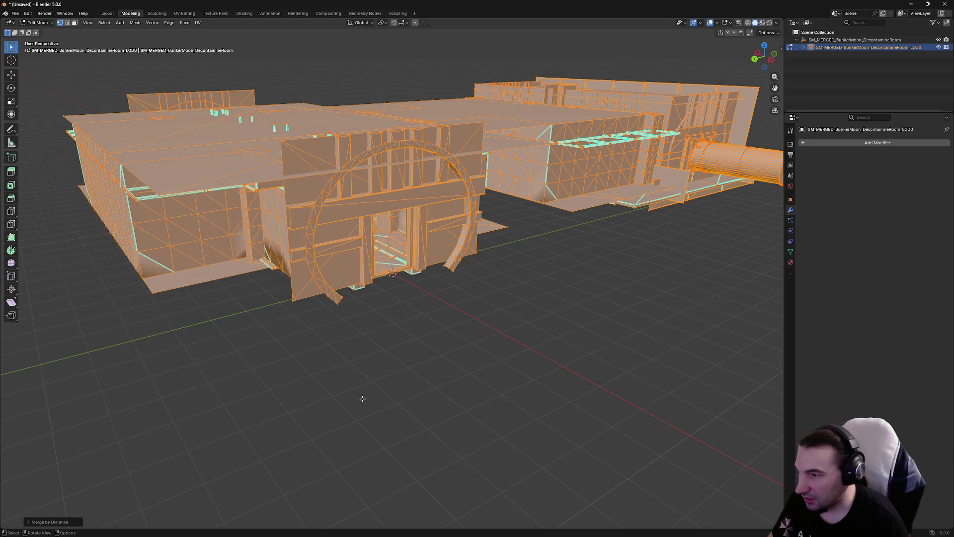
key("x")
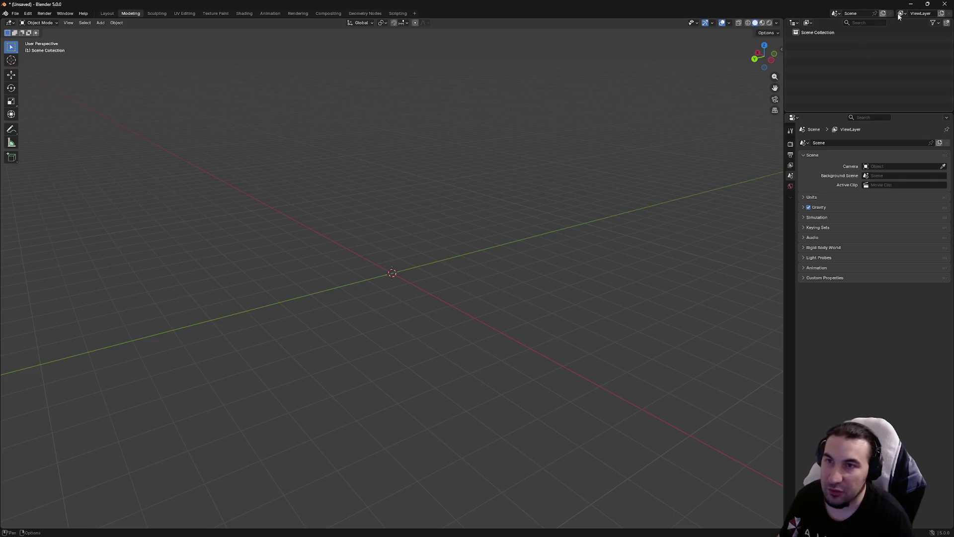
left_click(913, 4)
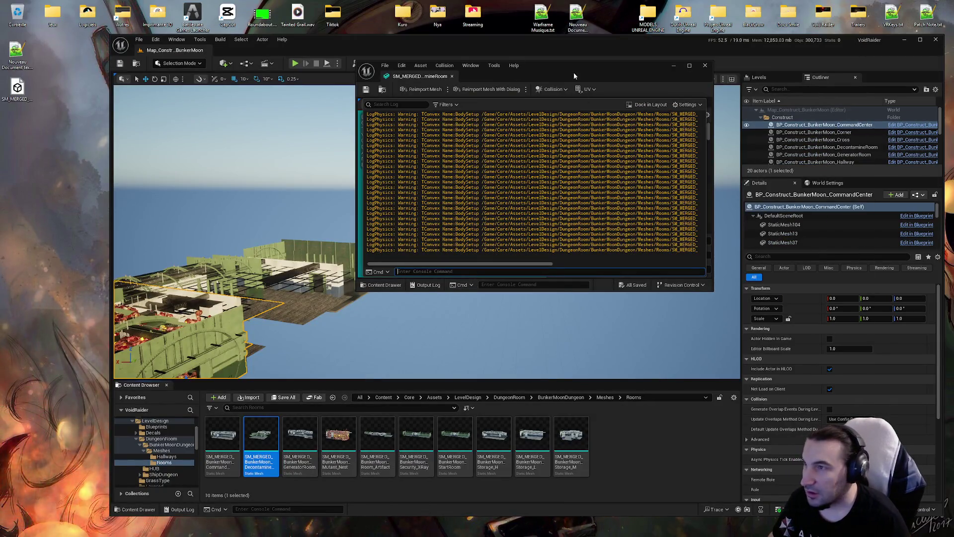
Import the cleaned desktop FBX with materials into Meshes and select the new SM_MERGED mesh
left_click(660, 460)
key("BackSpace")
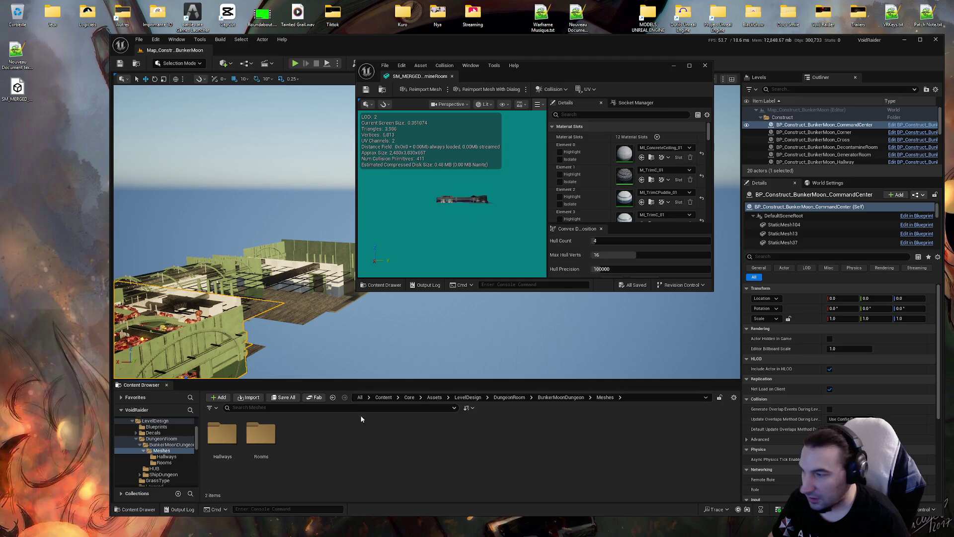
left_click_drag(17, 89, 338, 462)
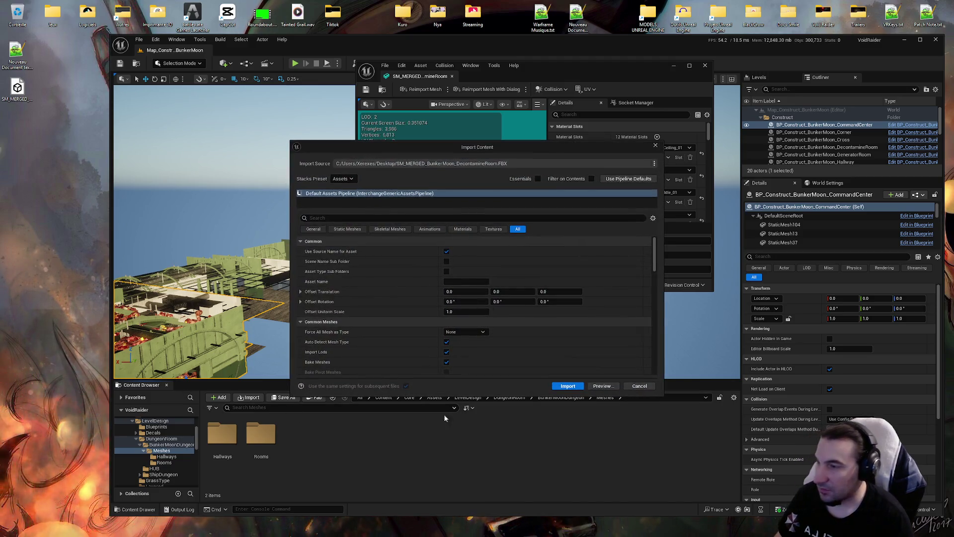
left_click(568, 385)
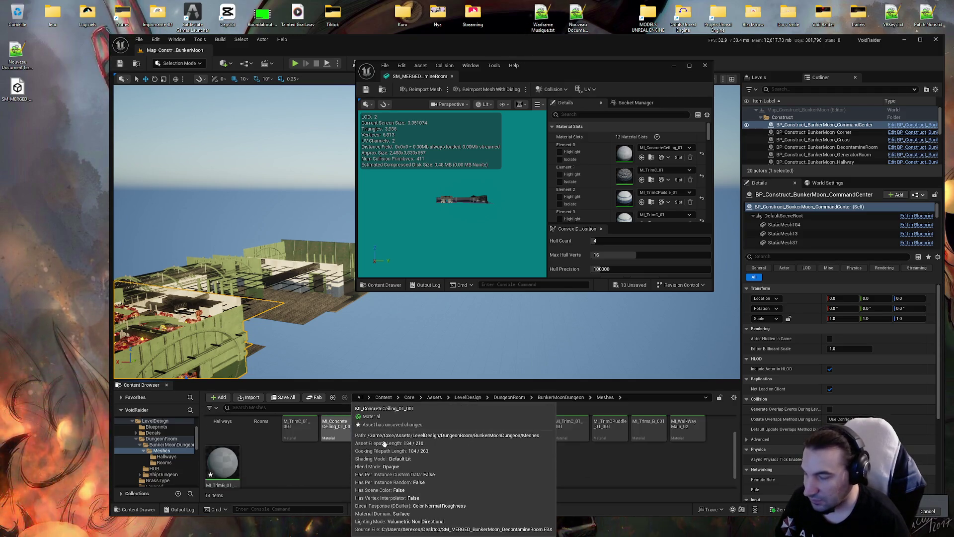
left_click(367, 461)
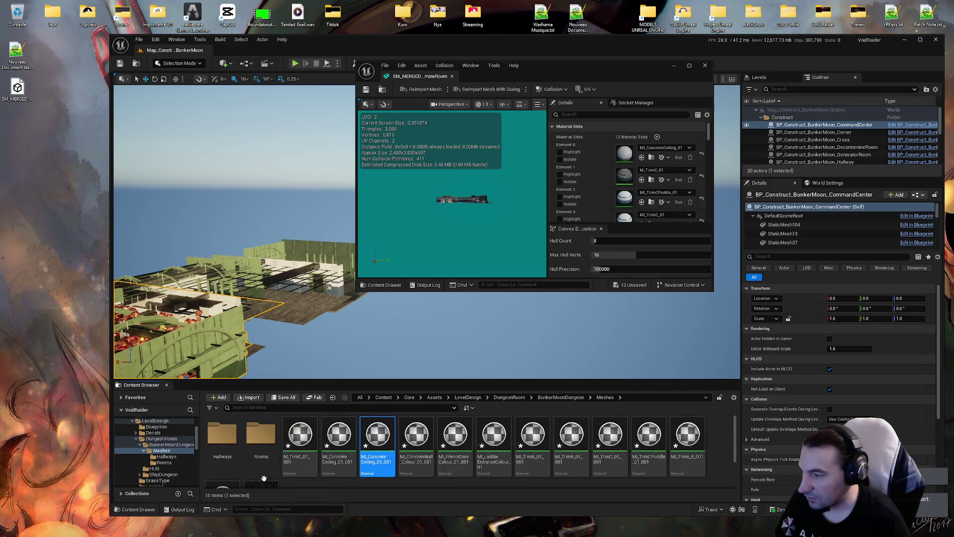
scroll(299, 458, "down", 2)
left_click(264, 453)
left_click(268, 466)
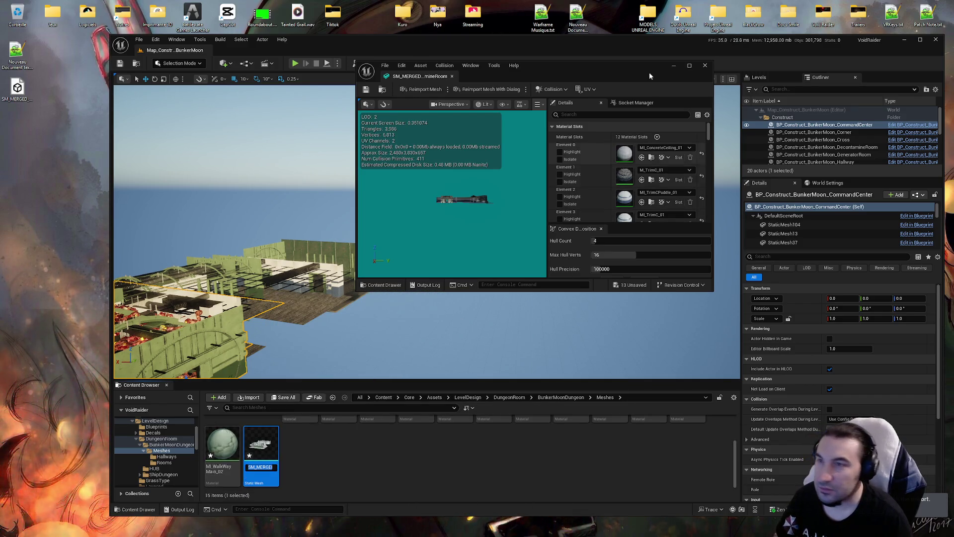
double_click(627, 66)
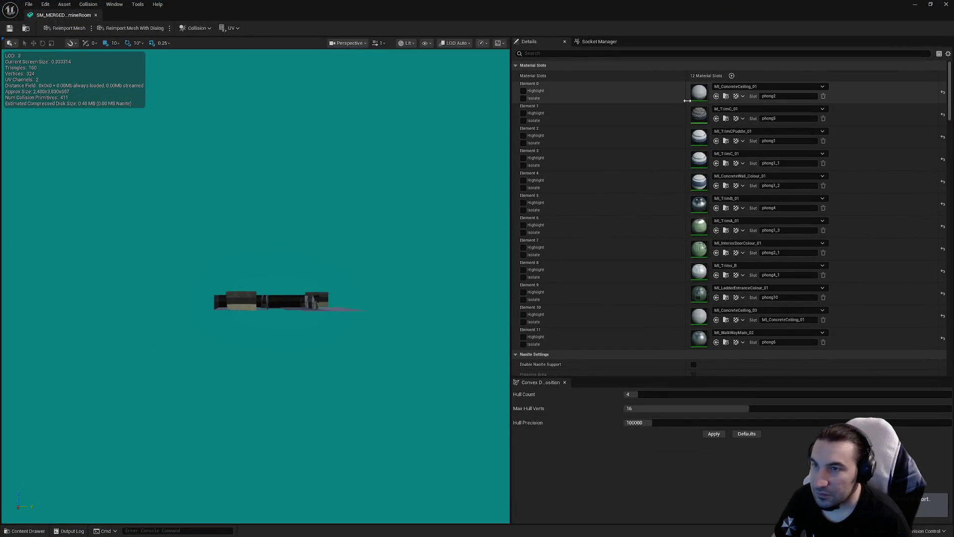
Save all modified assets, then browse Element 0's material list without changing it
double_click(485, 4)
key("ctrl+shift+s")
left_click(530, 358)
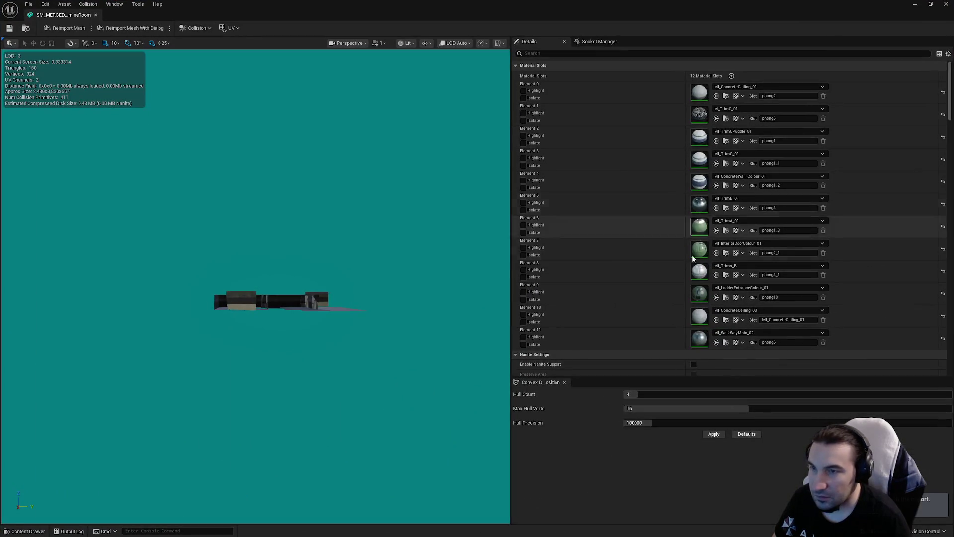
left_click(767, 86)
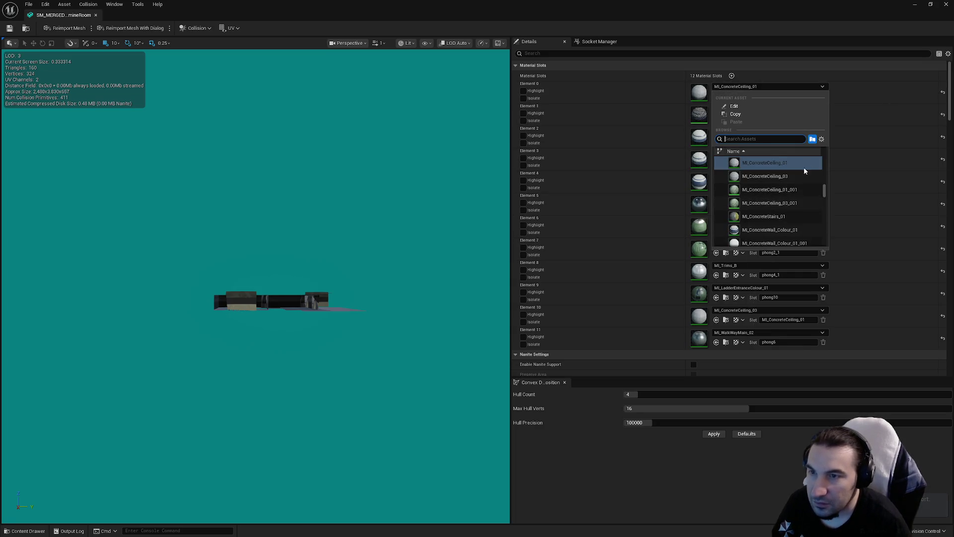
scroll(802, 189, "up", 1)
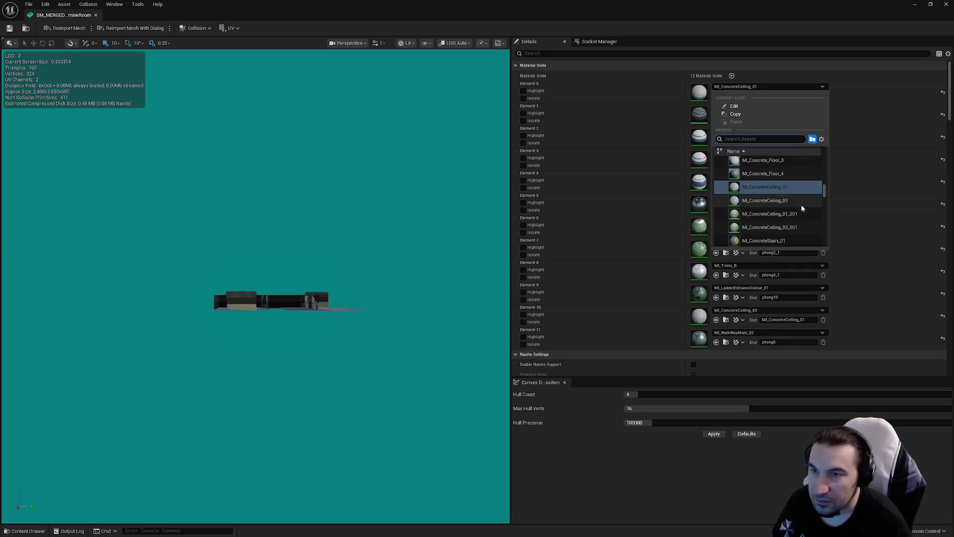
left_click(760, 191)
left_click(731, 87)
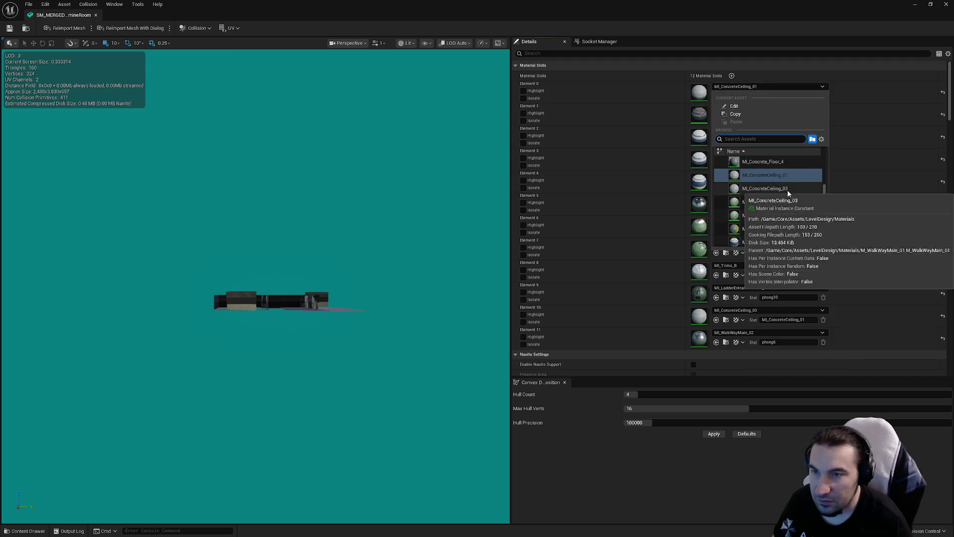
left_click(610, 144)
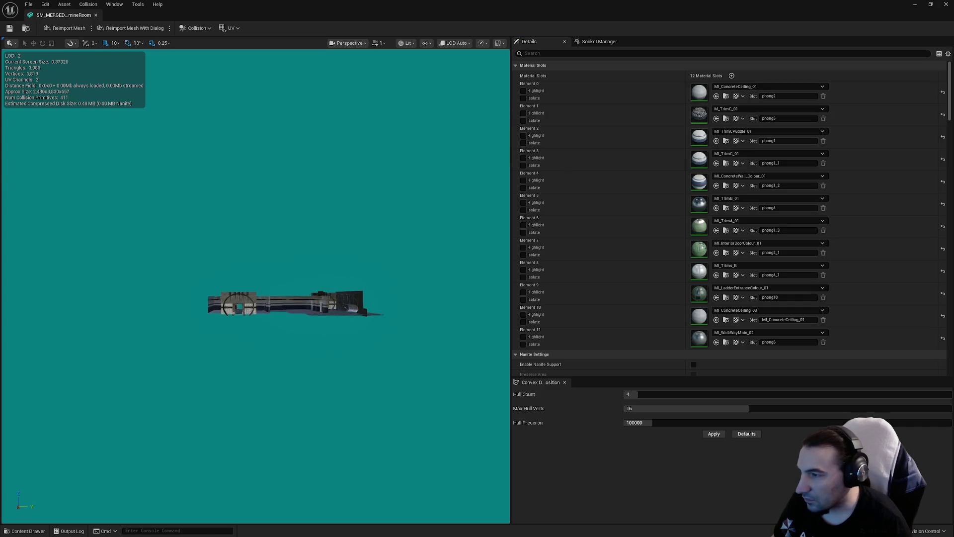
scroll(298, 298, "up", 8)
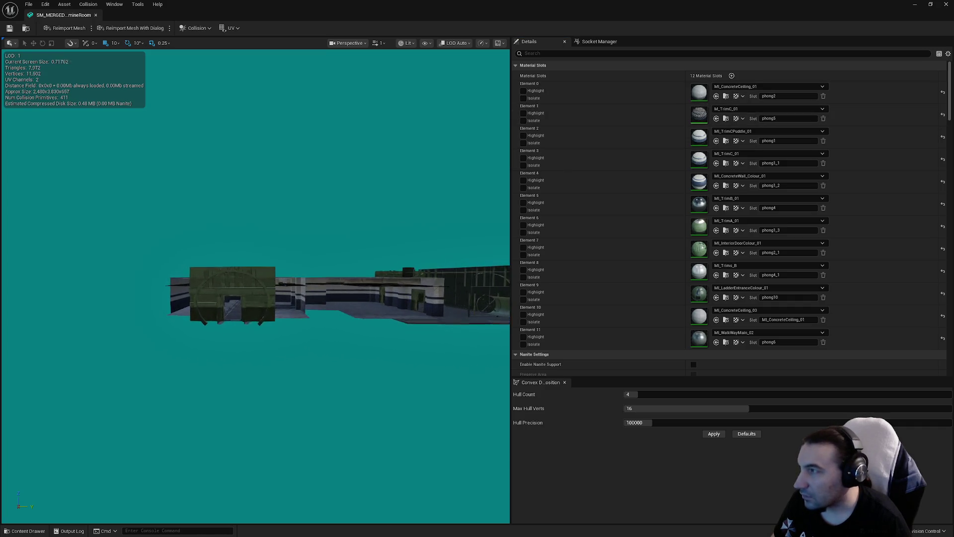
Open the newly imported decontamination room mesh and set Element 0 to MI_ConcreteCeiling_01
double_click(605, 7)
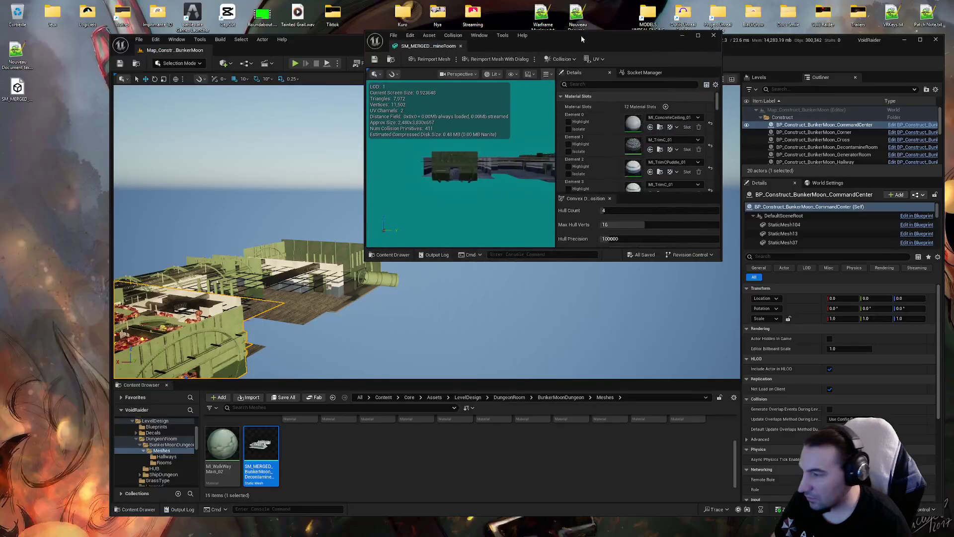
double_click(262, 445)
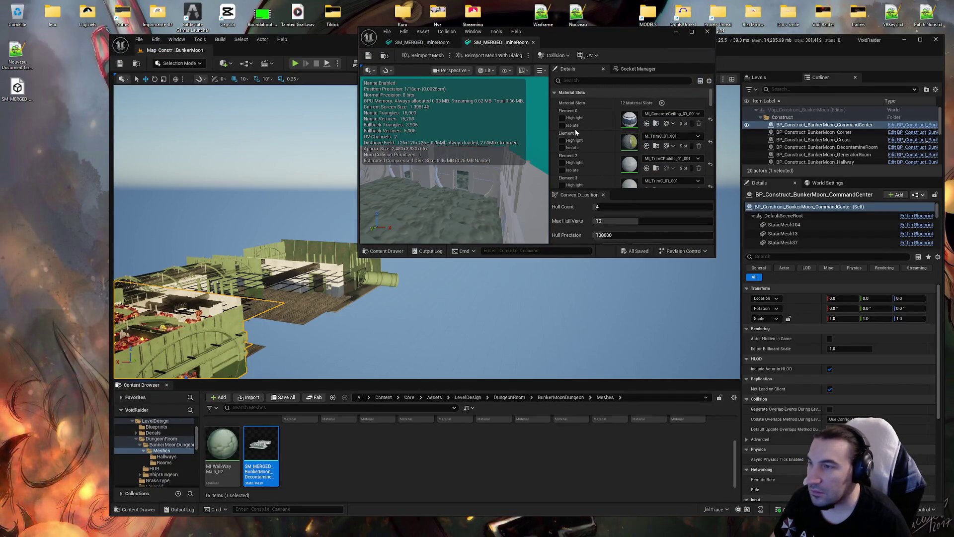
double_click(589, 39)
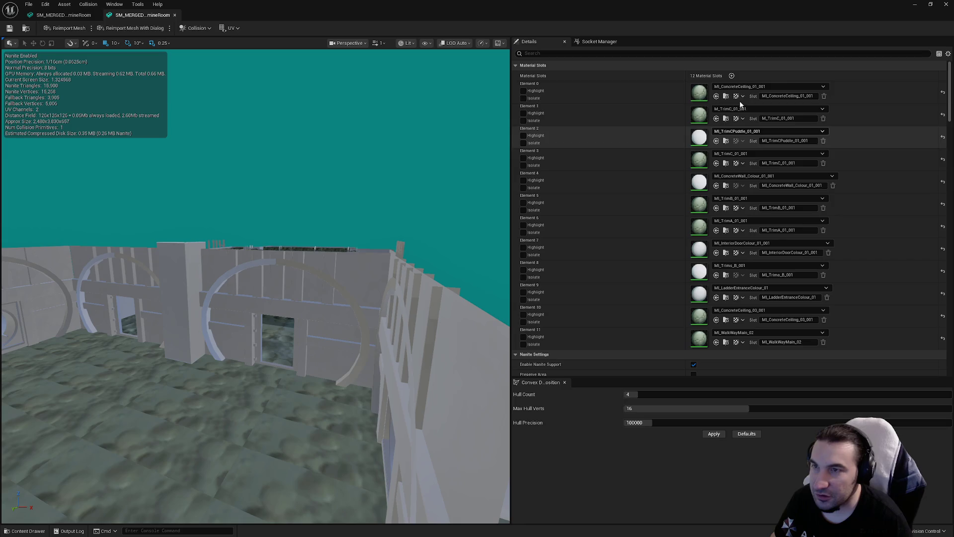
left_click(752, 87)
scroll(810, 199, "up", 2)
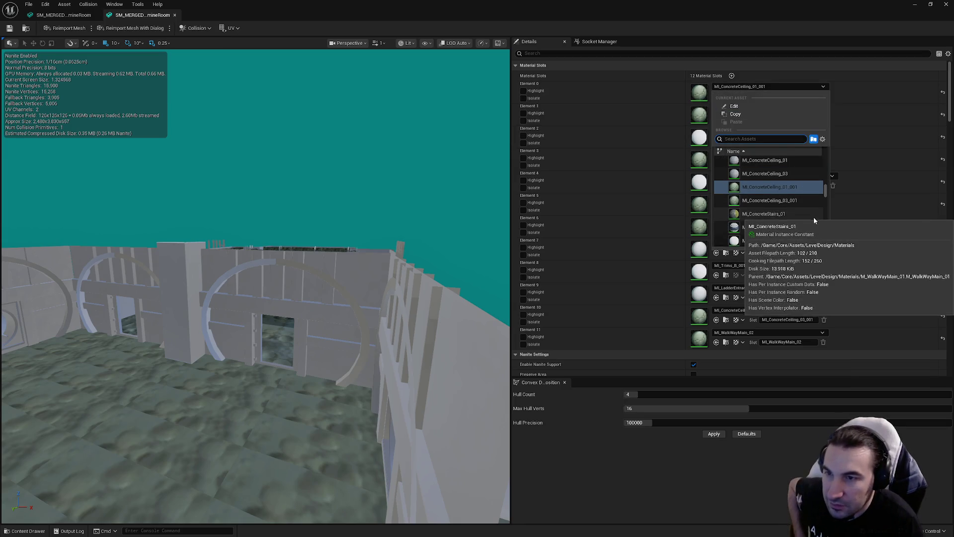
scroll(796, 194, "up", 1)
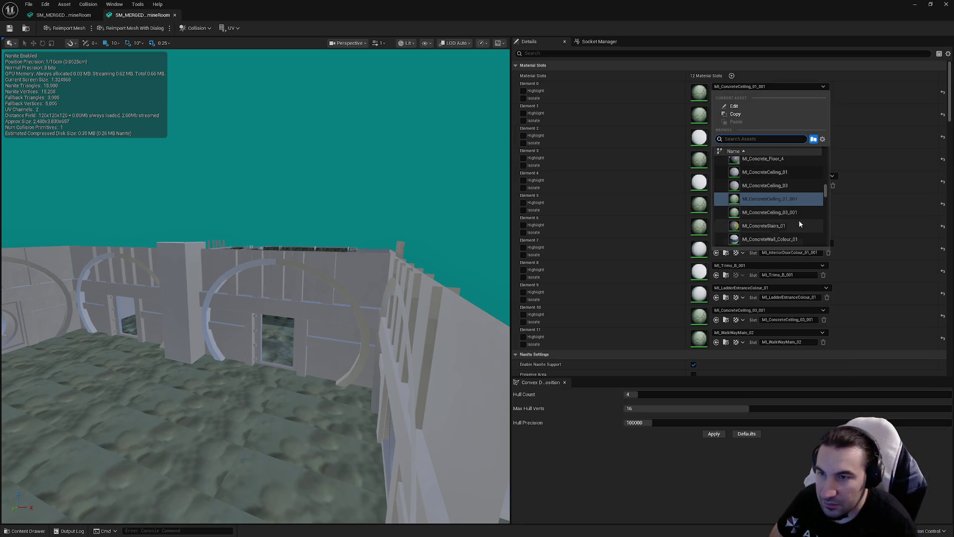
left_click(789, 173)
Set Elements 1–3 to MI_TrimC_01, MI_TrimCPuddle_01 and MI_TrimC_01
left_click(768, 109)
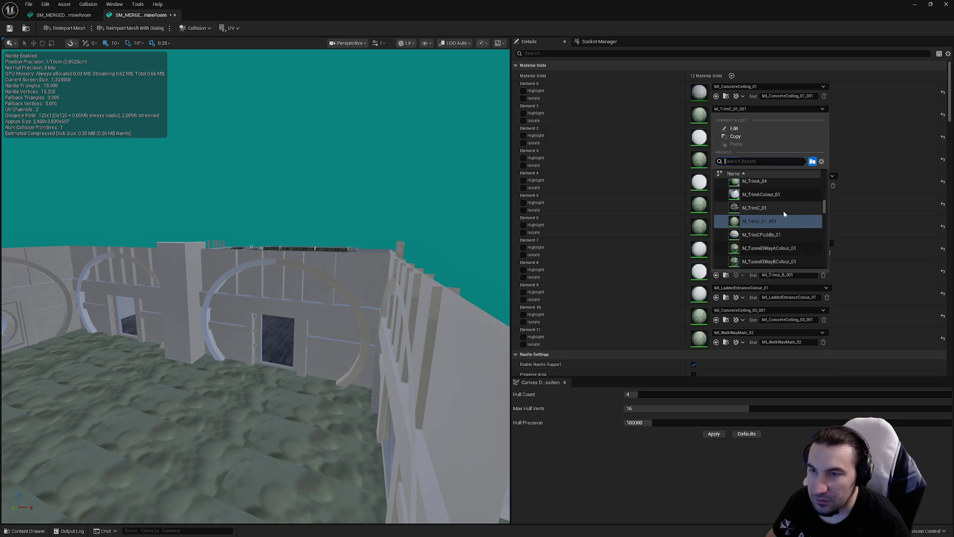
left_click(756, 208)
left_click(757, 130)
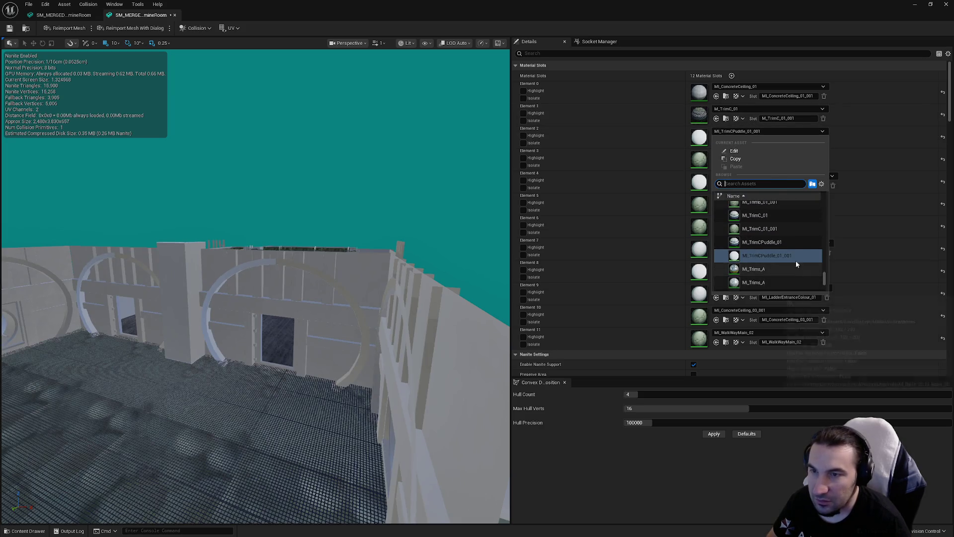
left_click(790, 242)
left_click(744, 154)
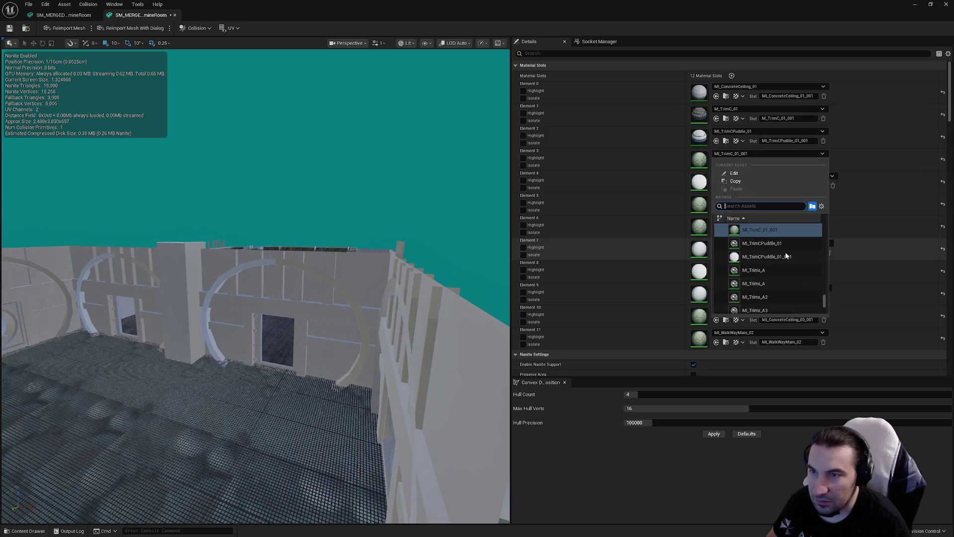
scroll(803, 290, "up", 2)
left_click(760, 244)
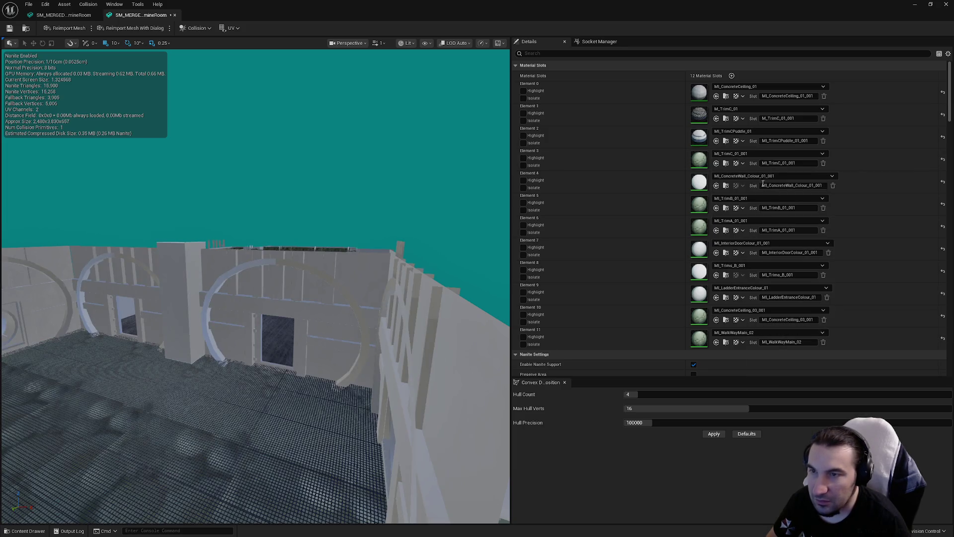
Set Element 4 to MI_ConcreteWall_Colour_01 and Element 5 to MI_TrimB_01
left_click(755, 177)
left_click(773, 275)
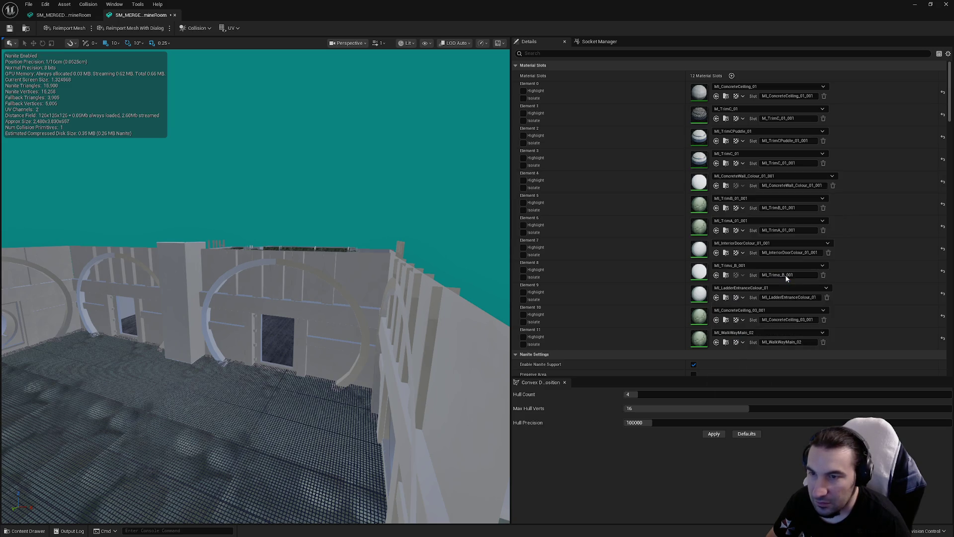
left_click(775, 199)
left_click(776, 297)
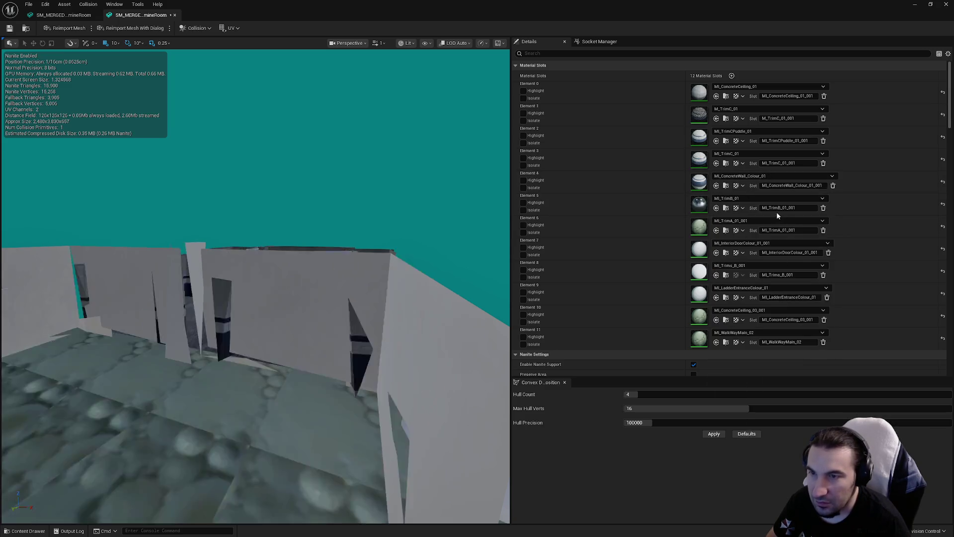
left_click(768, 221)
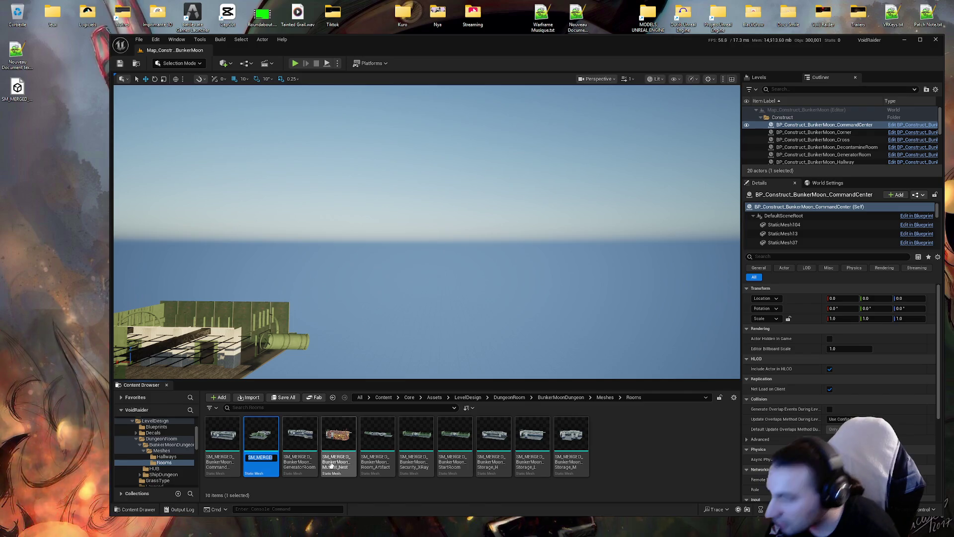
Delete the old DecontamineRoom mesh, replacing its references with the new merged mesh
key("Delete")
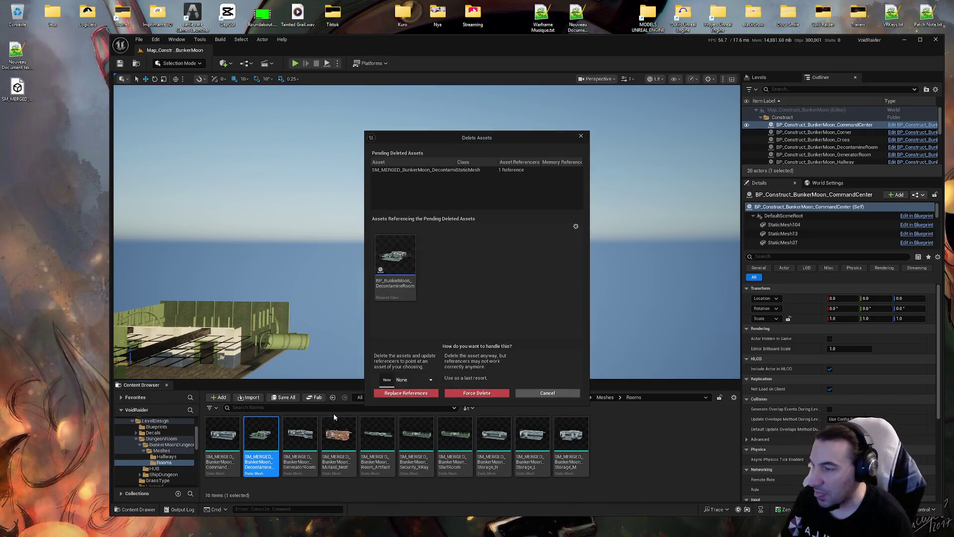
left_click(430, 376)
left_click(417, 437)
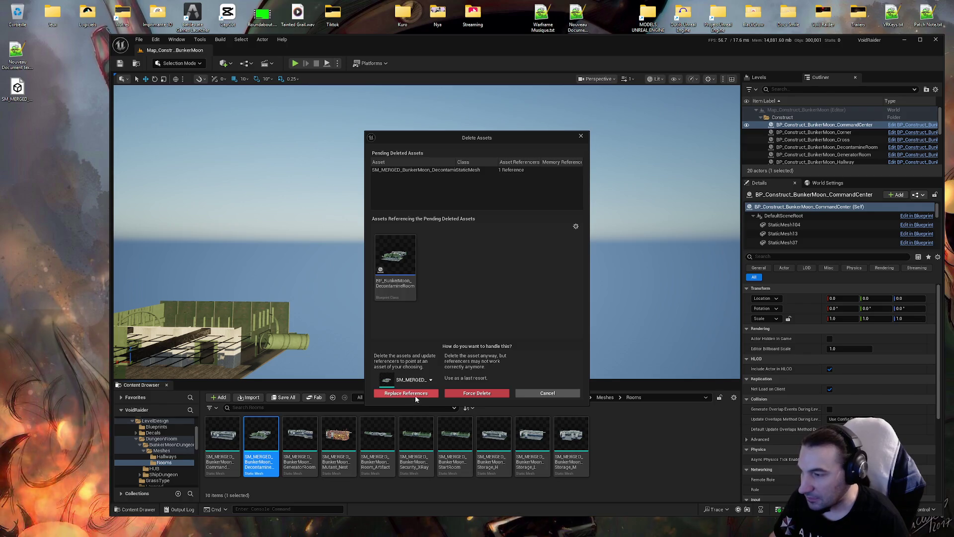
left_click(415, 395)
left_click(515, 292)
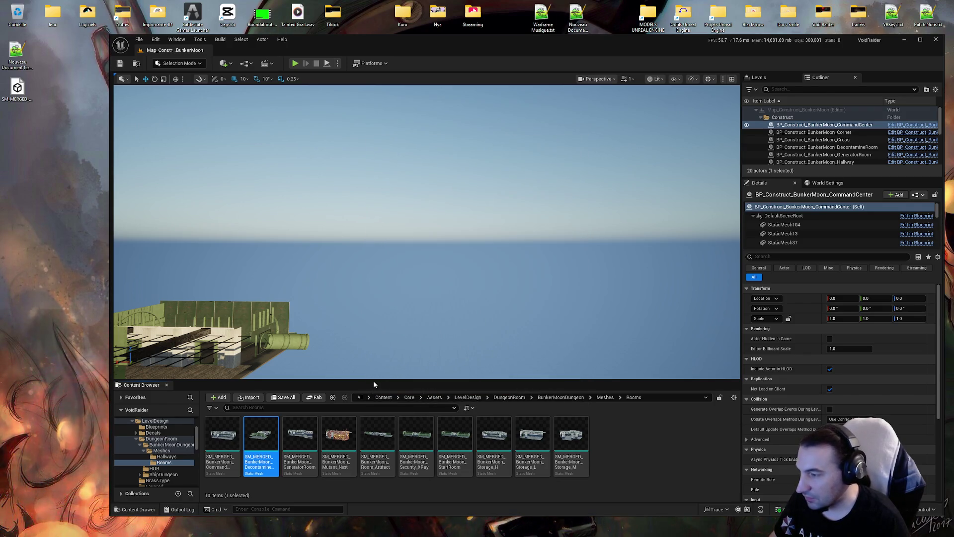
key("Return")
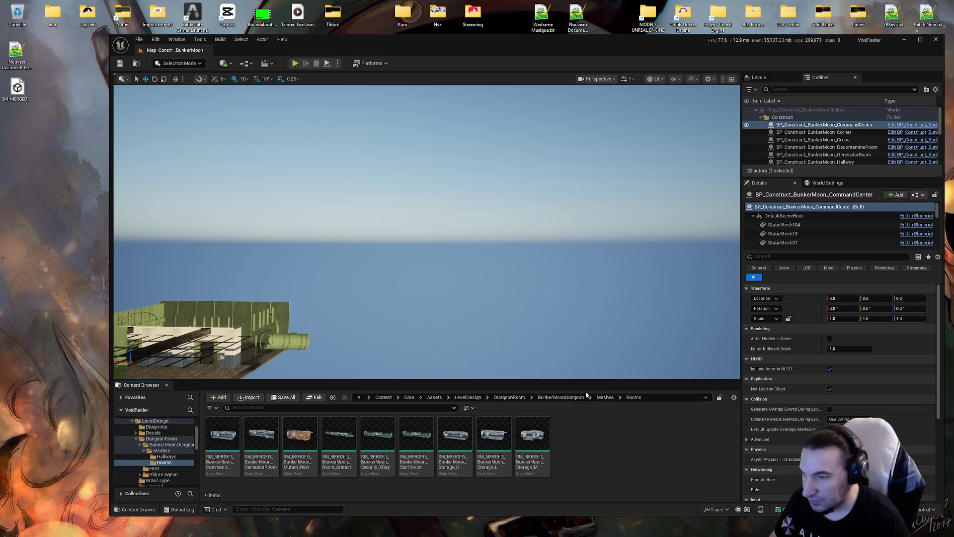
Move the new merged mesh into the Rooms folder
left_click(603, 397)
mouse_move(296, 452)
left_mouse_down()
mouse_move(276, 427)
mouse_move(261, 435)
left_mouse_up()
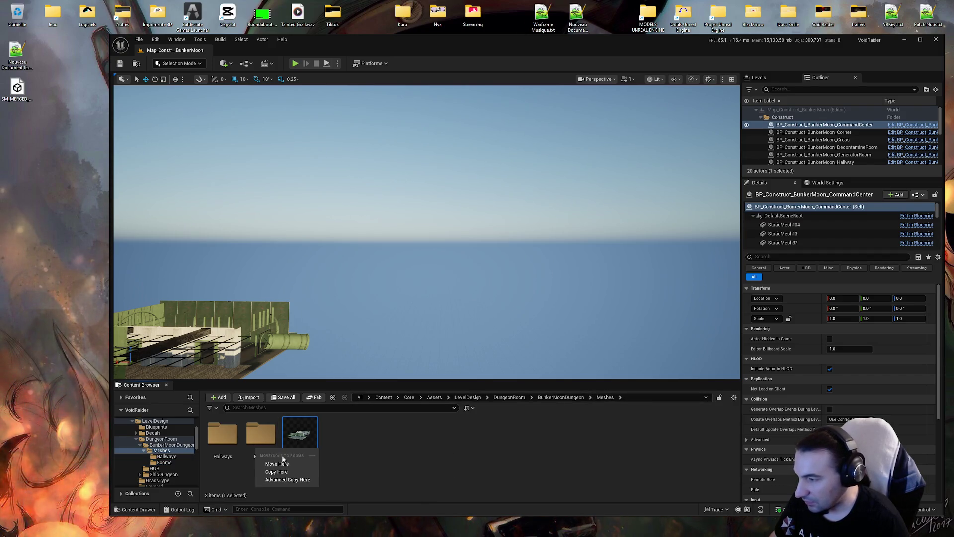
left_click(271, 432)
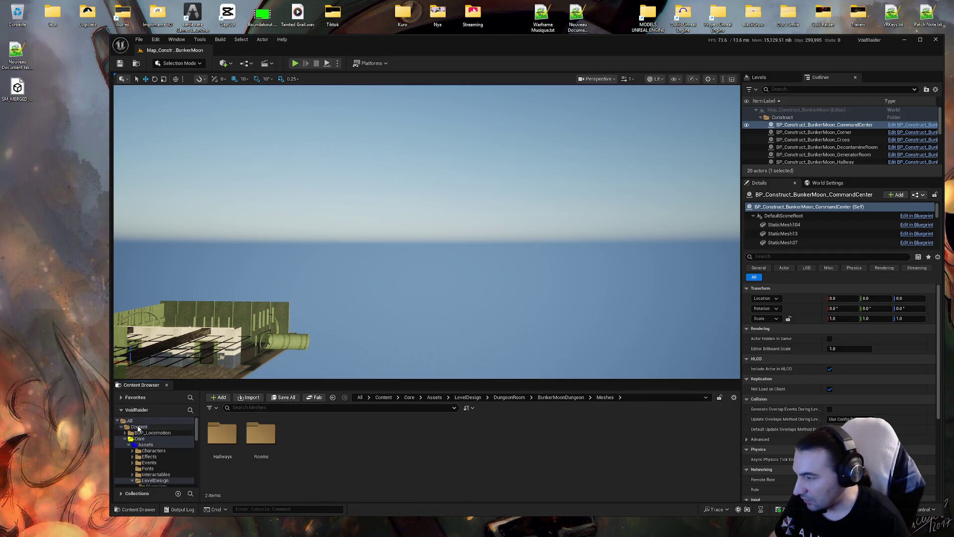
Update redirector references on the Content folder, then open the Rooms folder
right_click(139, 428)
left_click(200, 357)
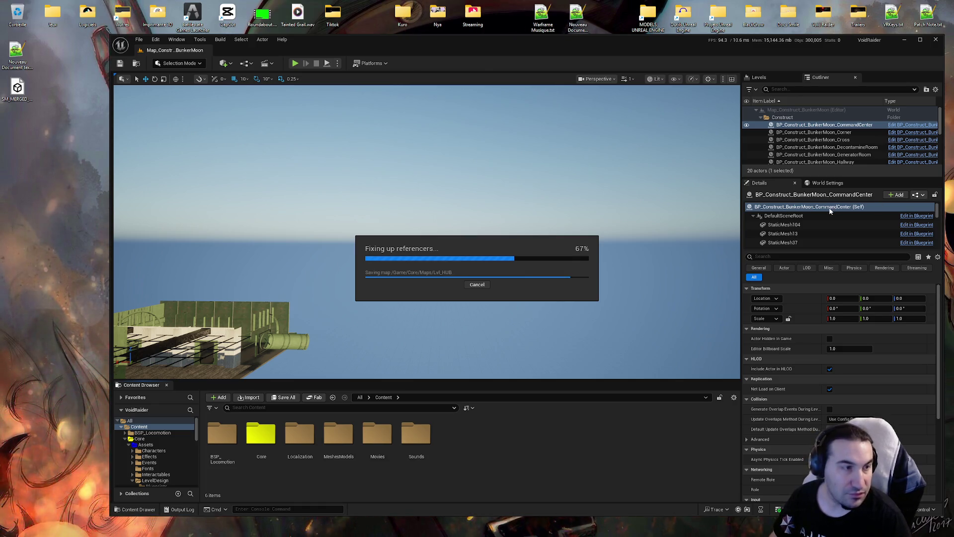
left_click(388, 413)
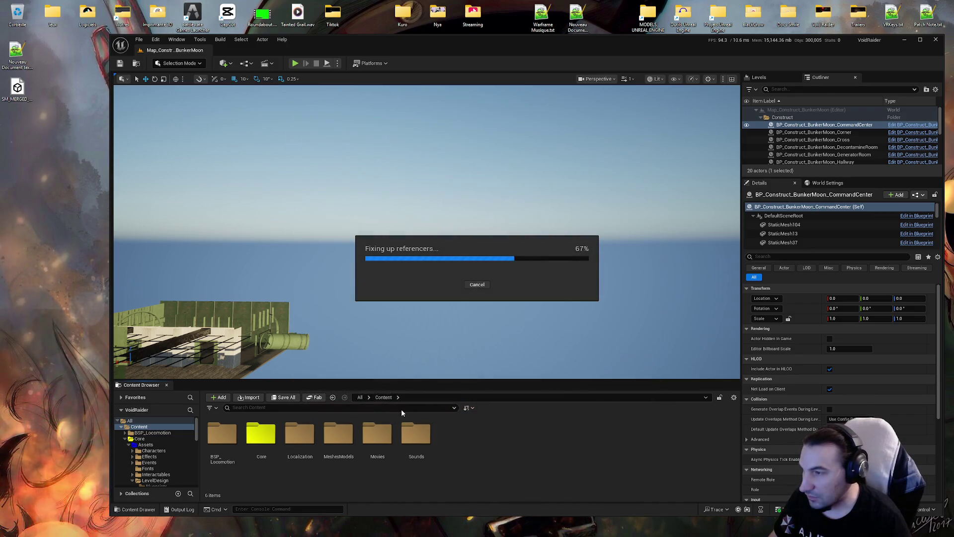
key("f")
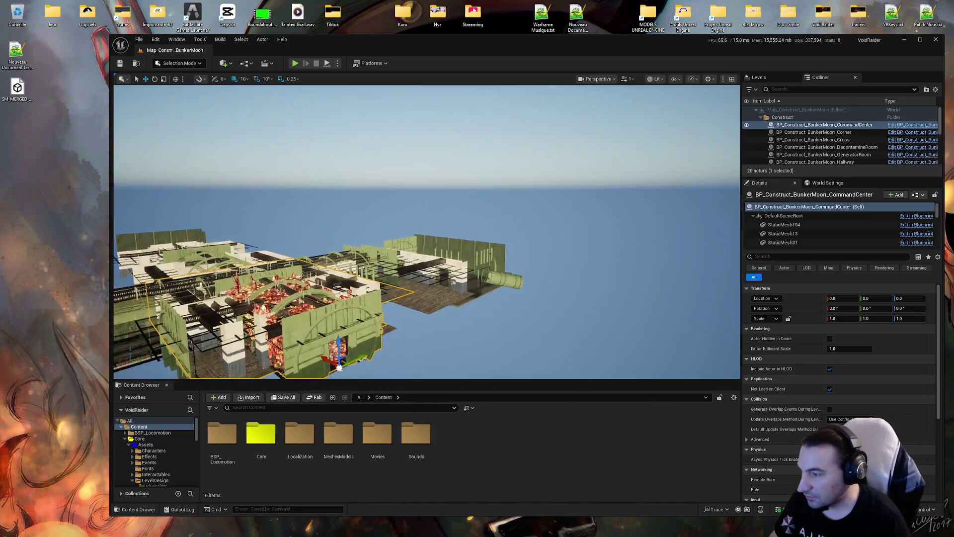
scroll(183, 442, "down", 2)
left_click(165, 474)
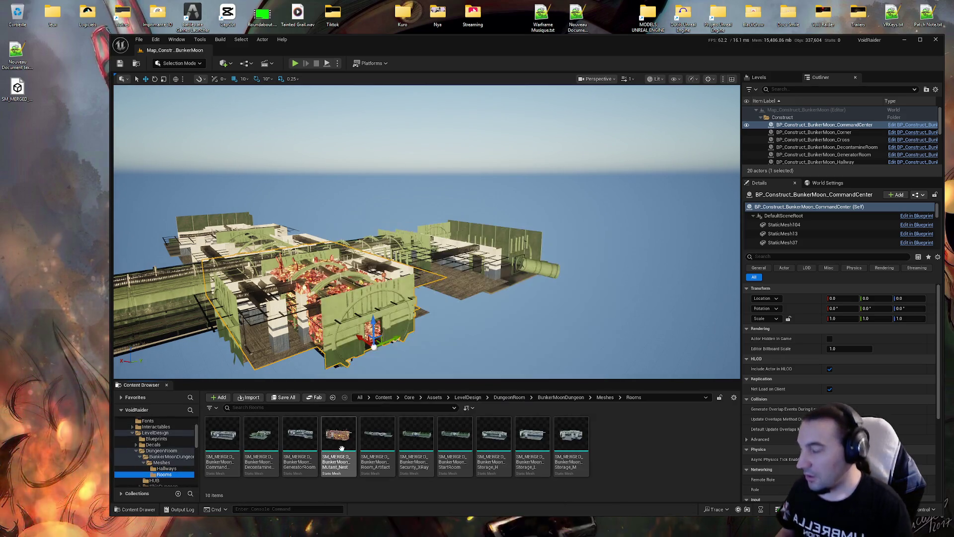
Open the Mutant_Nest mesh and fly through the doorway to inspect the flesh room
mouse_move(344, 445)
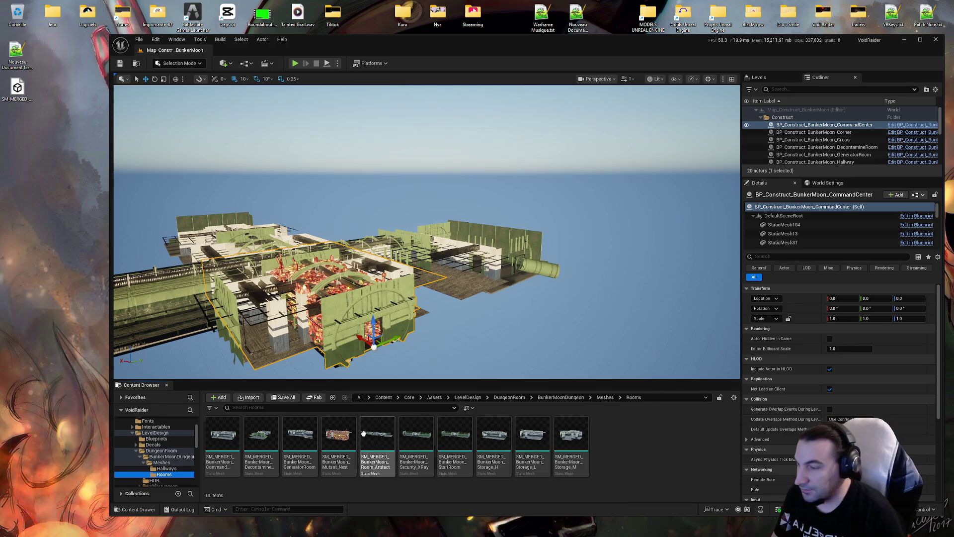
left_click(341, 437)
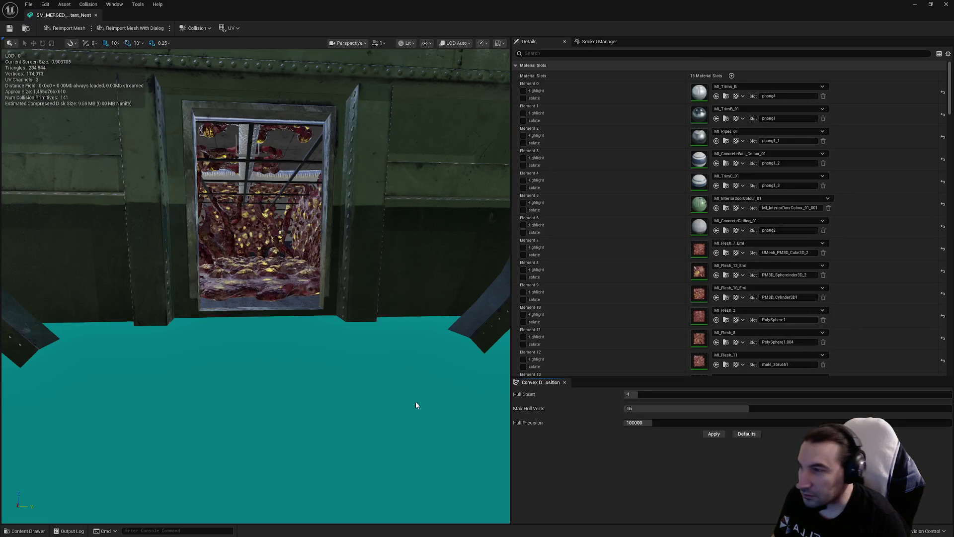
mouse_move(417, 405)
left_mouse_down()
mouse_move(400, 358)
mouse_move(423, 351)
mouse_move(417, 308)
left_mouse_up()
scroll(255, 286, "down", 10)
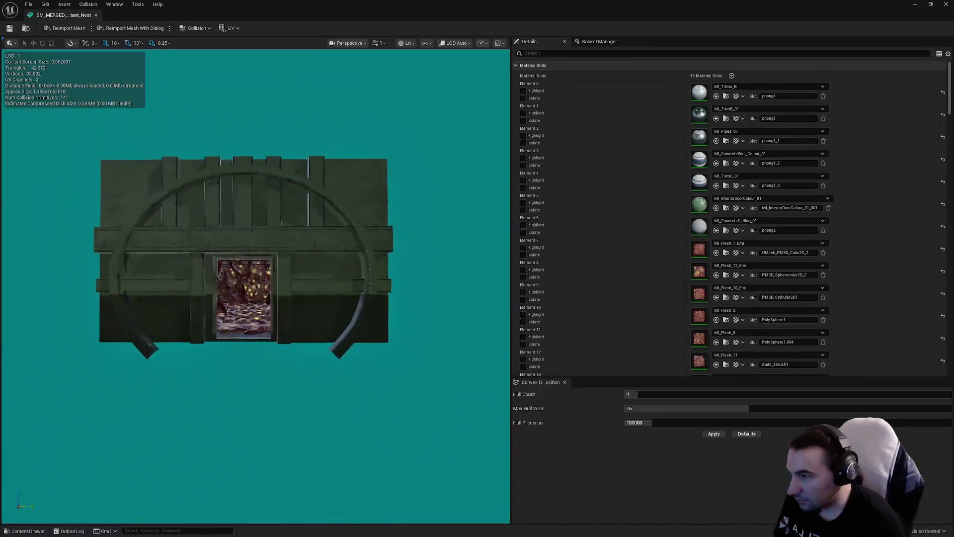
scroll(254, 286, "up", 10)
mouse_move(255, 286)
left_mouse_down()
mouse_move(271, 278)
mouse_move(263, 285)
left_mouse_up()
scroll(387, 309, "down", 8)
scroll(387, 309, "up", 4)
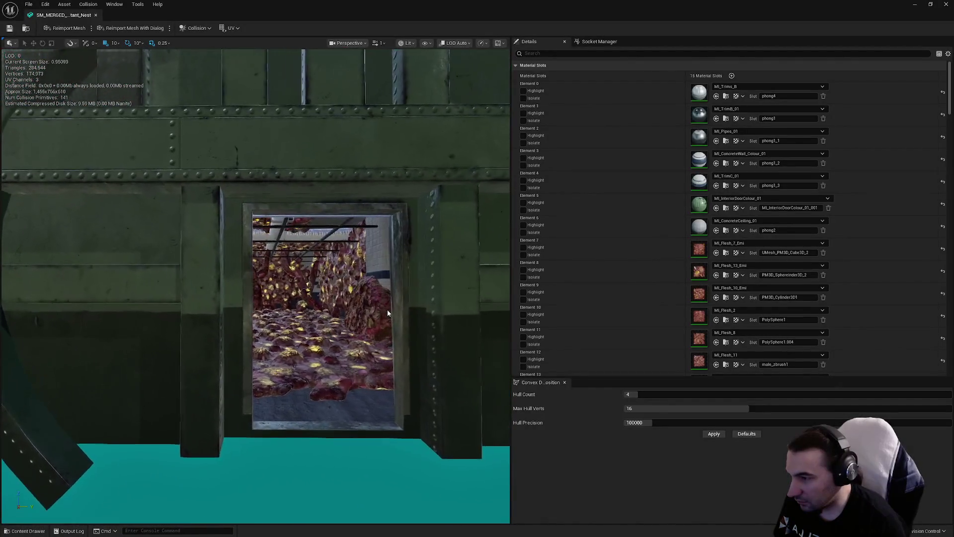
scroll(334, 314, "up", 4)
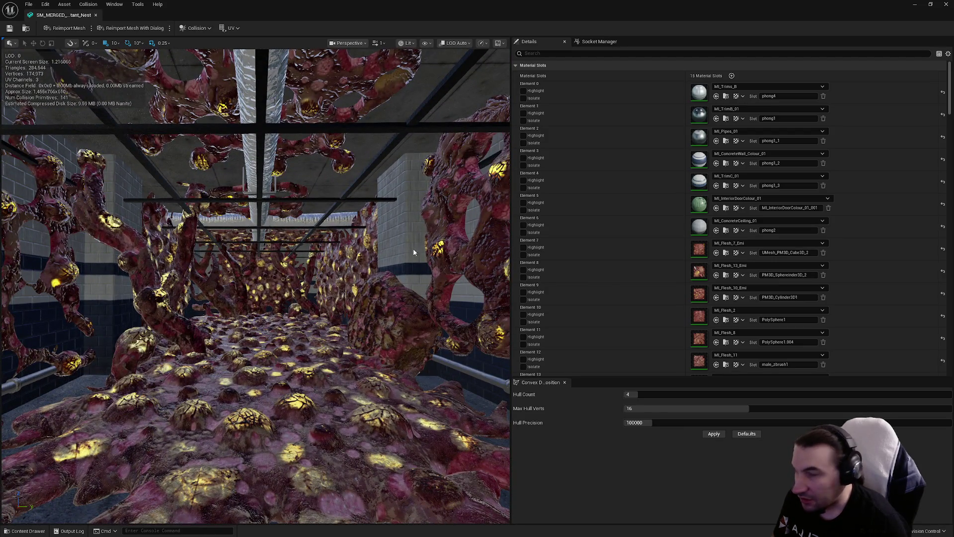
scroll(676, 227, "down", 15)
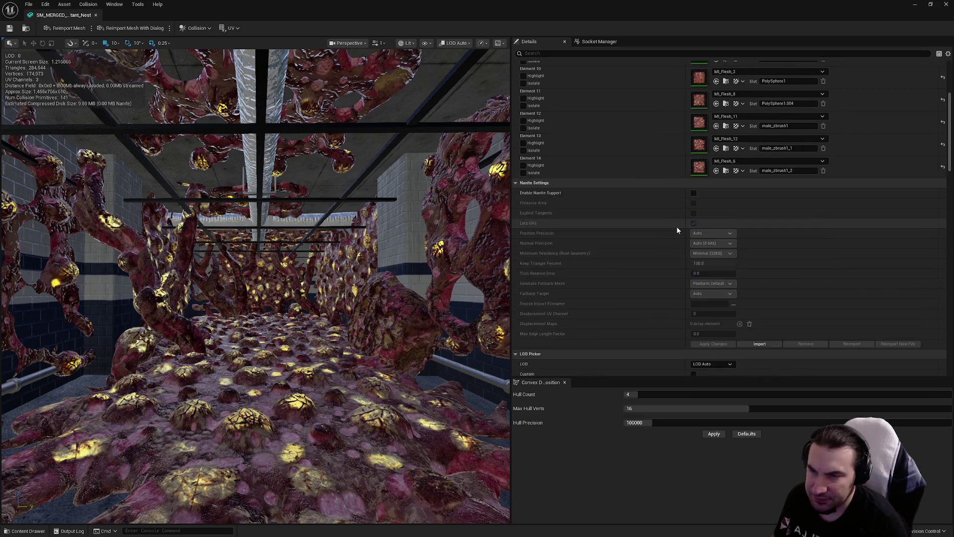
scroll(679, 228, "down", 12)
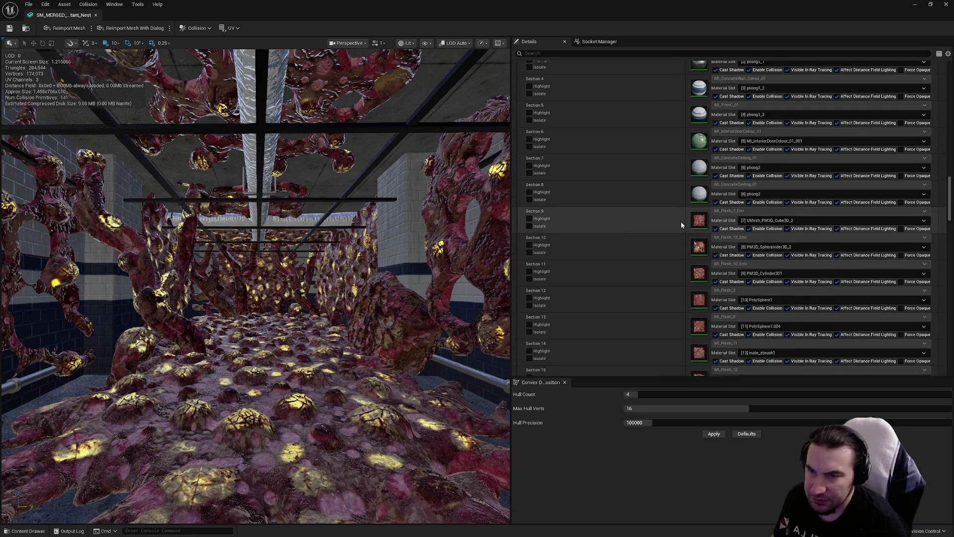
Read the BodySetup collision warnings in the Output Log, then close the mesh editor
left_click(72, 530)
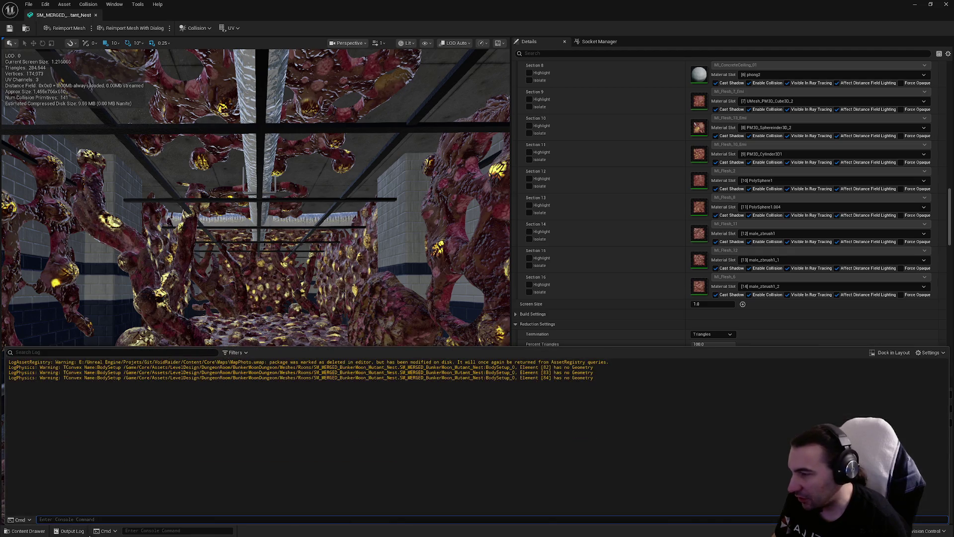
left_click_drag(647, 375, 241, 354)
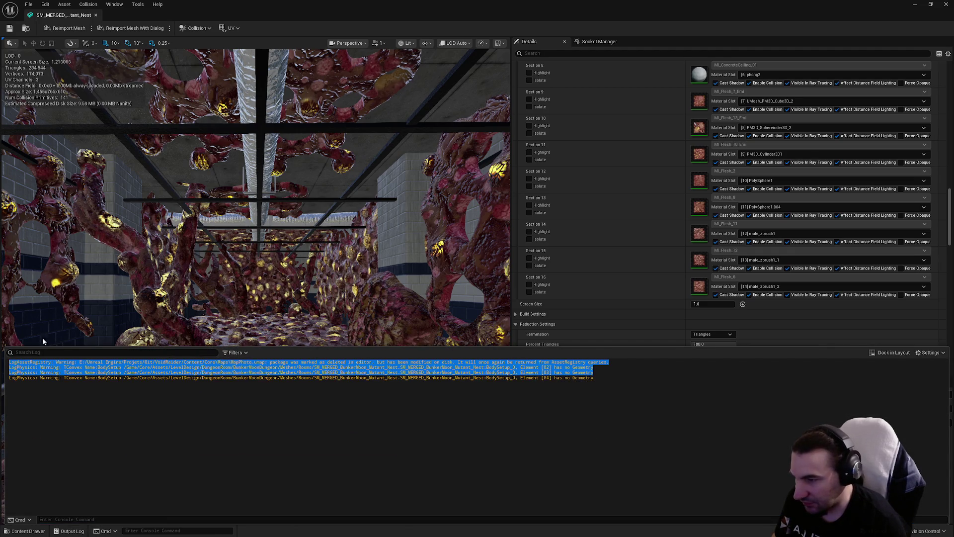
left_click(315, 402)
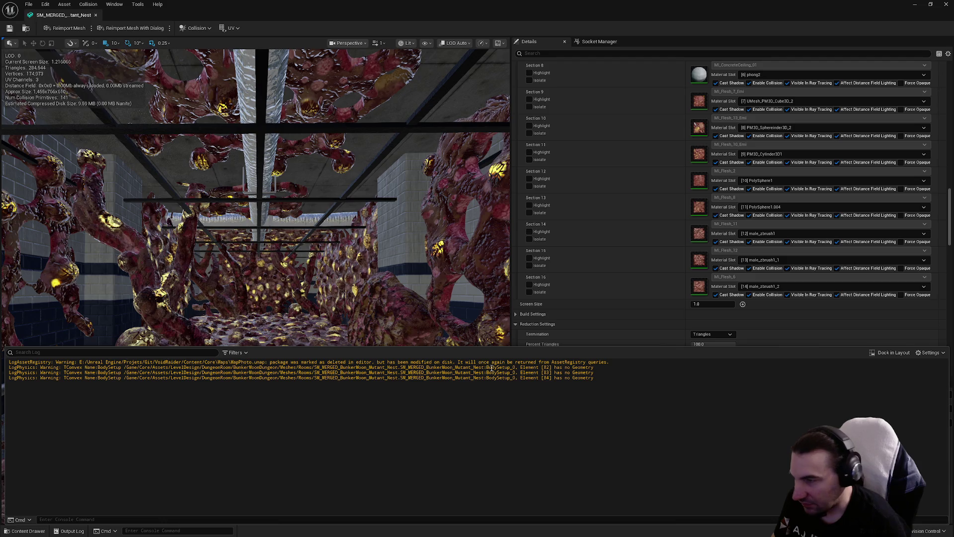
left_click(946, 4)
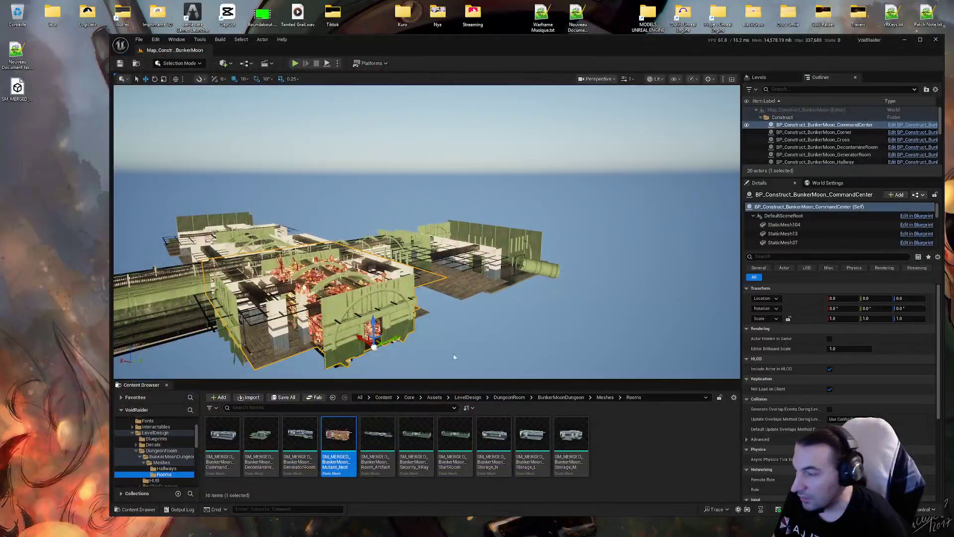
Export SM_MERGED_BunkerMoon_Mutant_Nest as an FBX to the desktop with default options
right_click(338, 437)
mouse_move(418, 303)
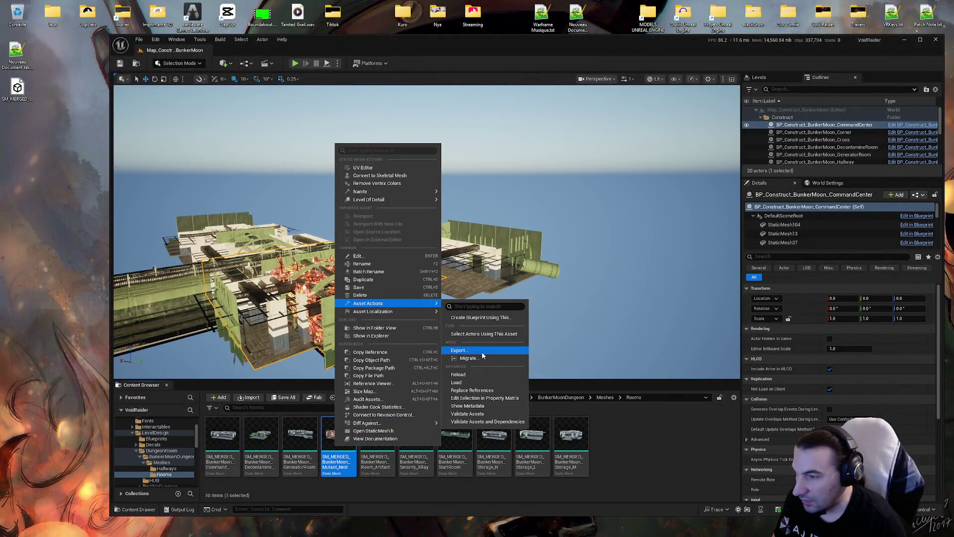
left_click(482, 353)
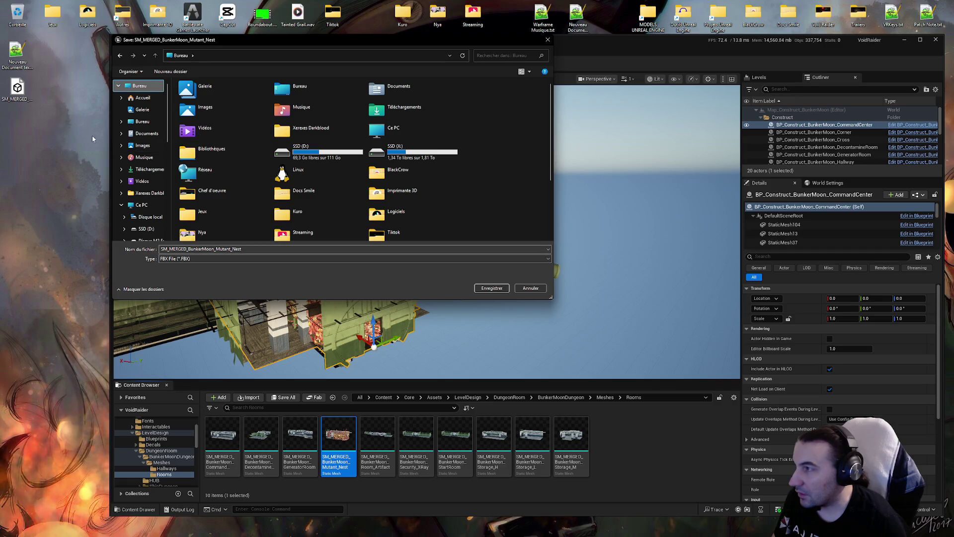
left_click(481, 290)
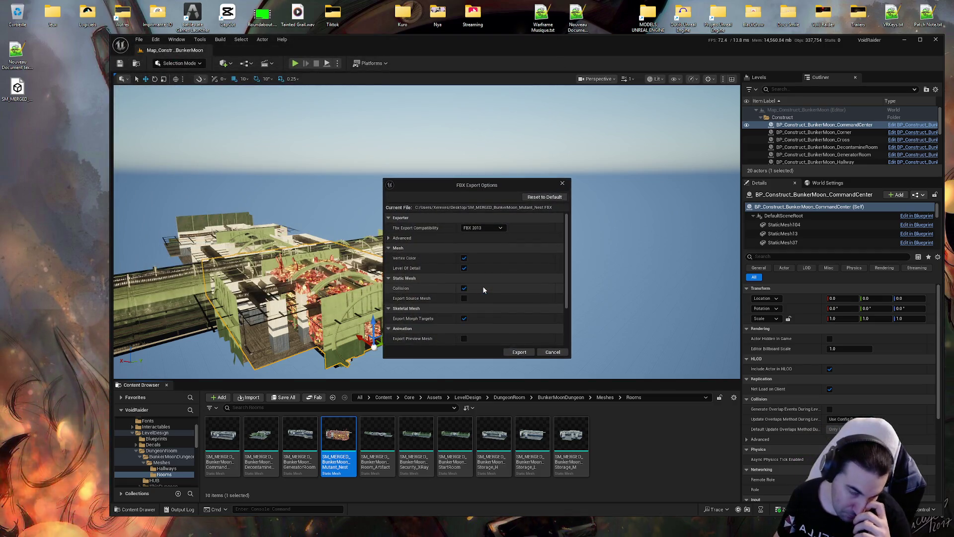
left_click(518, 352)
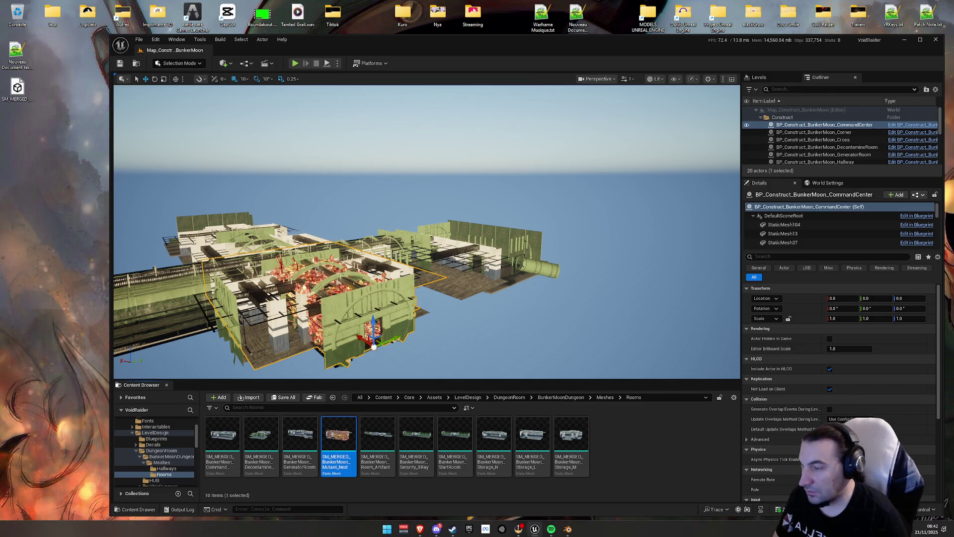
Send the old DecontamineRoom.FBX file on the desktop to the recycle bin
mouse_move(431, 532)
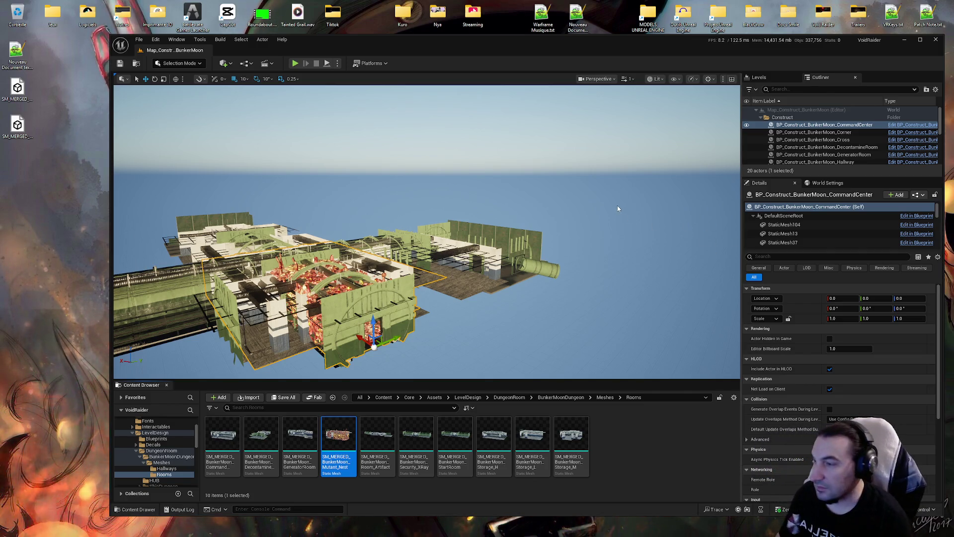
left_click(20, 92)
key("Delete")
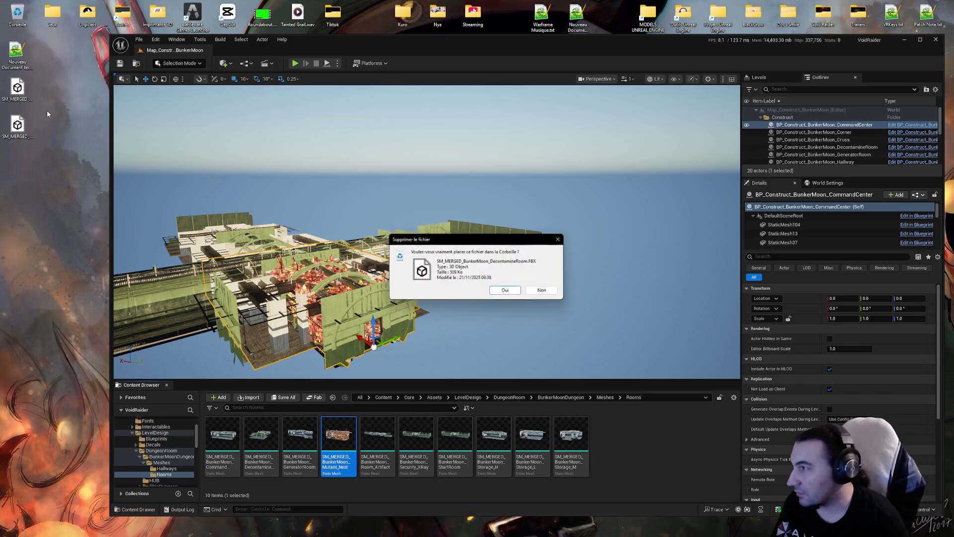
key("Return")
right_click(20, 90)
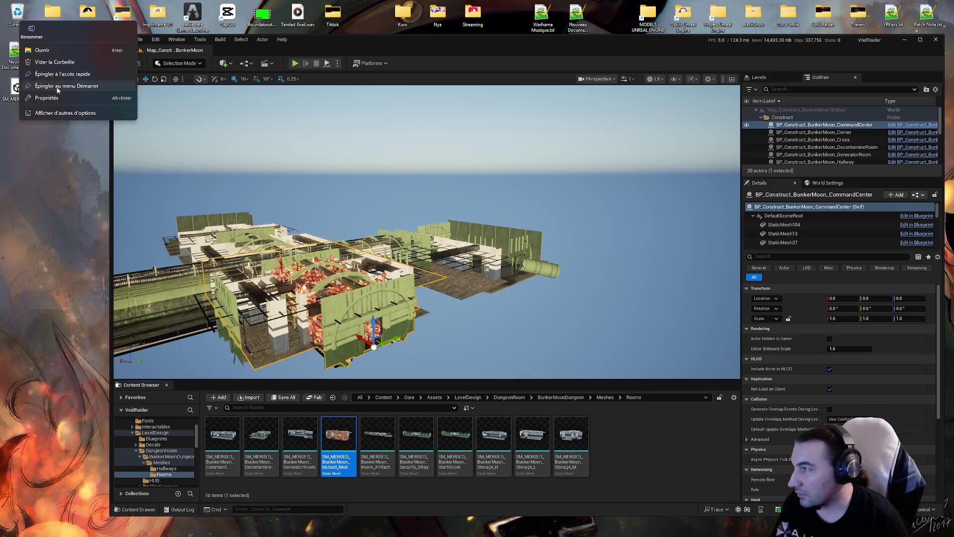
left_click(46, 65)
key("Return")
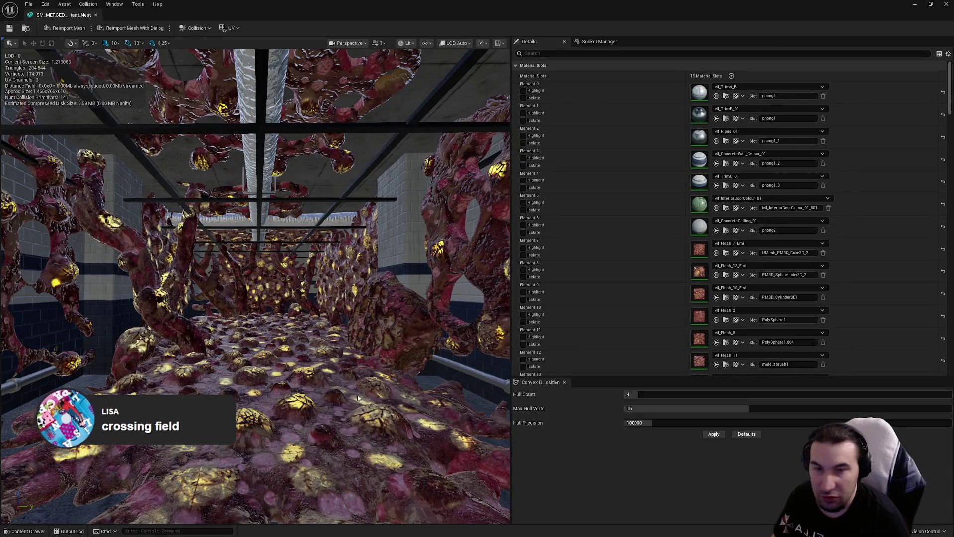
key("super")
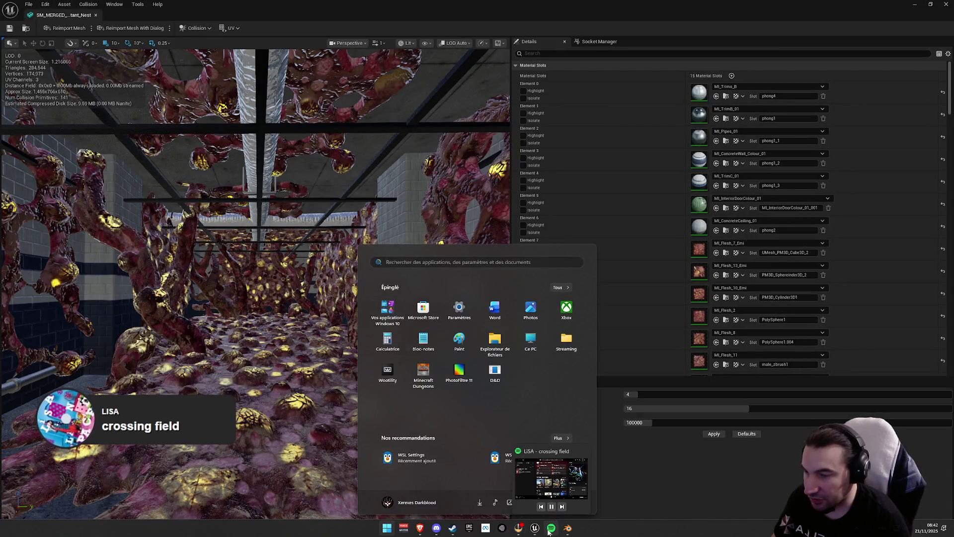
Bring Spotify forward and scroll its Now Playing panel for LiSA's 'crossing field'
left_click(551, 528)
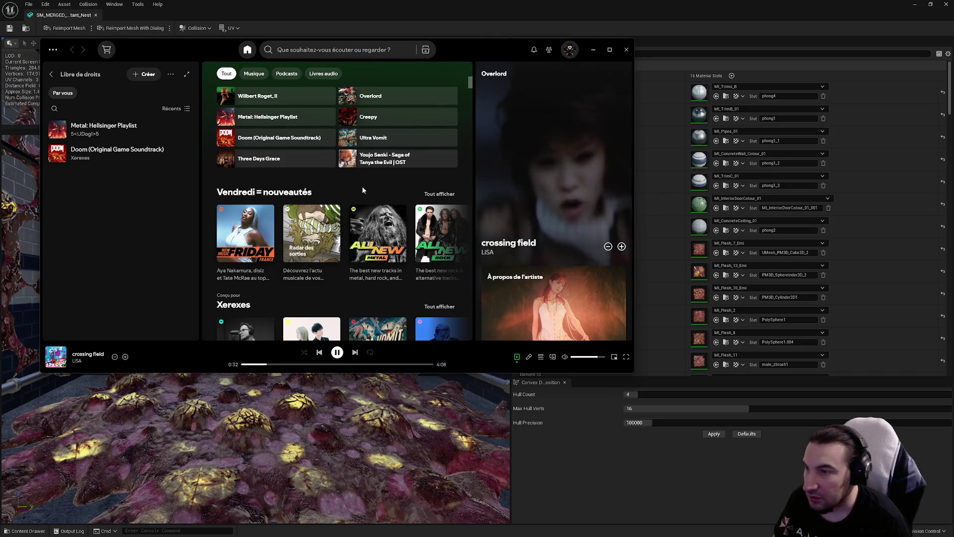
scroll(490, 231, "down", 4)
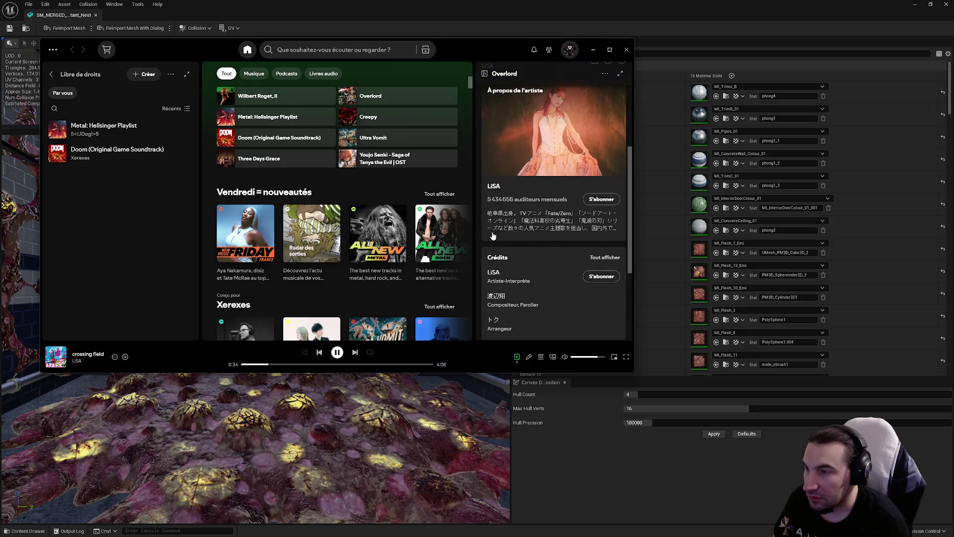
scroll(493, 236, "down", 3)
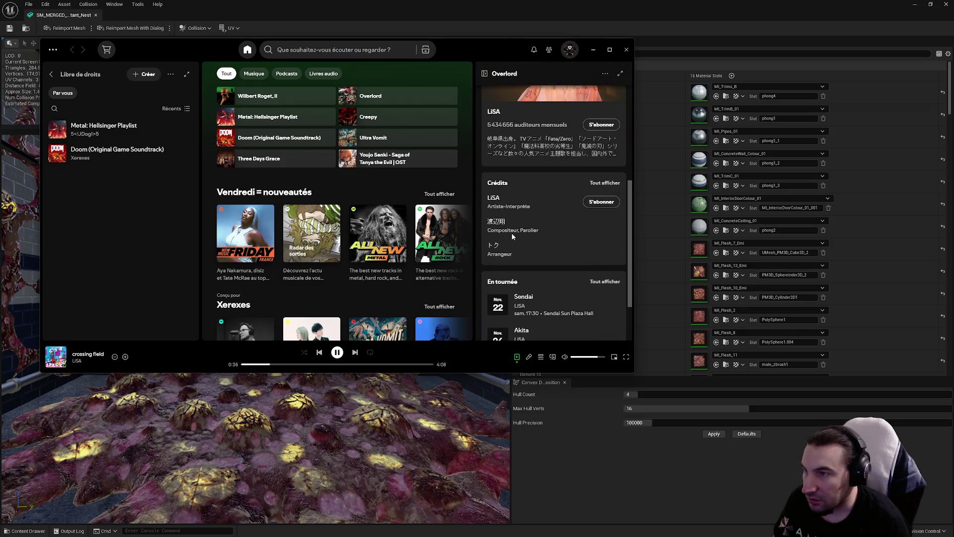
scroll(511, 233, "up", 7)
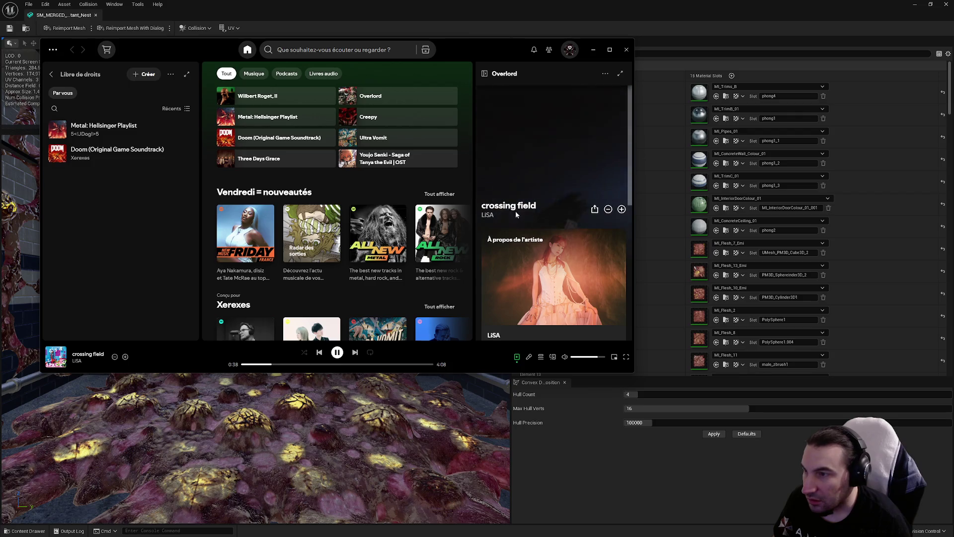
scroll(511, 215, "down", 7)
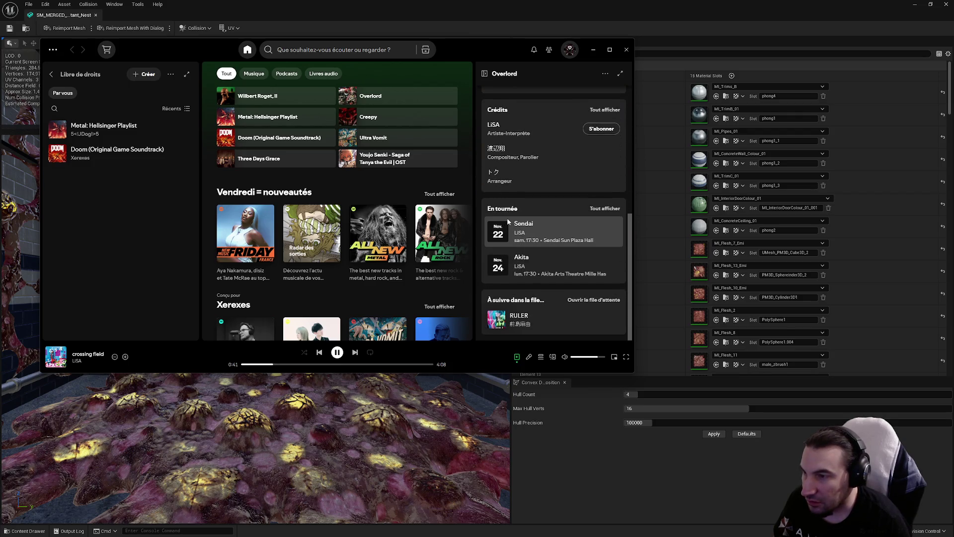
scroll(541, 308, "up", 7)
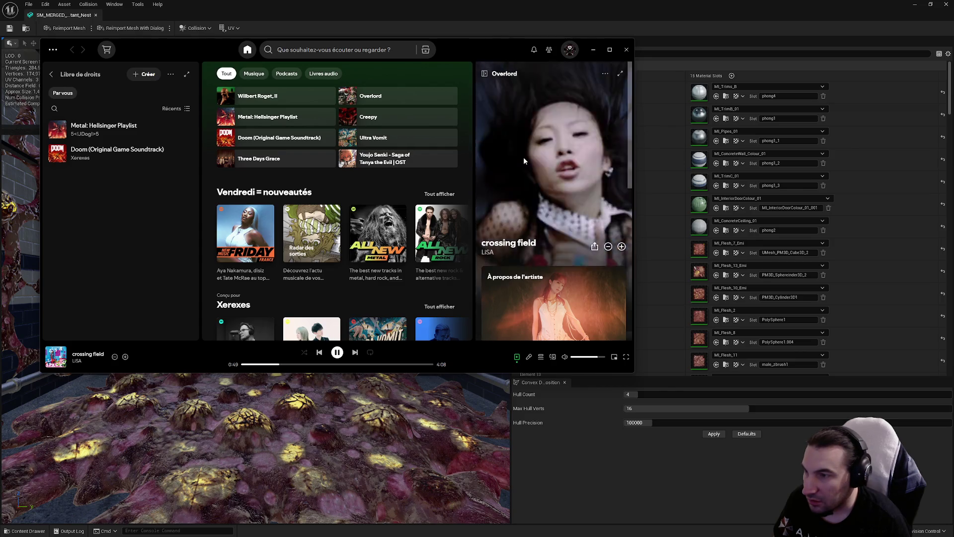
scroll(523, 157, "down", 3)
scroll(523, 157, "up", 1)
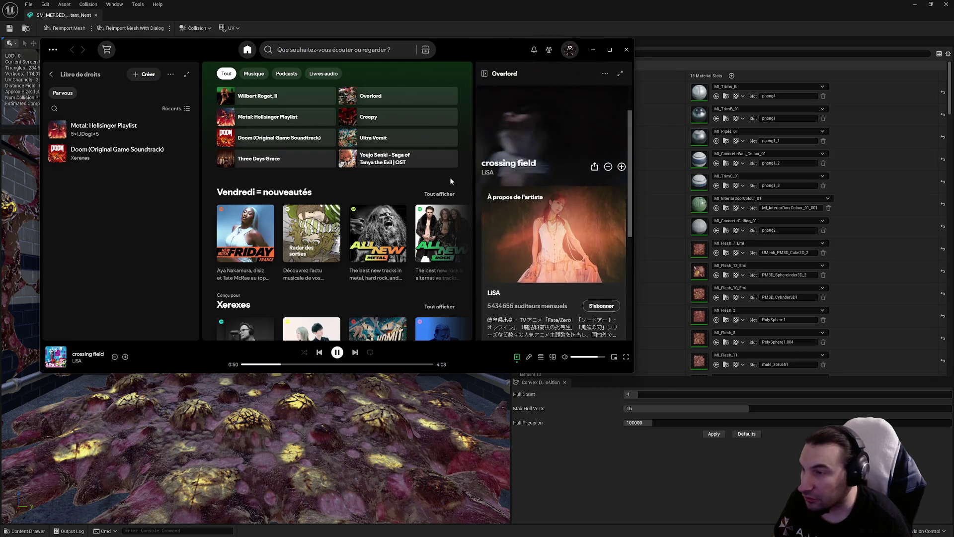